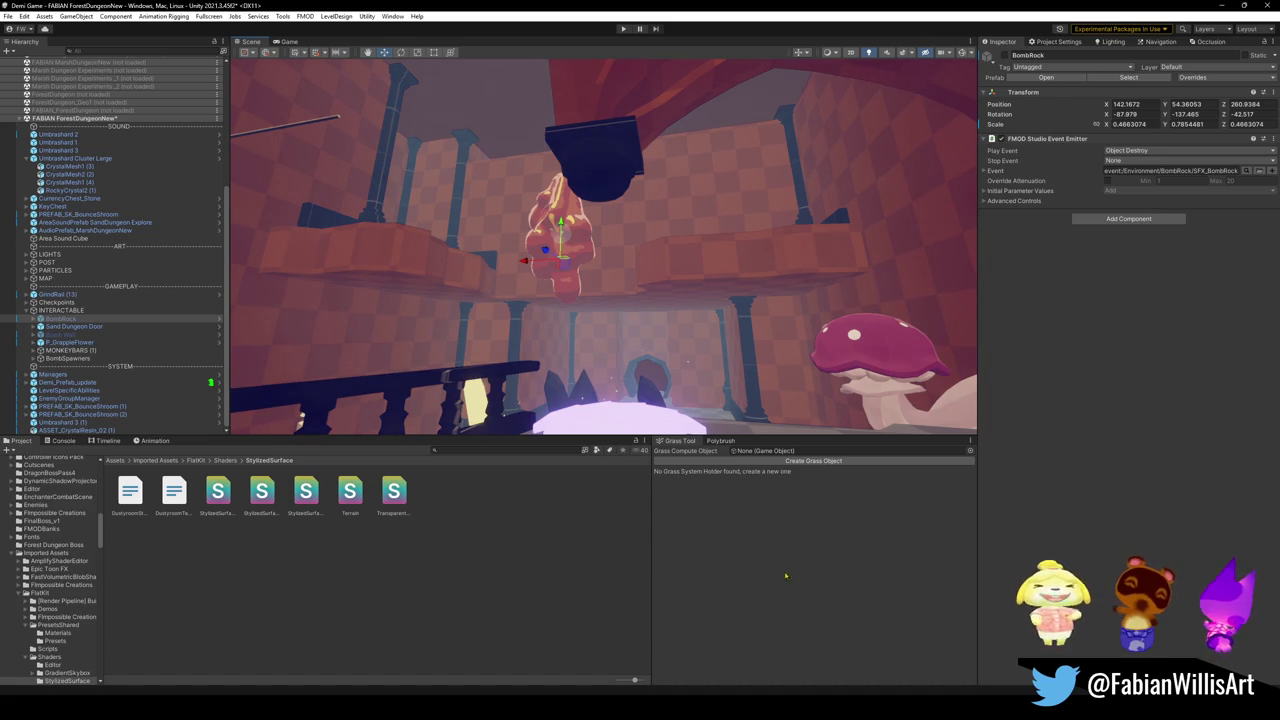
Step: Bring Blender to the front, showing the Umbra Shards file with ASSET_CrystalResin_02
click(826, 650)
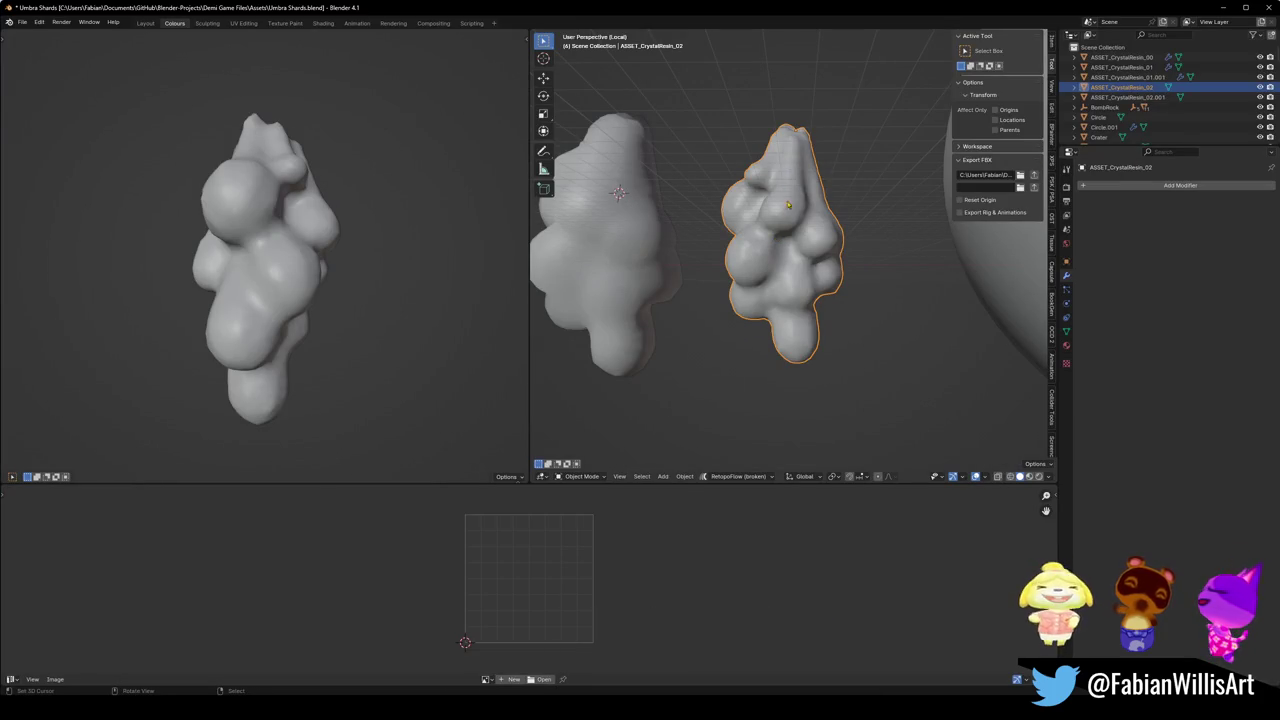
scroll(803, 236, down, 4)
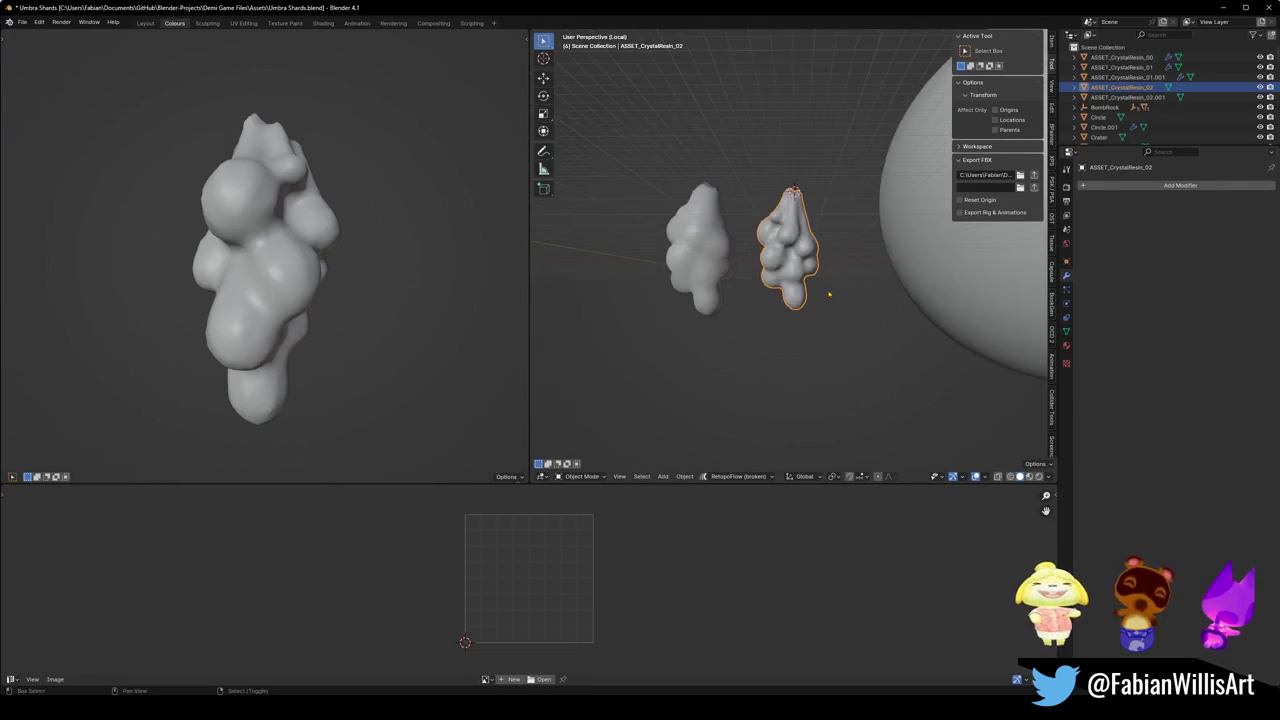
click(1174, 190)
mouse_move(1176, 186)
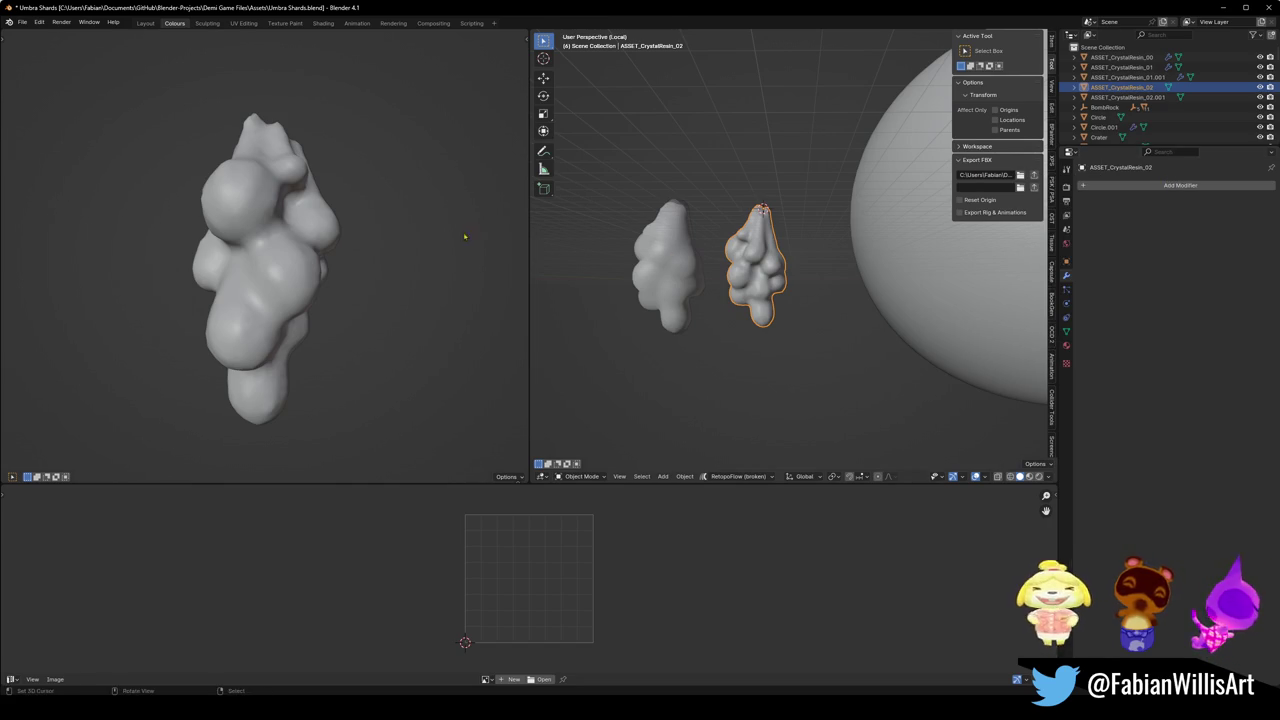
mouse_move(466, 277)
mouse_down()
mouse_move(322, 253)
mouse_move(630, 223)
mouse_up()
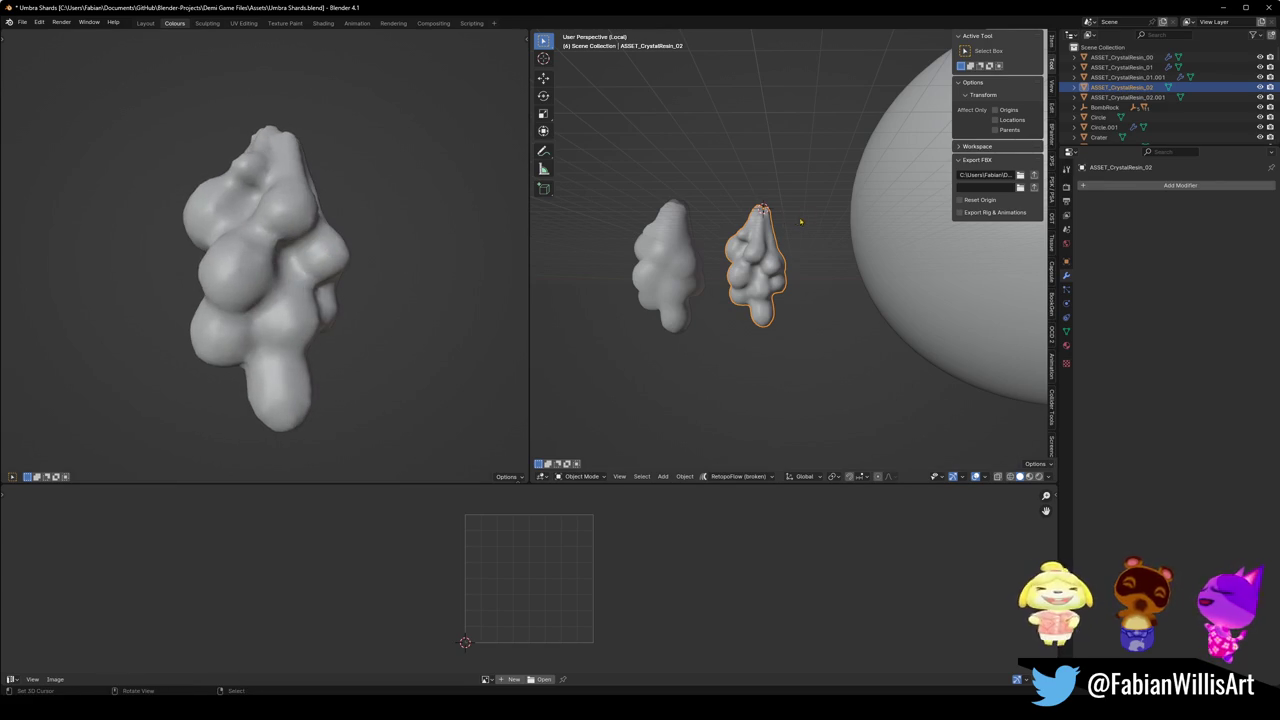
key(KP_1)
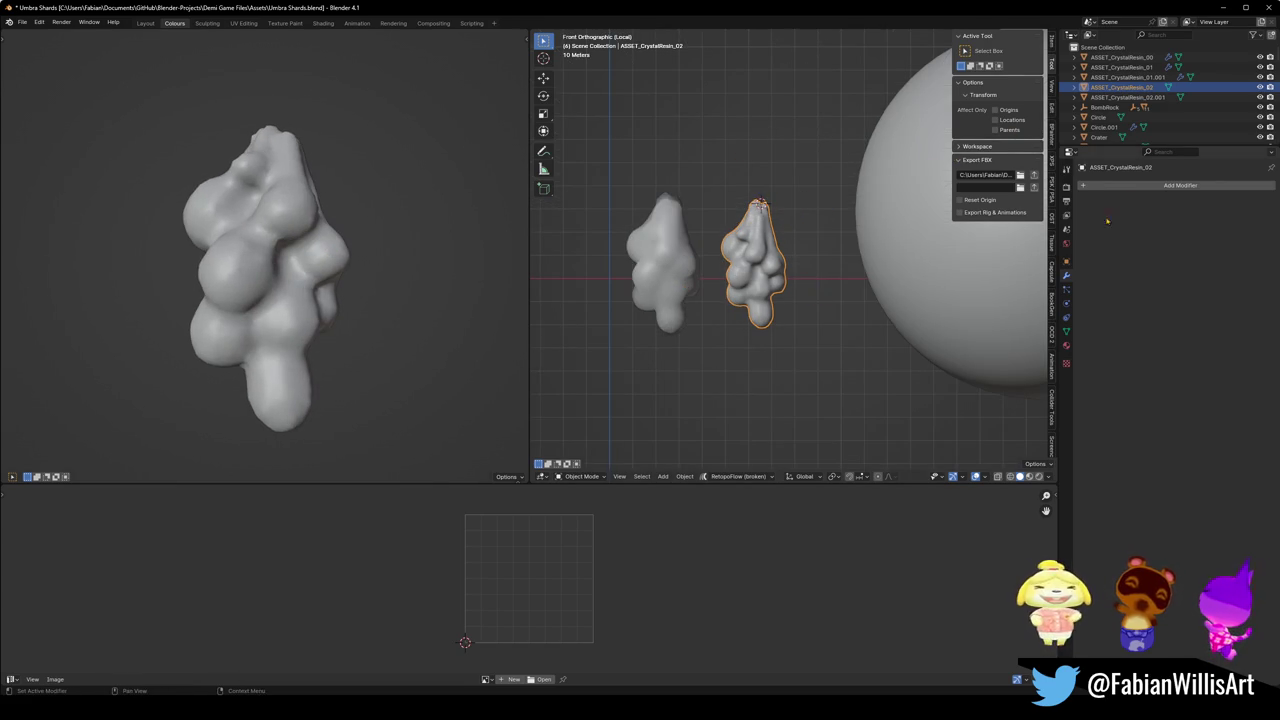
Step: Add a DataTransfer modifier to ASSET_CrystalResin_02 with face corner data enabled
click(1180, 185)
text(def)
key(BackSpace)
key(BackSpace)
key(BackSpace)
text(data)
key(Return)
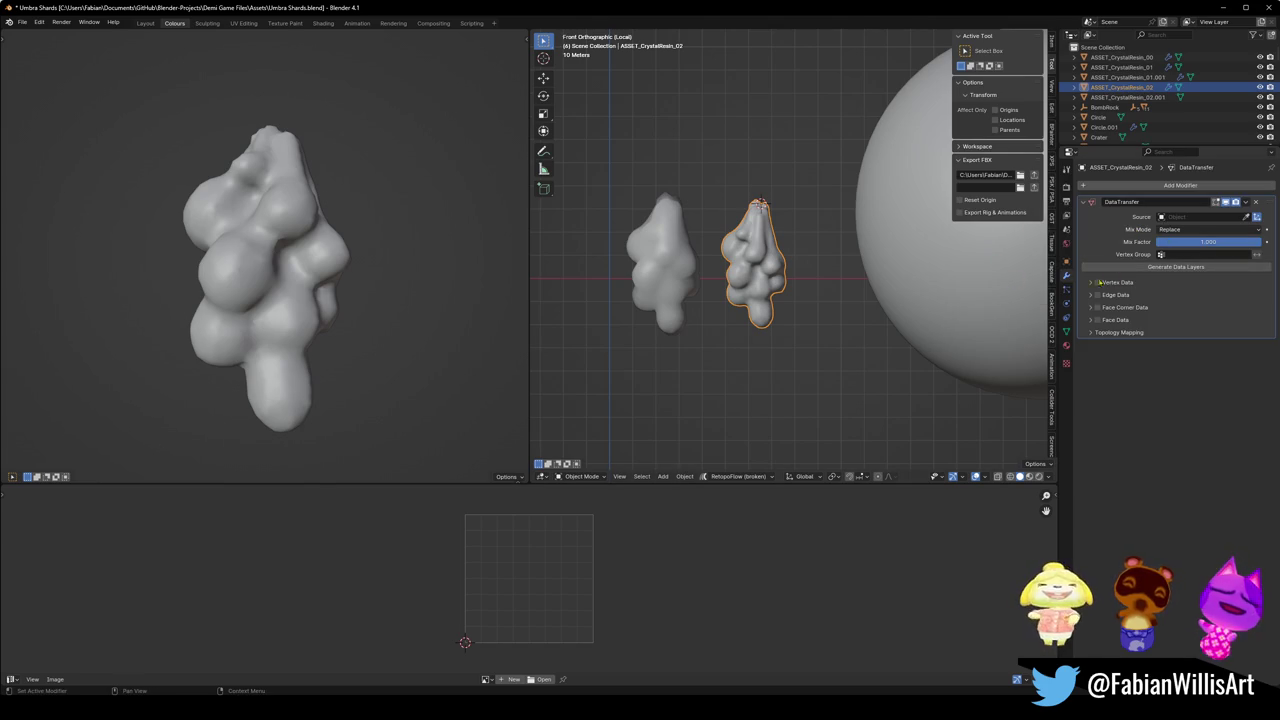
click(1097, 308)
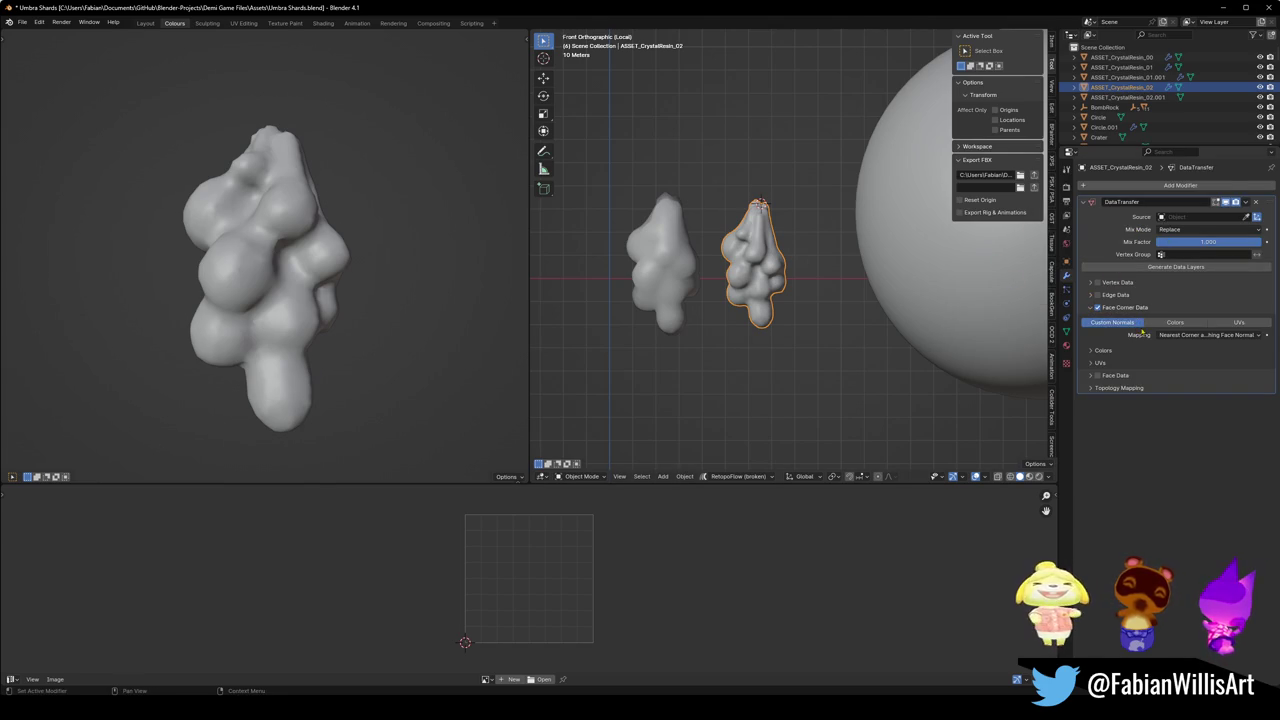
Step: Snap Sphere.004 to the 3D cursor and set it as the transfer source object
click(945, 240)
key(shift+s)
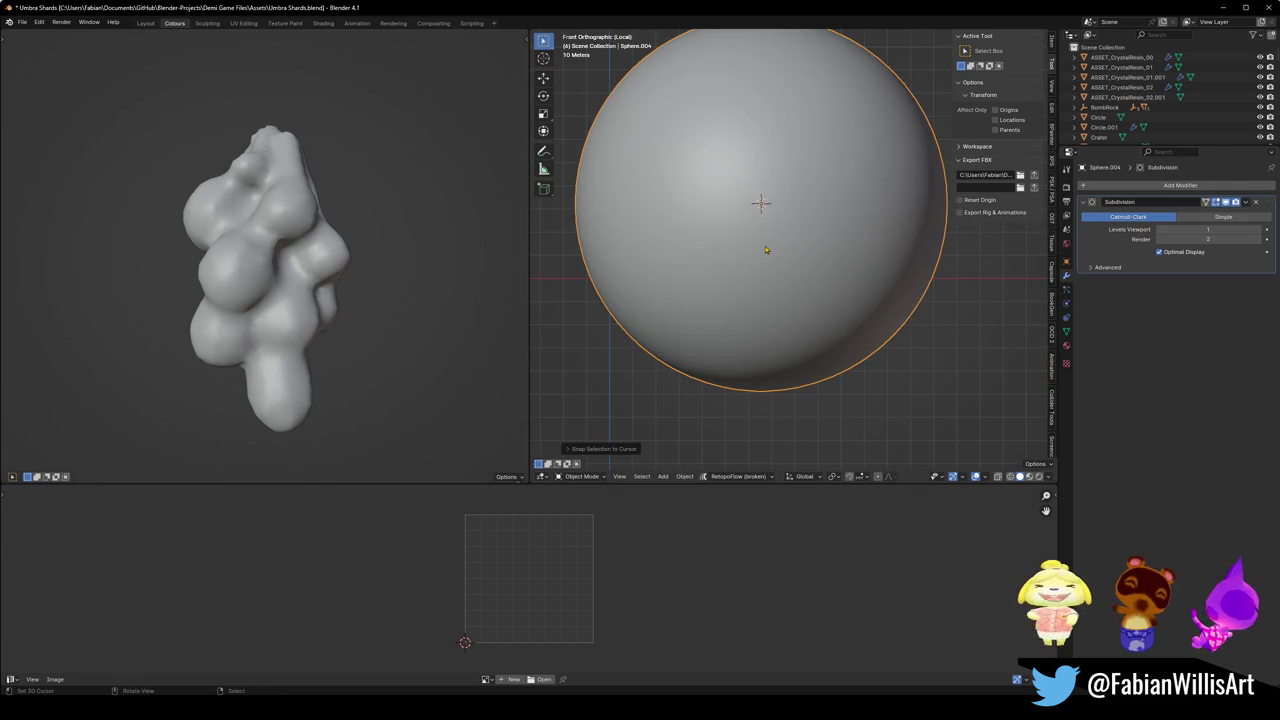
click(1121, 87)
click(1245, 217)
click(862, 222)
Step: Compare custom normals against colors, then Projected Face Interpolated, Nearest Face Interpolated and Nearest Corner of Nearest Face mappings
drag(232, 258, 420, 270)
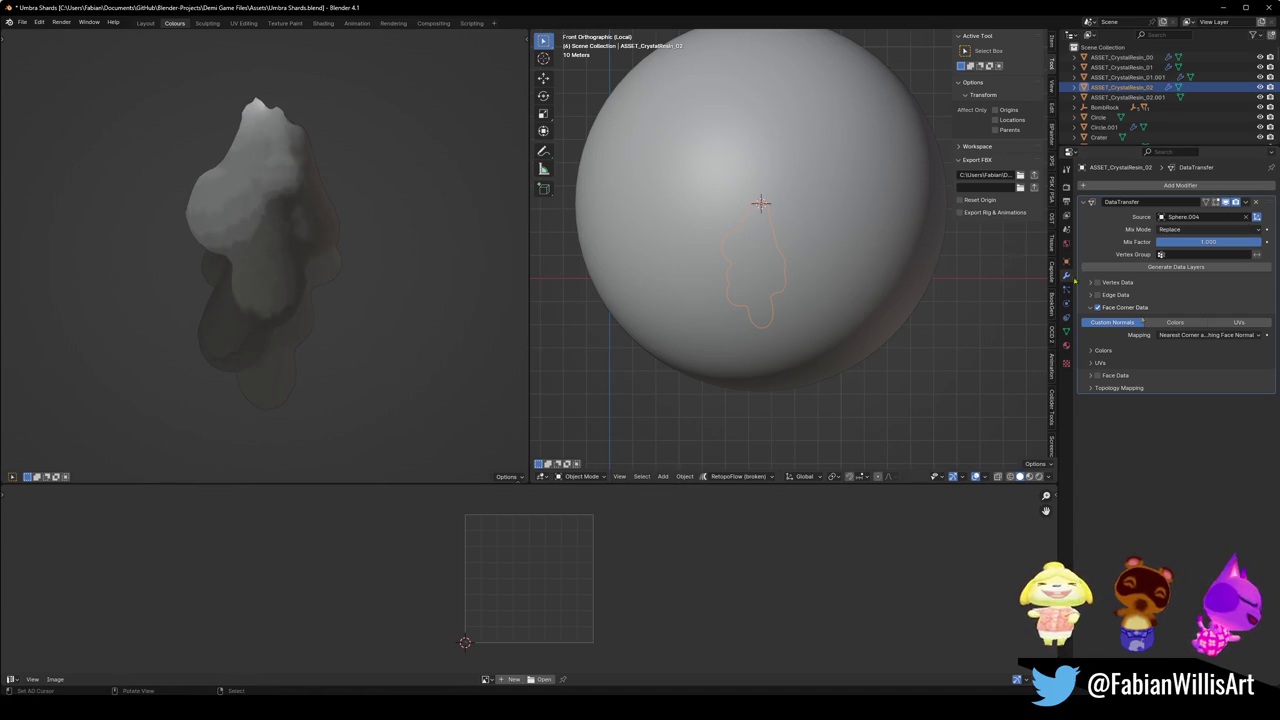
click(1184, 323)
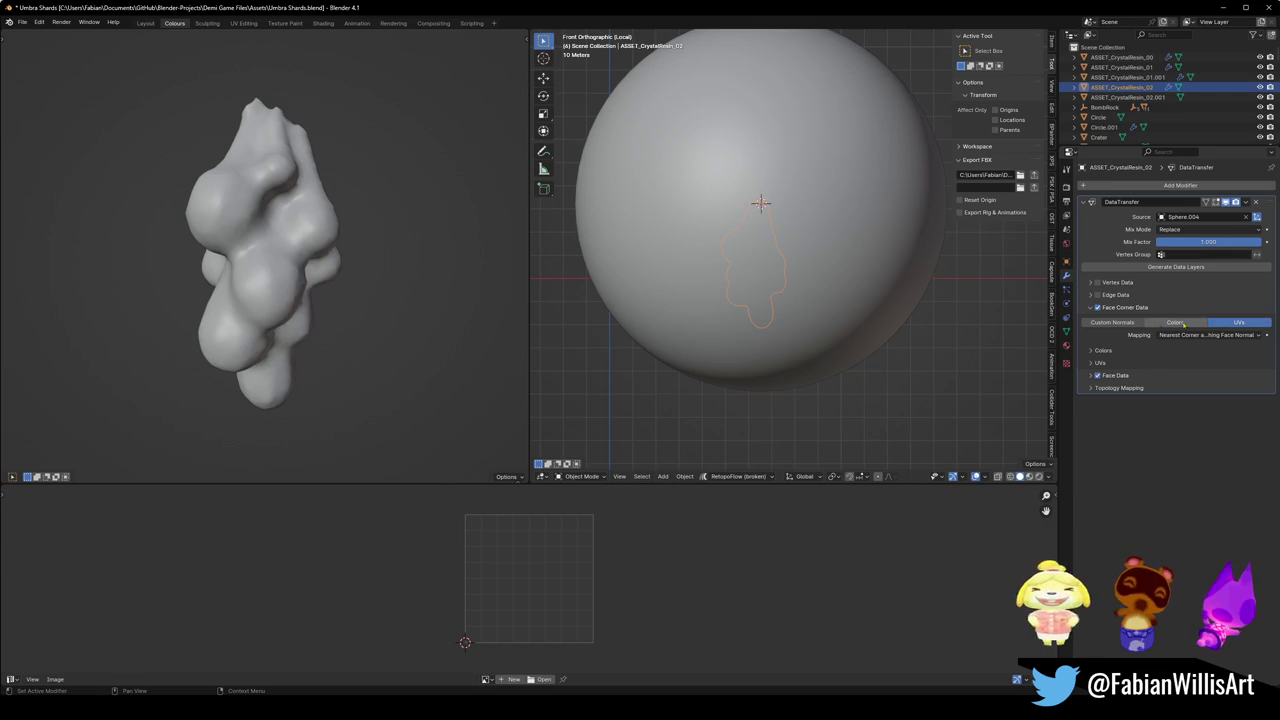
click(1130, 324)
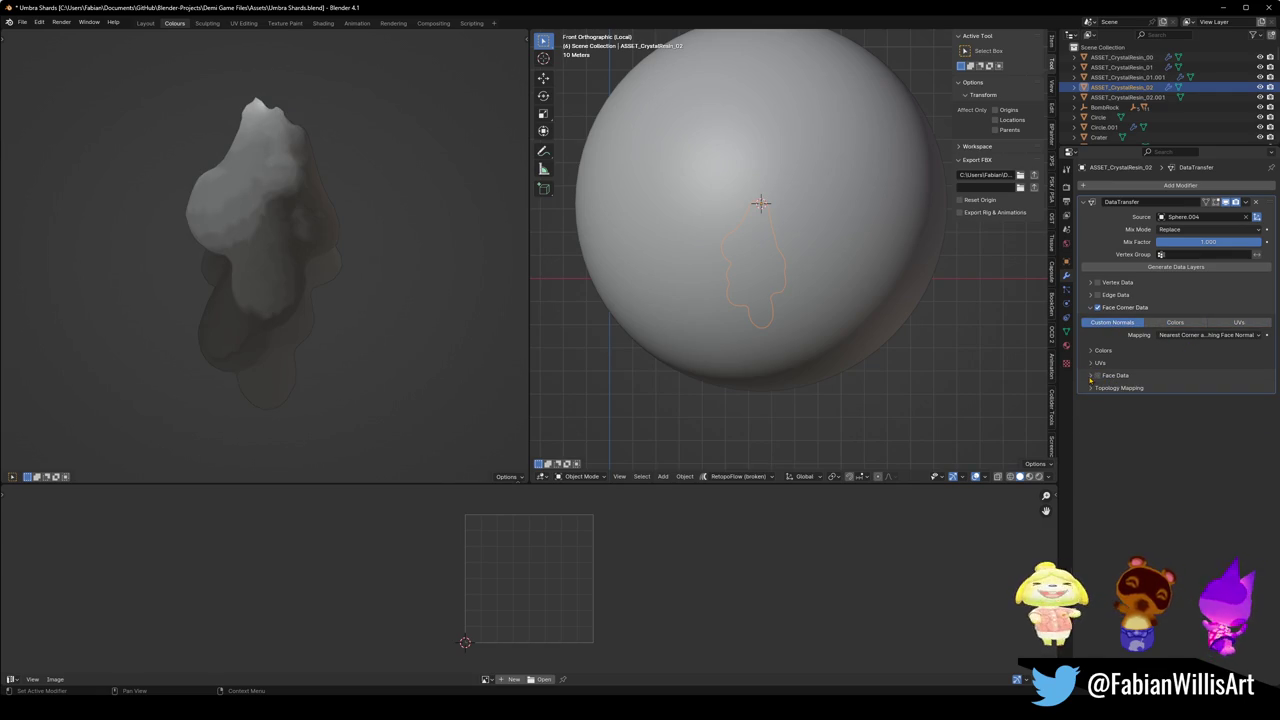
click(1165, 335)
click(1157, 401)
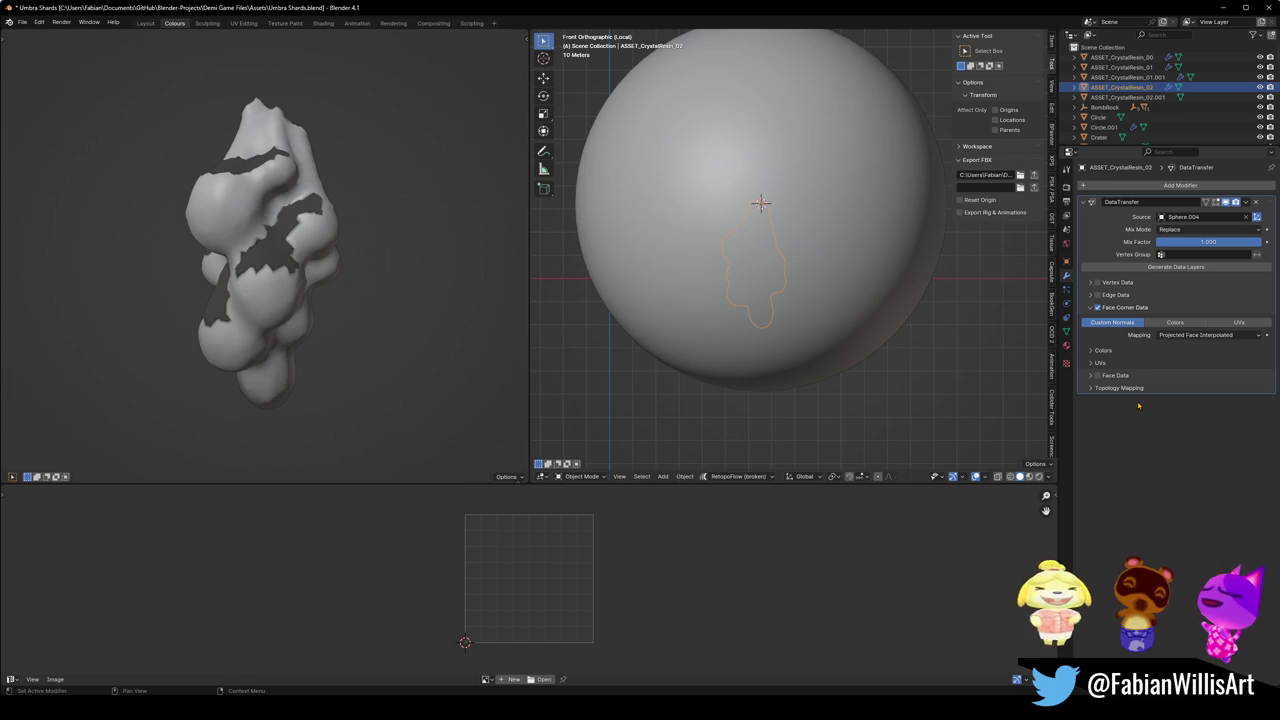
click(1178, 337)
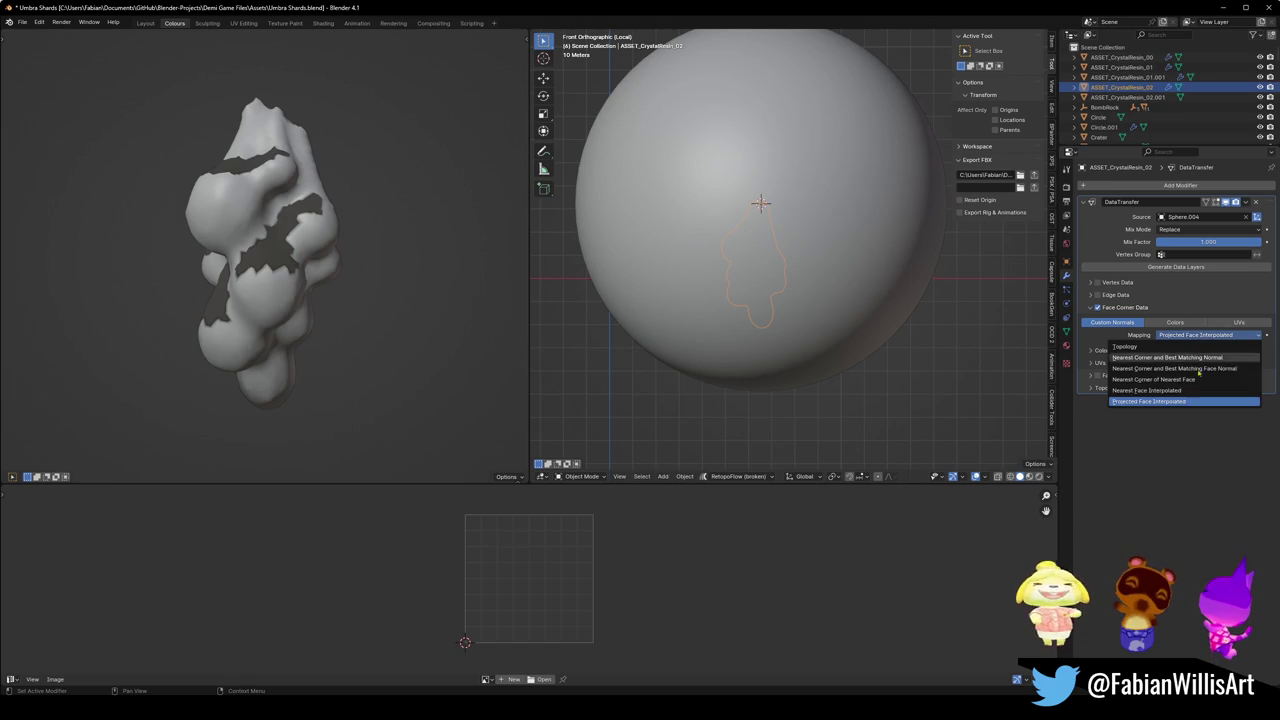
click(1150, 390)
mouse_move(417, 214)
mouse_down()
mouse_move(263, 234)
mouse_move(330, 238)
mouse_up()
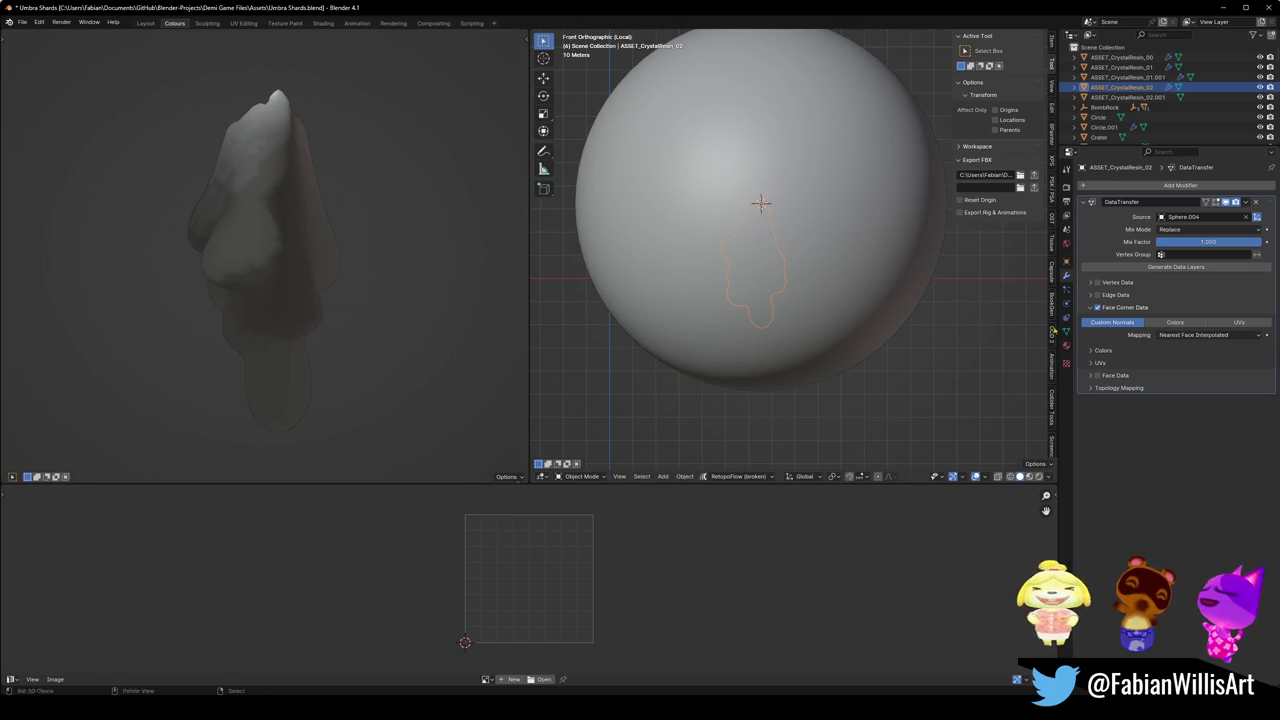
click(1208, 335)
click(1170, 382)
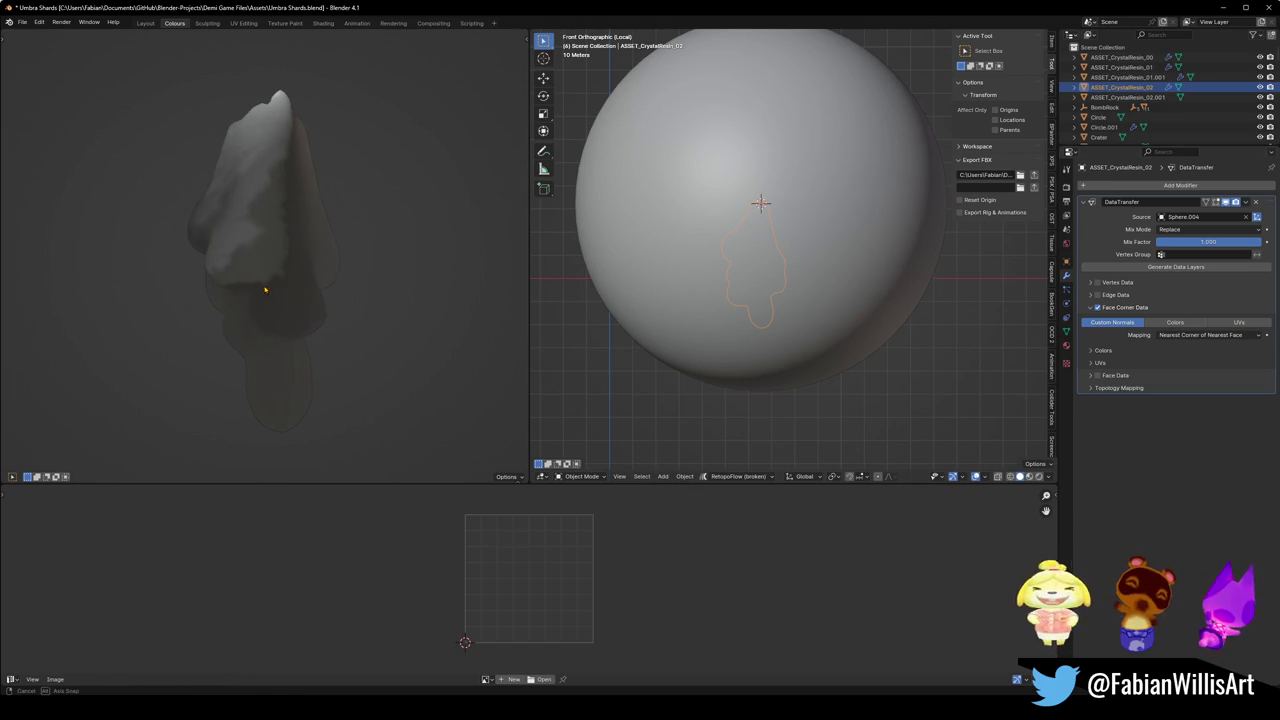
drag(263, 286, 374, 264)
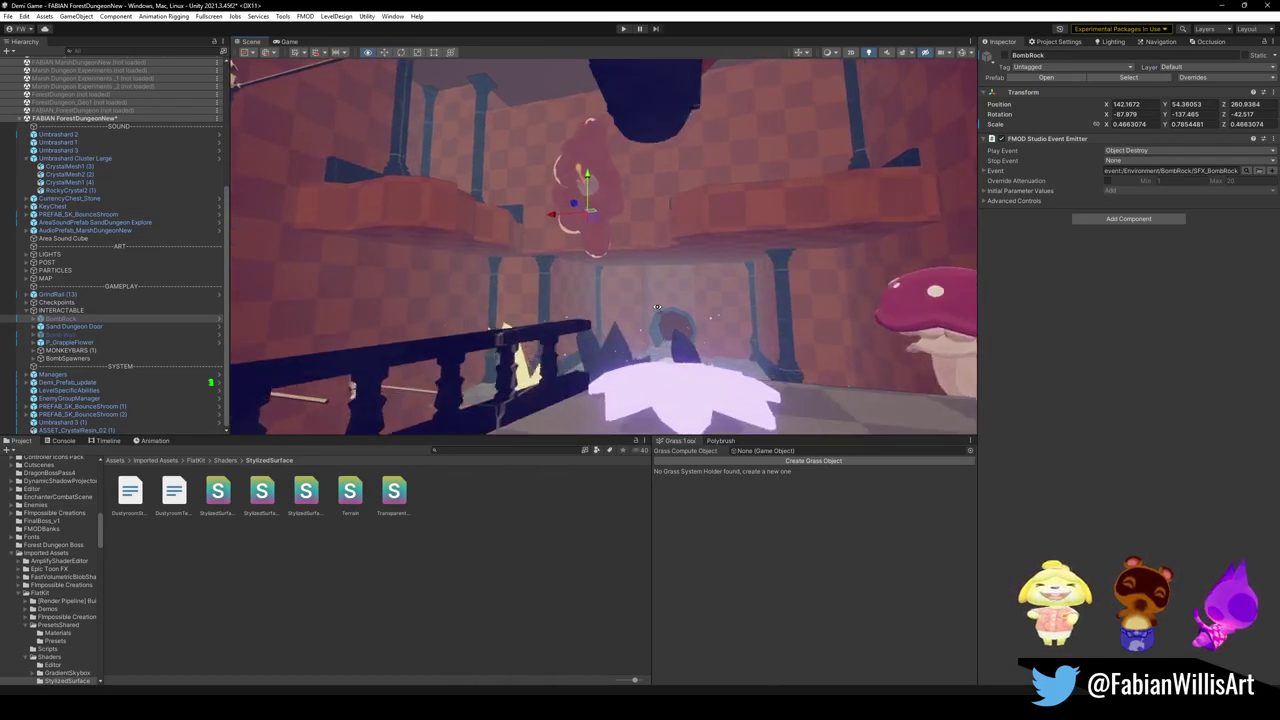
Step: Try Nearest Corner and Best Matching Face Normal, then Topology mapping
drag(657, 307, 740, 290)
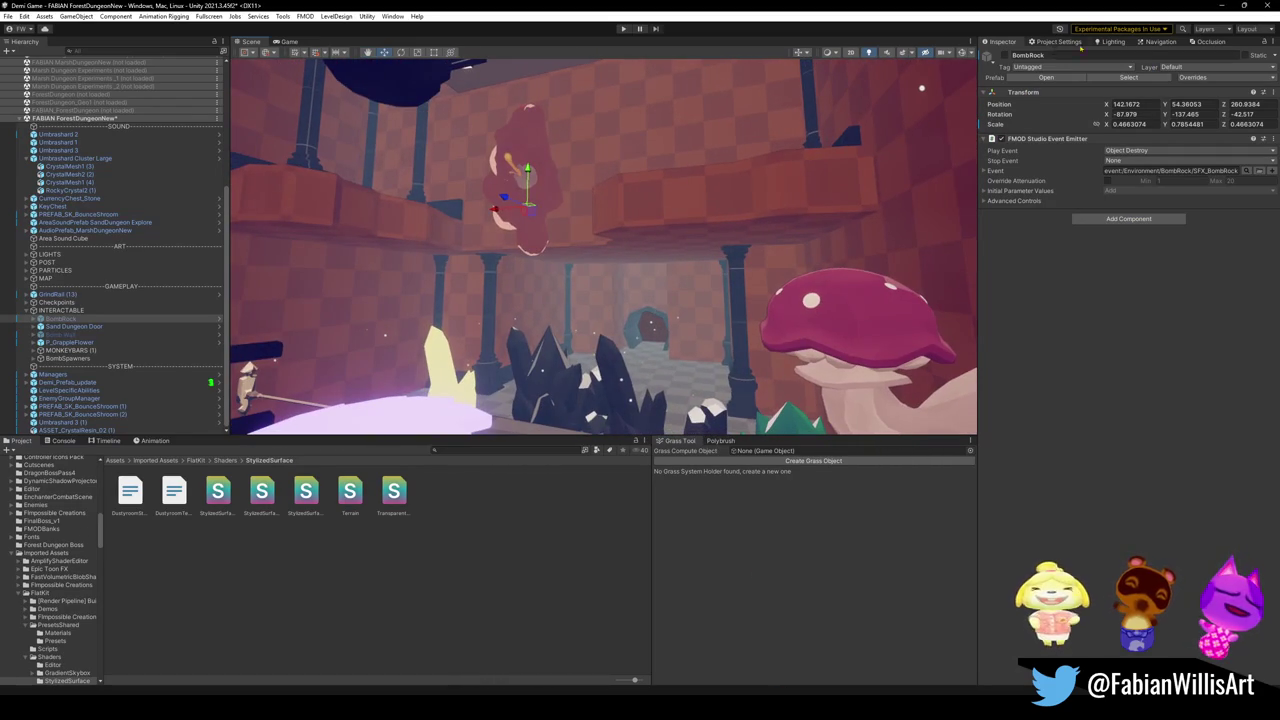
click(1215, 5)
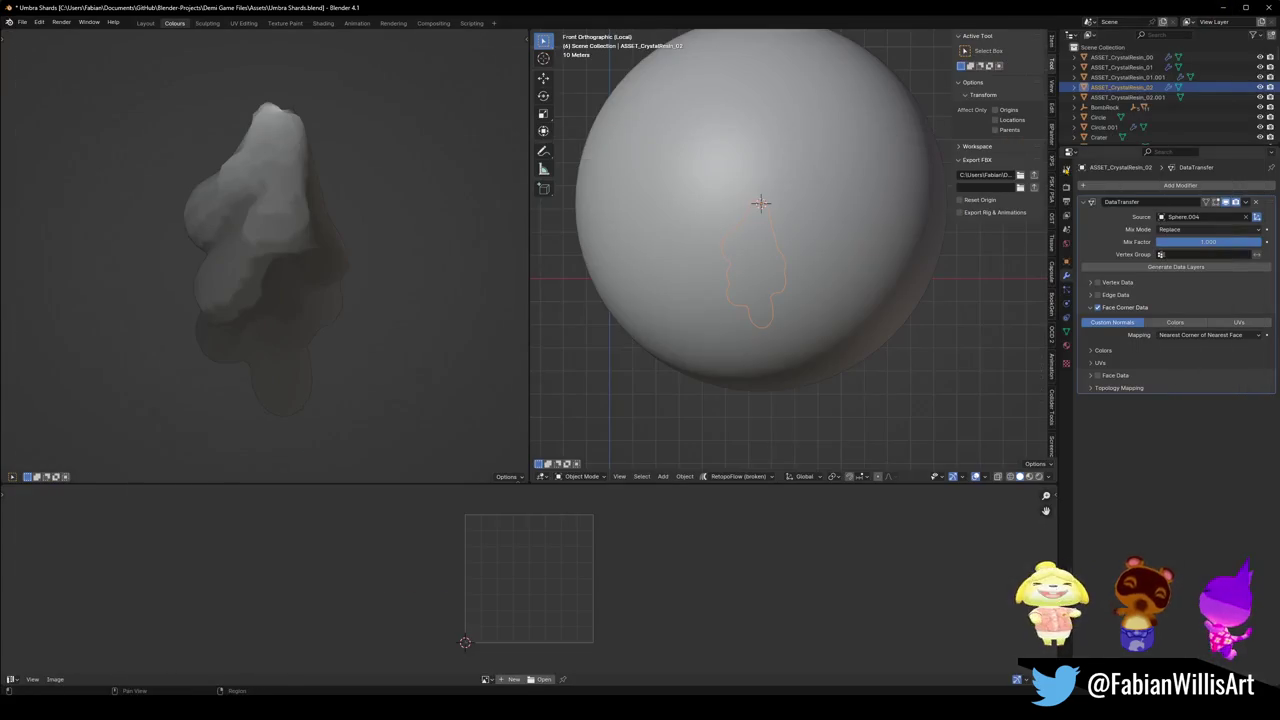
click(1195, 336)
click(1170, 374)
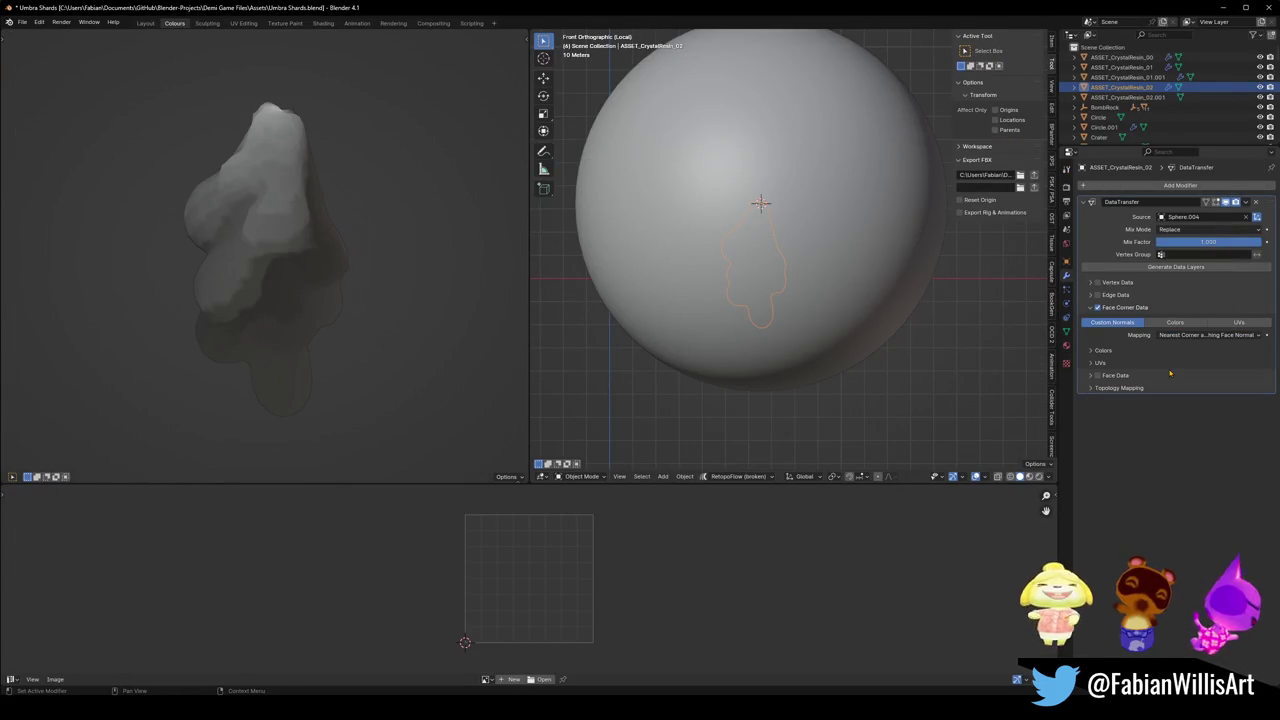
click(1172, 336)
click(1175, 357)
click(1175, 335)
click(1175, 347)
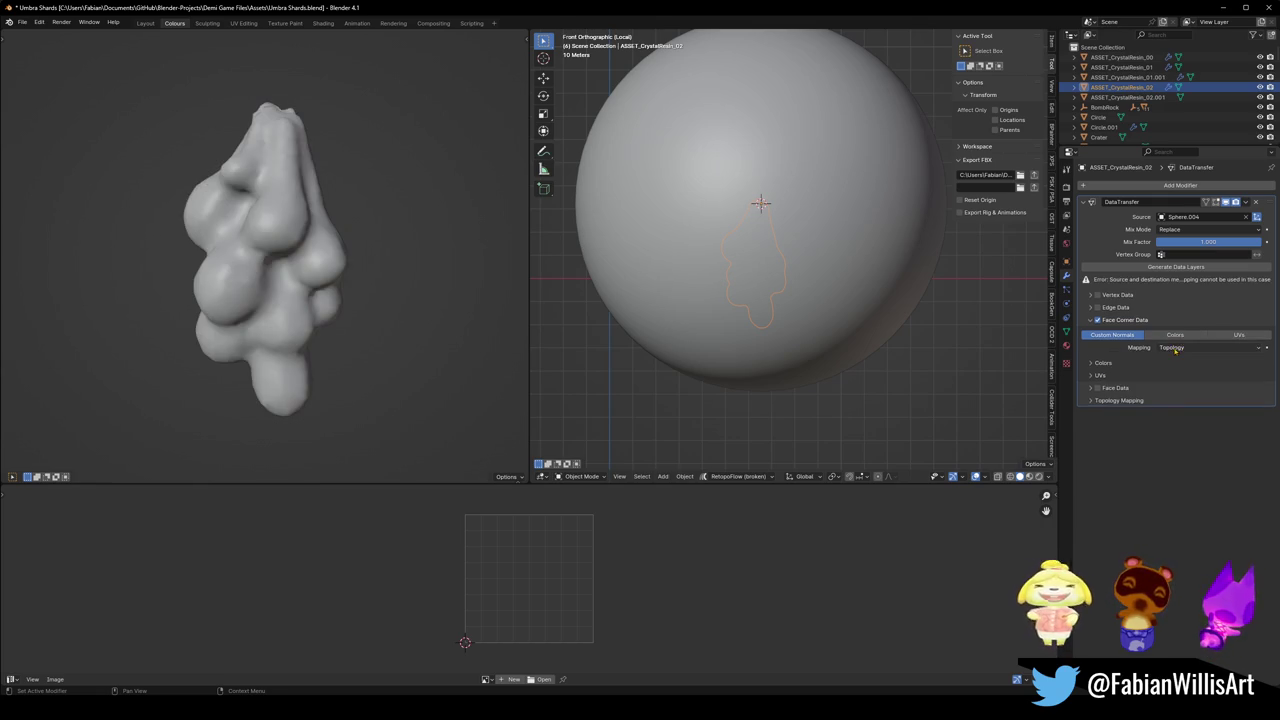
Step: Delete Sphere.004 and remove the DataTransfer modifier from ASSET_CrystalResin_02
click(847, 233)
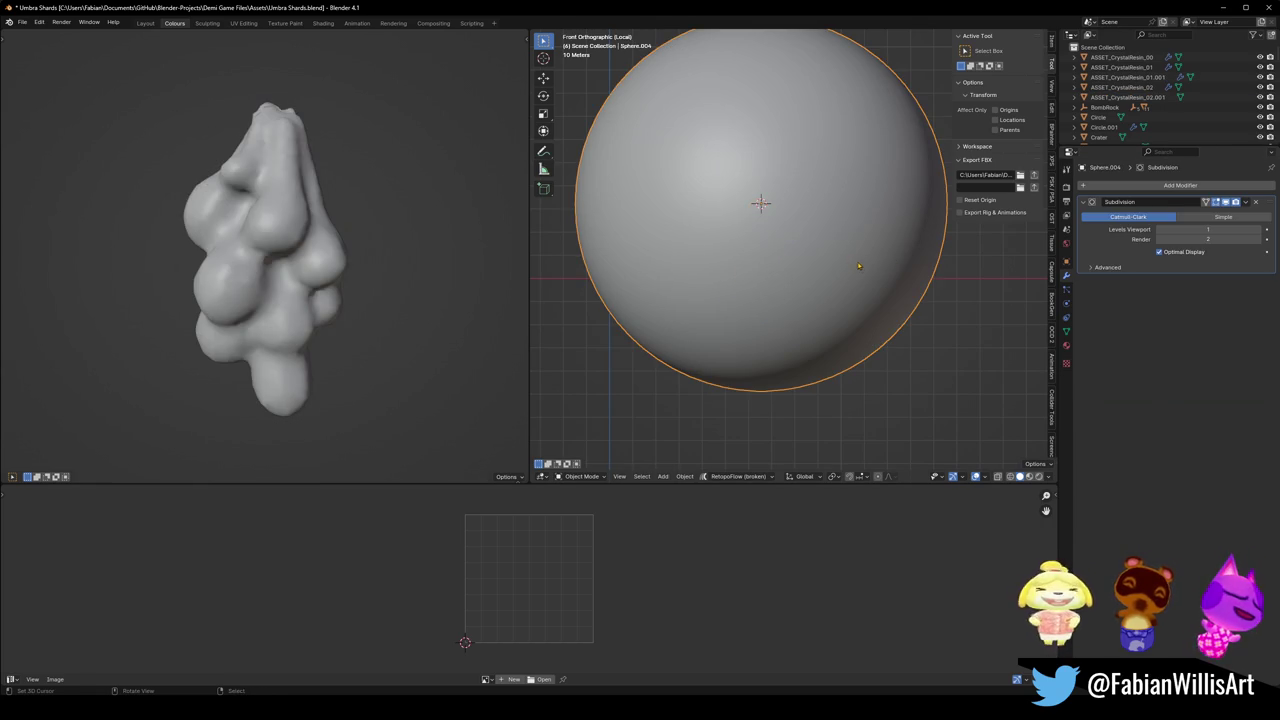
key(Delete)
click(765, 265)
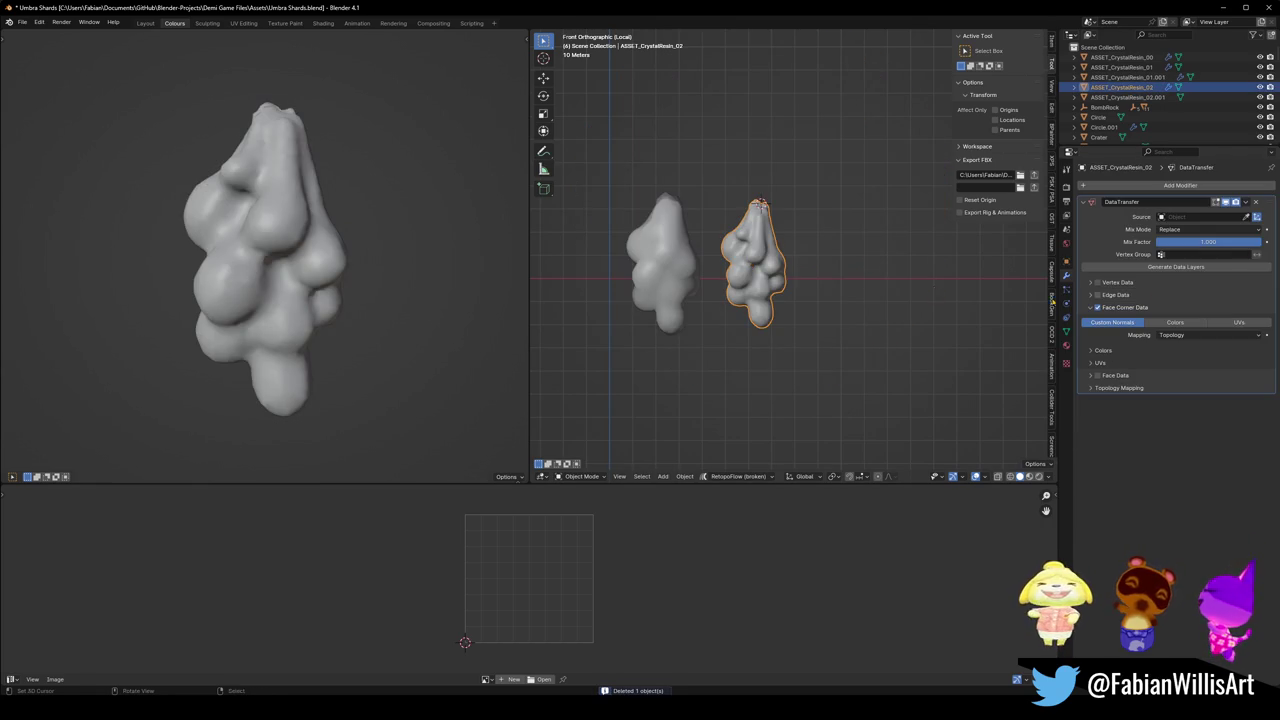
click(1256, 203)
click(1165, 185)
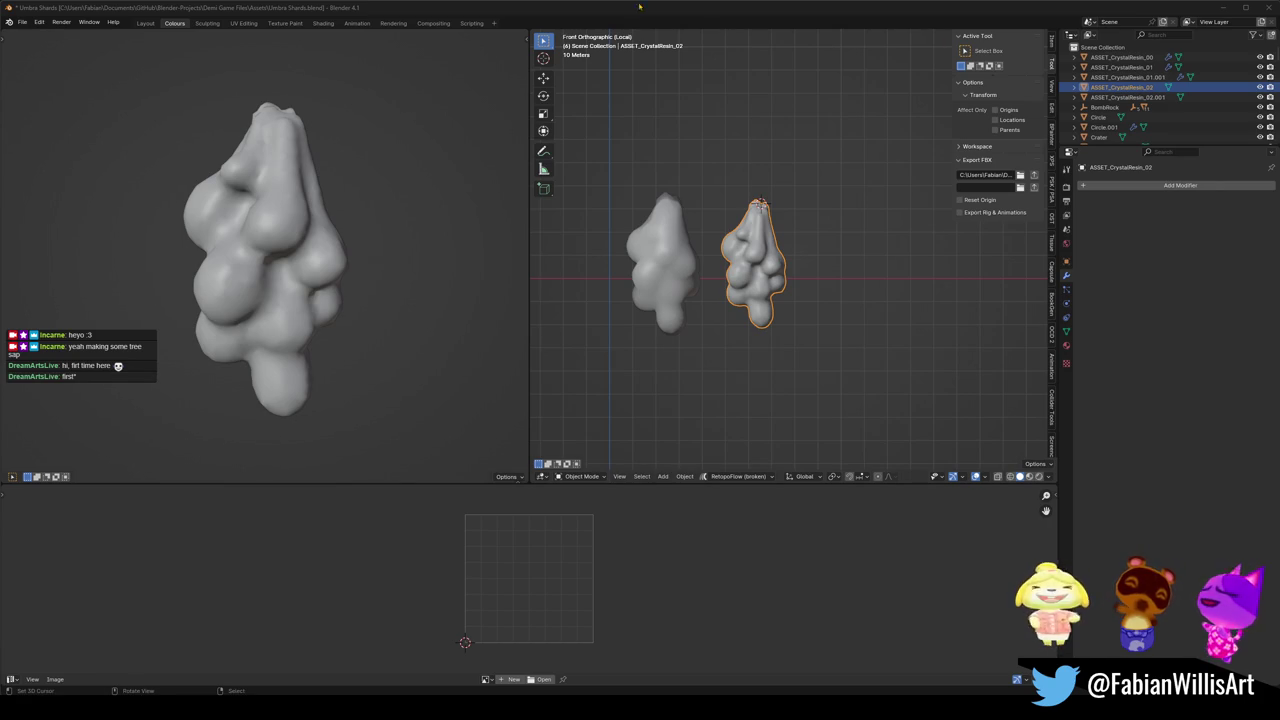
Step: In Edit Mode, give all edges of ASSET_CrystalResin_02 a crease of 1
key(Tab)
key(shift+e)
click(822, 228)
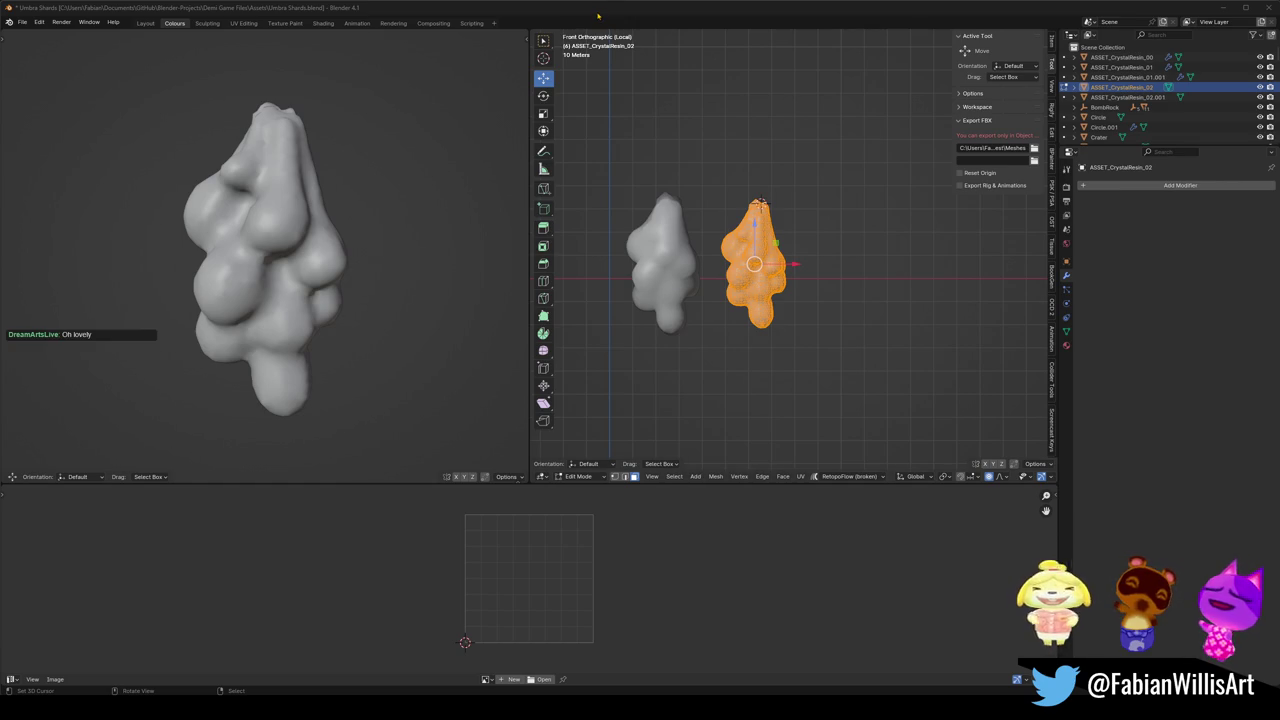
Step: Select the whole mesh, apply Smooth Vectors to its normals, and return to Object Mode
scroll(760, 264, up, 3)
key(alt+a)
key(a)
key(alt+n)
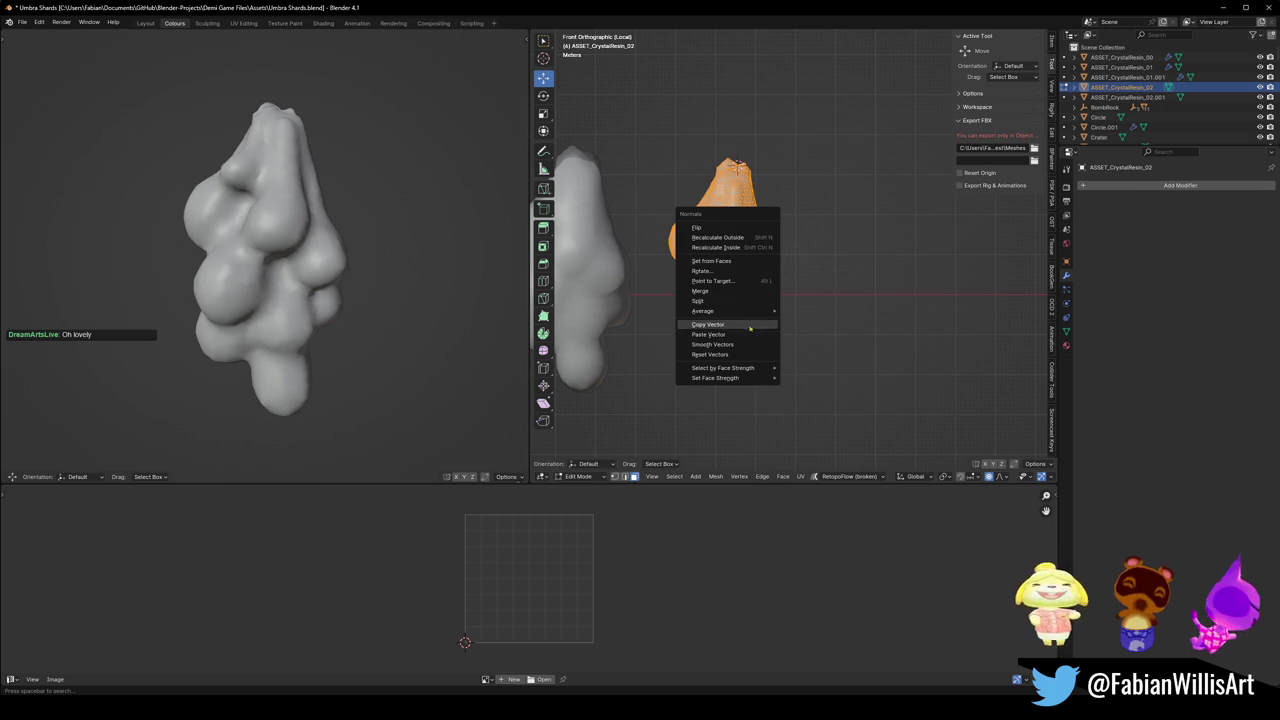
click(725, 344)
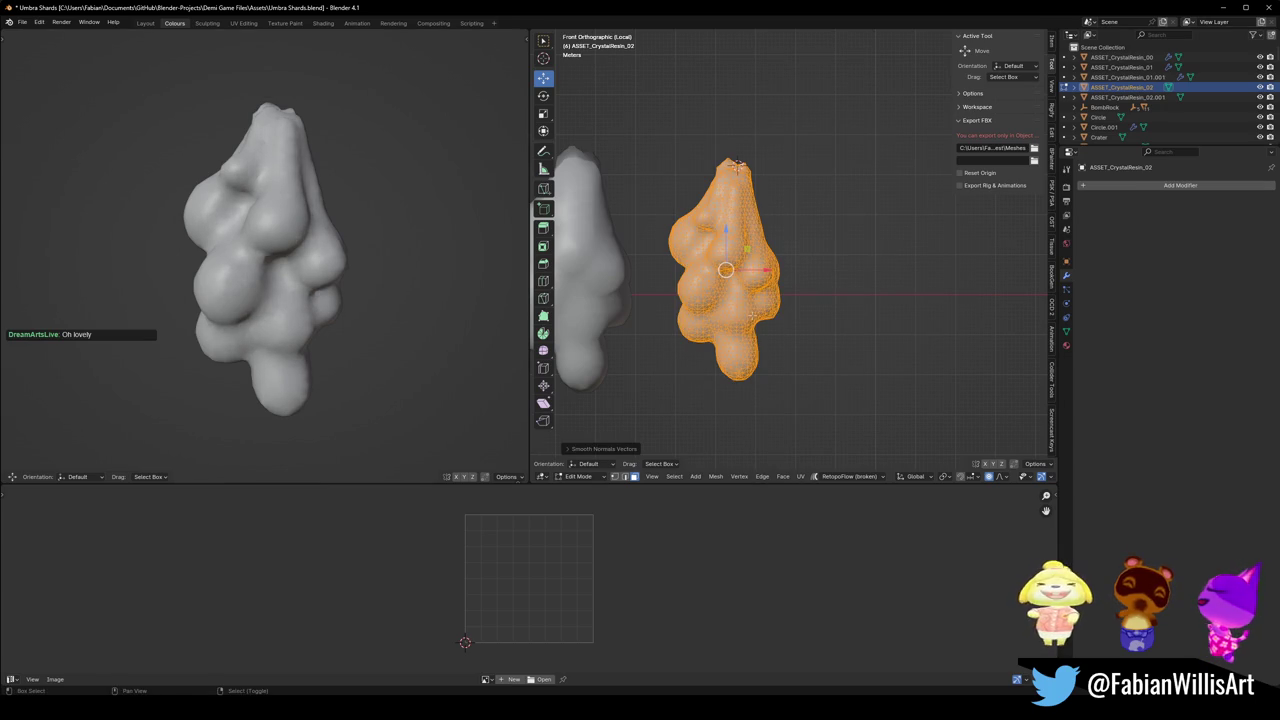
drag(330, 277, 429, 272)
key(Tab)
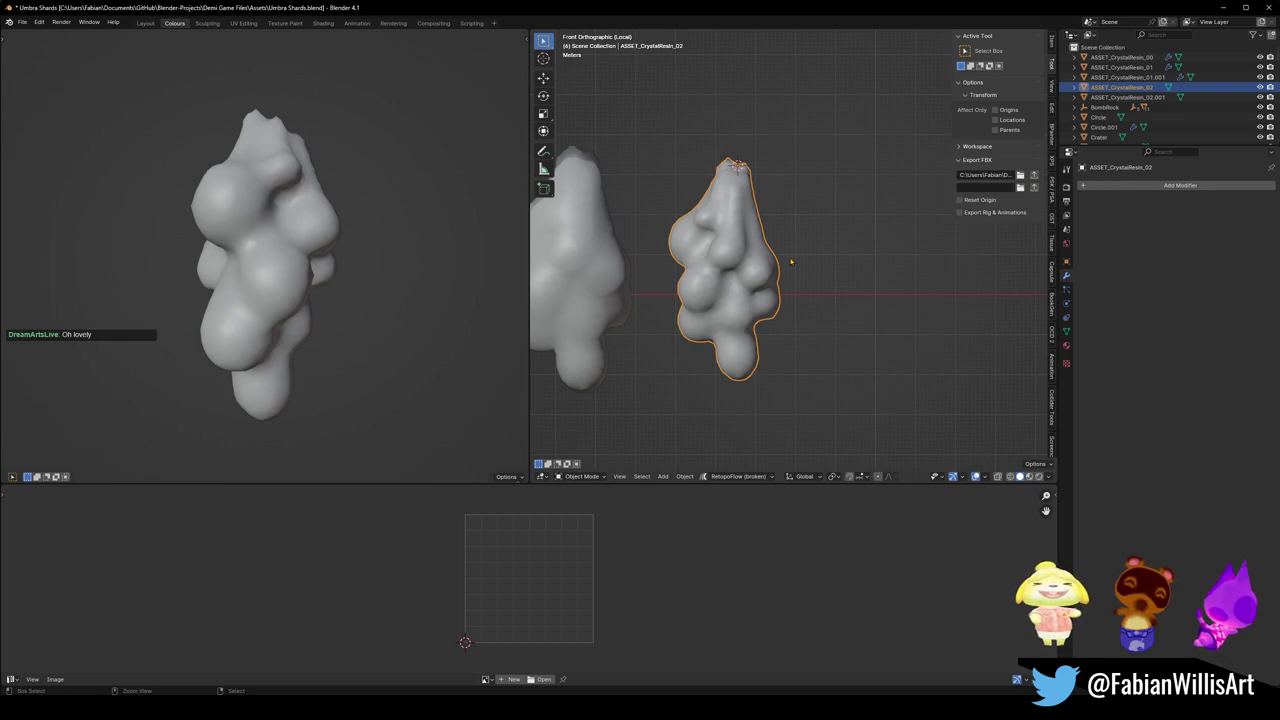
Step: Add a Subdivision modifier to the crystal that keeps its custom normals
key(ctrl+1)
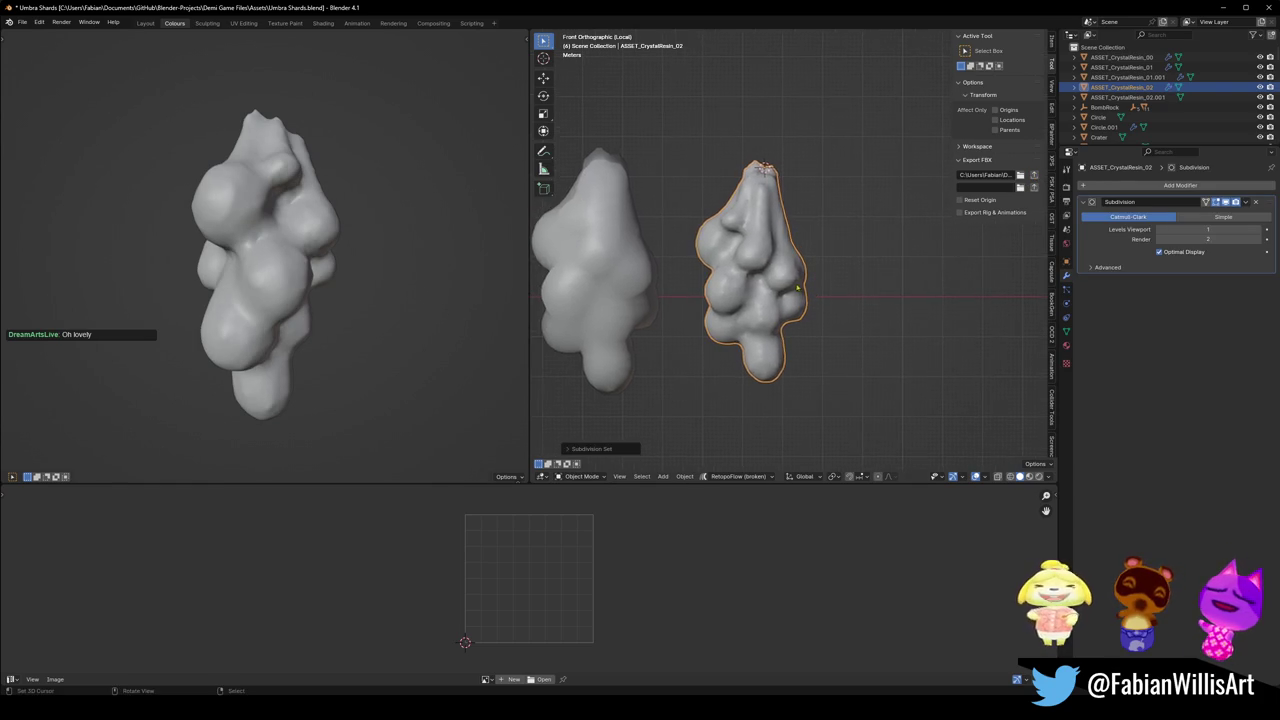
scroll(795, 290, up, 4)
scroll(800, 282, down, 5)
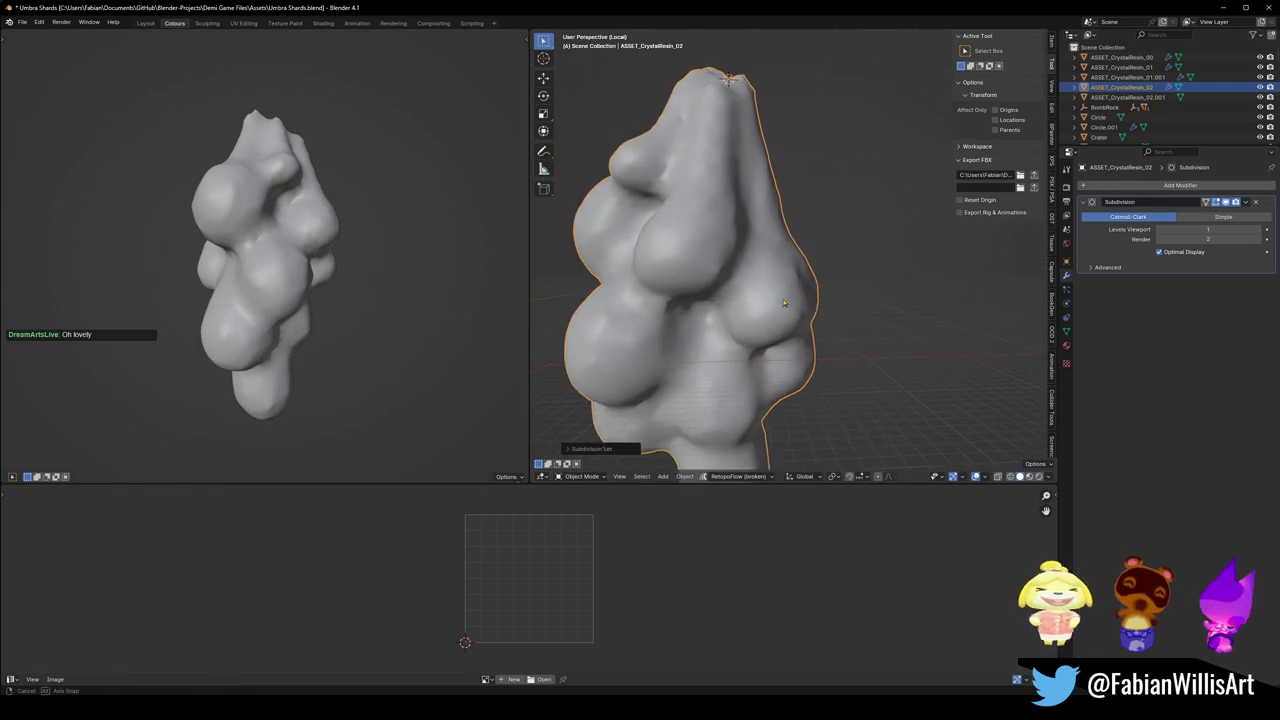
click(1106, 267)
click(1195, 345)
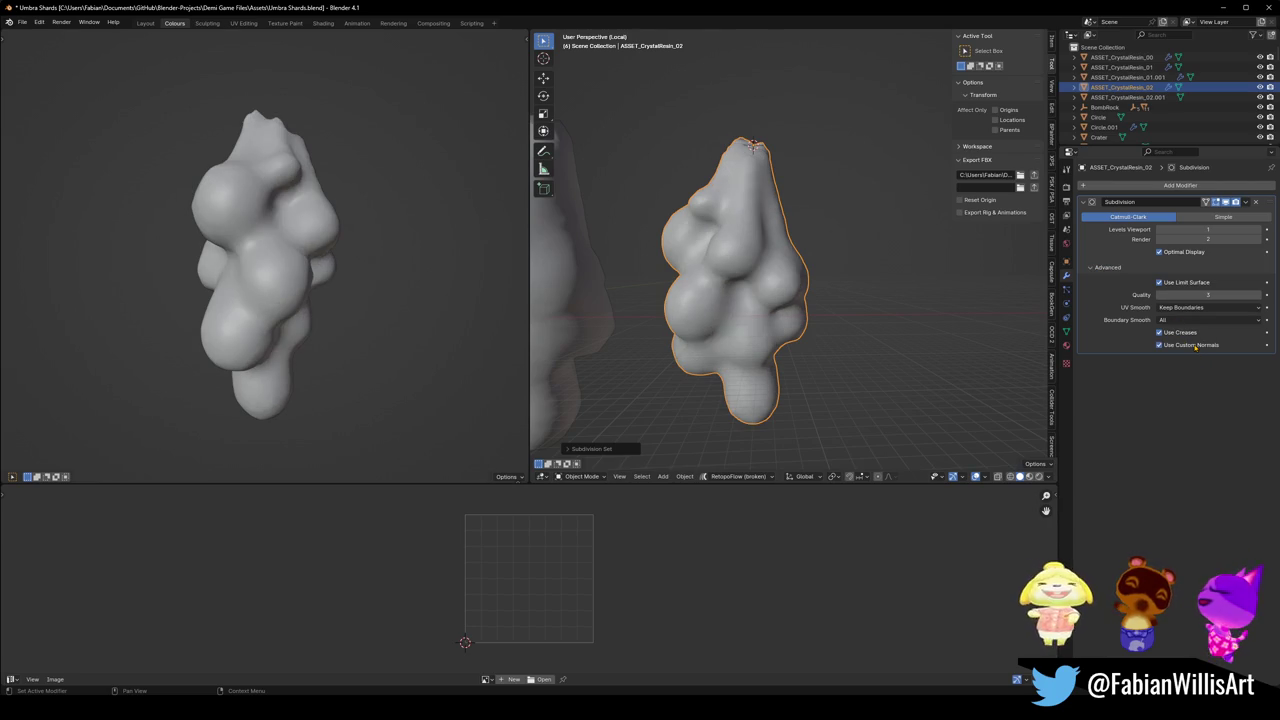
drag(733, 284, 752, 264)
Step: Save Umbra Shards.blend and switch to Unity, viewing the BombRock
key(ctrl+s)
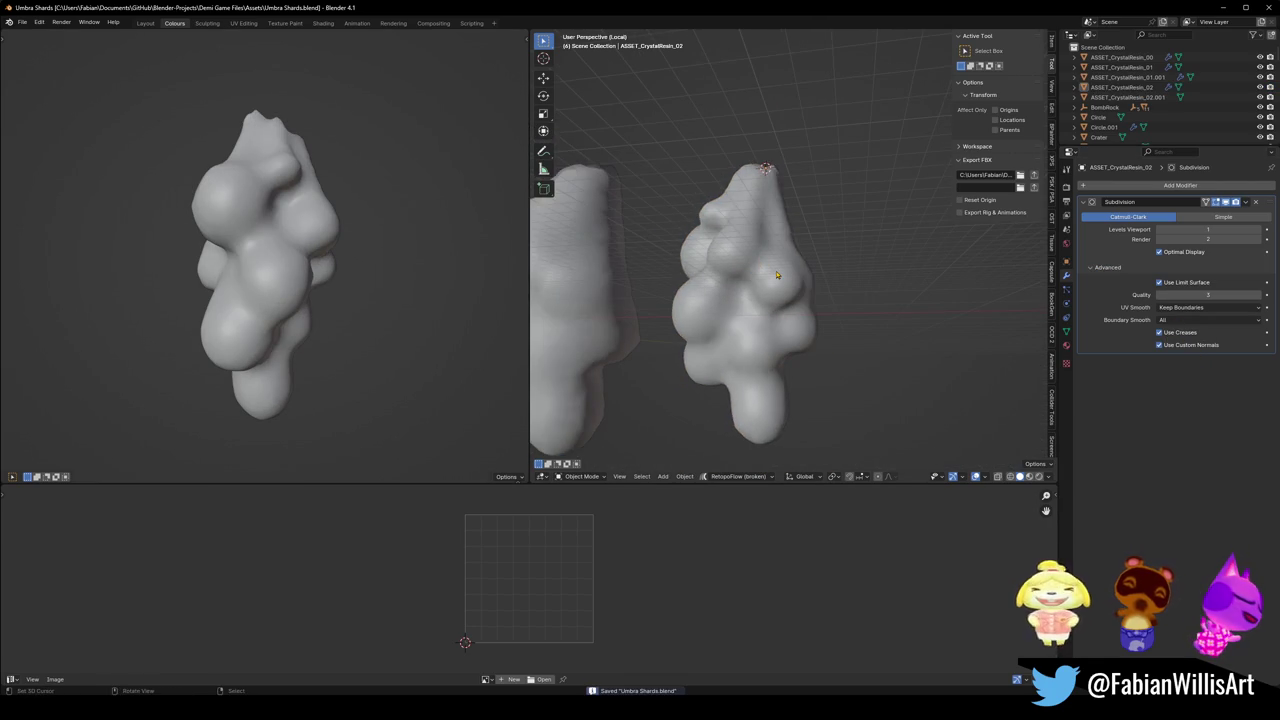
click(752, 261)
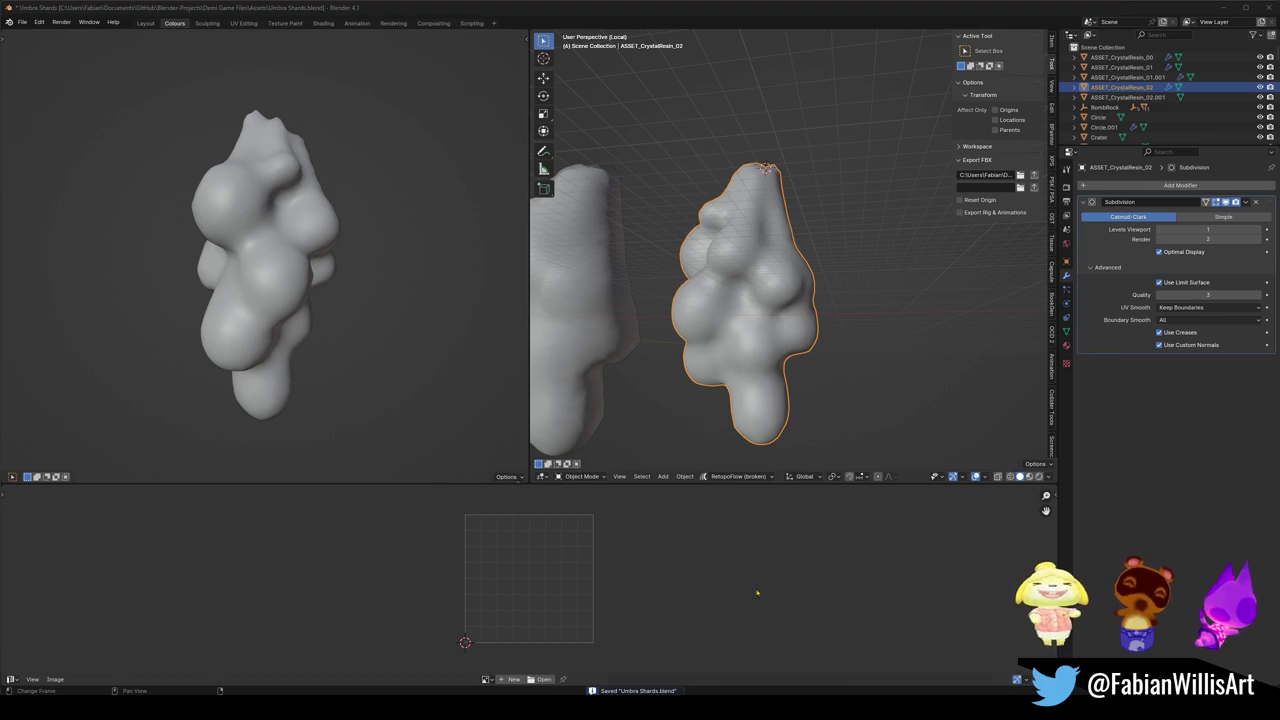
key(alt+Tab)
mouse_move(692, 211)
mouse_down()
mouse_move(730, 193)
mouse_move(727, 209)
mouse_move(617, 235)
mouse_up()
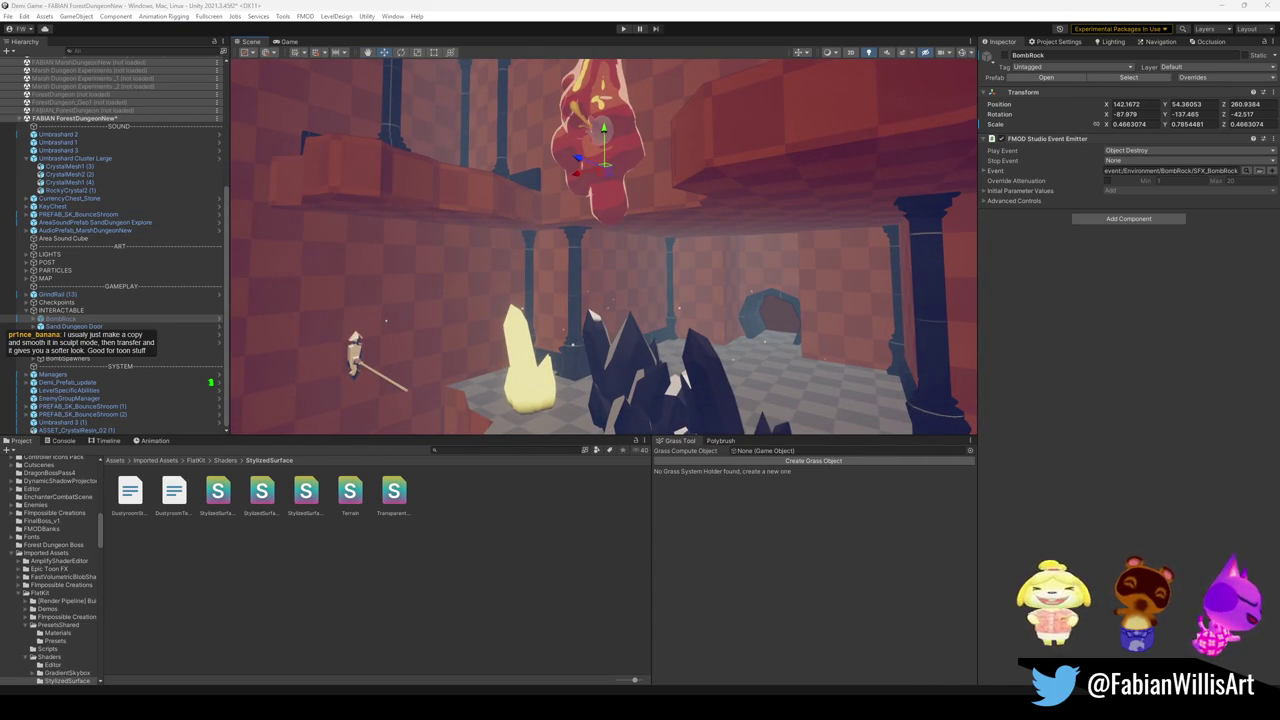
drag(293, 244, 700, 241)
mouse_move(622, 241)
mouse_down()
mouse_move(673, 283)
mouse_move(602, 275)
mouse_move(623, 286)
mouse_move(641, 258)
mouse_move(670, 300)
mouse_move(669, 288)
mouse_up()
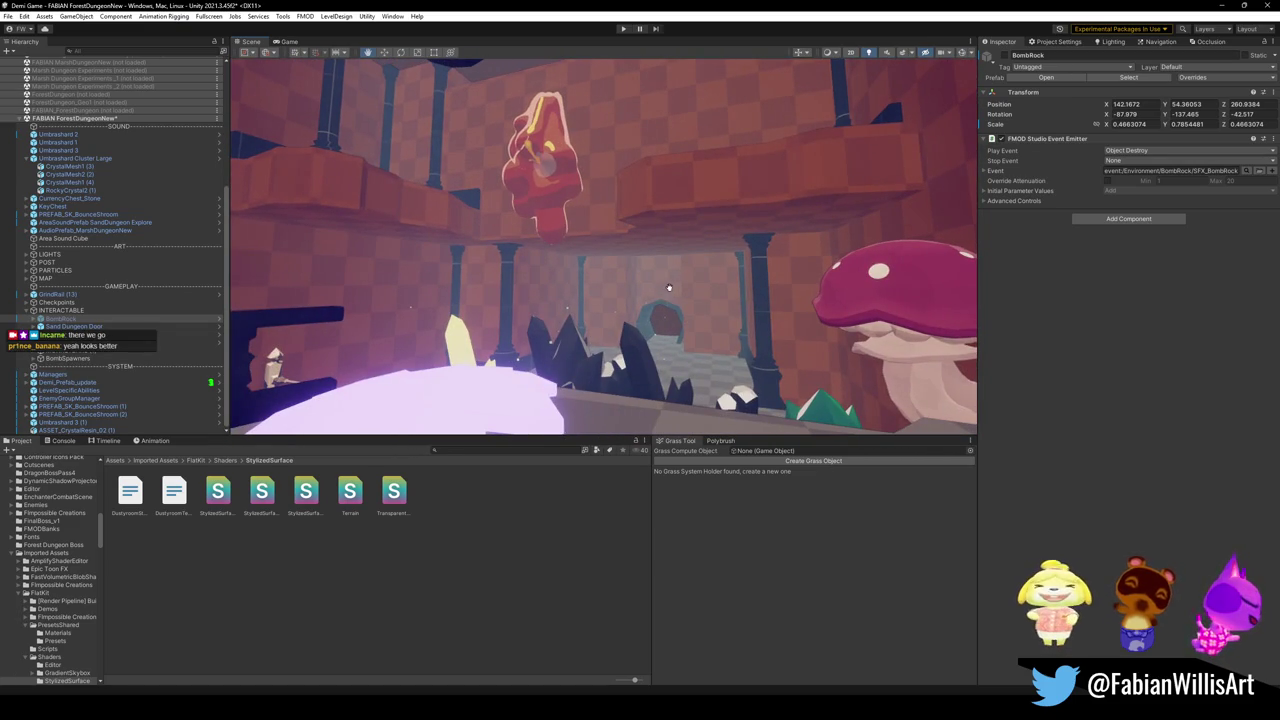
key(w)
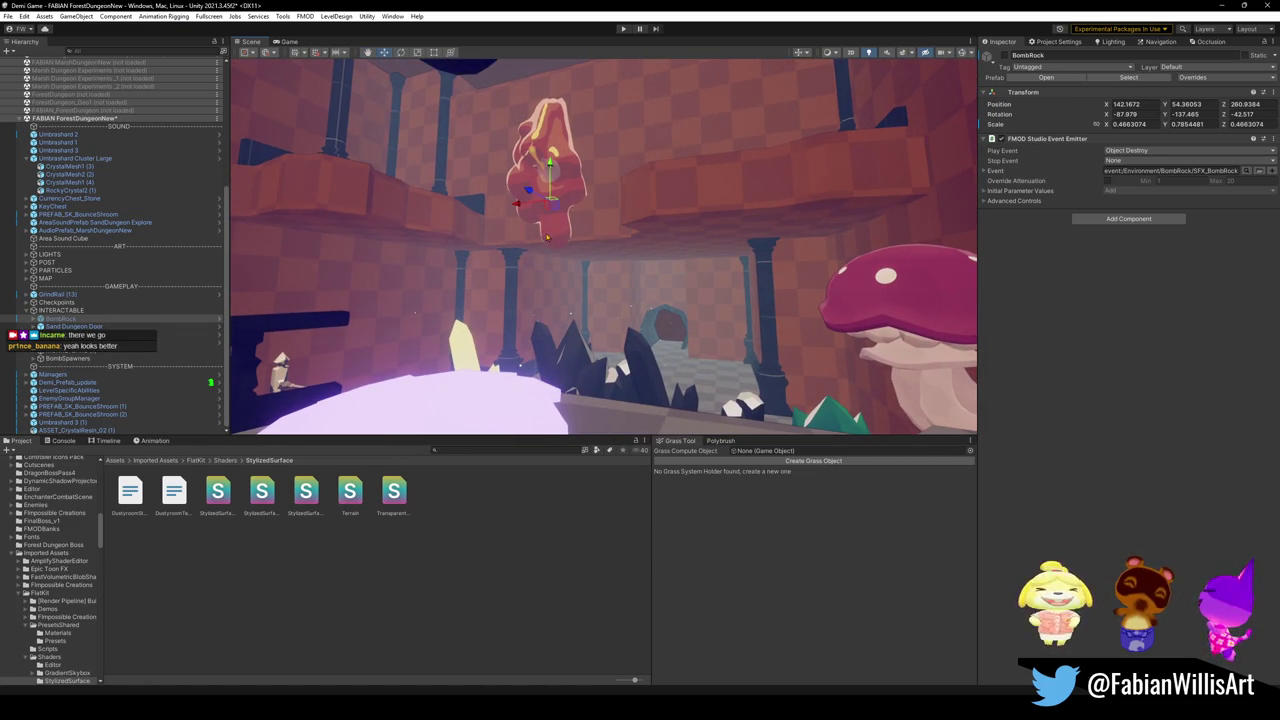
Step: Set ASSET_CrystalResin_02 (1)'s material to Light Align 0.505 and Rim Size 0.377
click(549, 231)
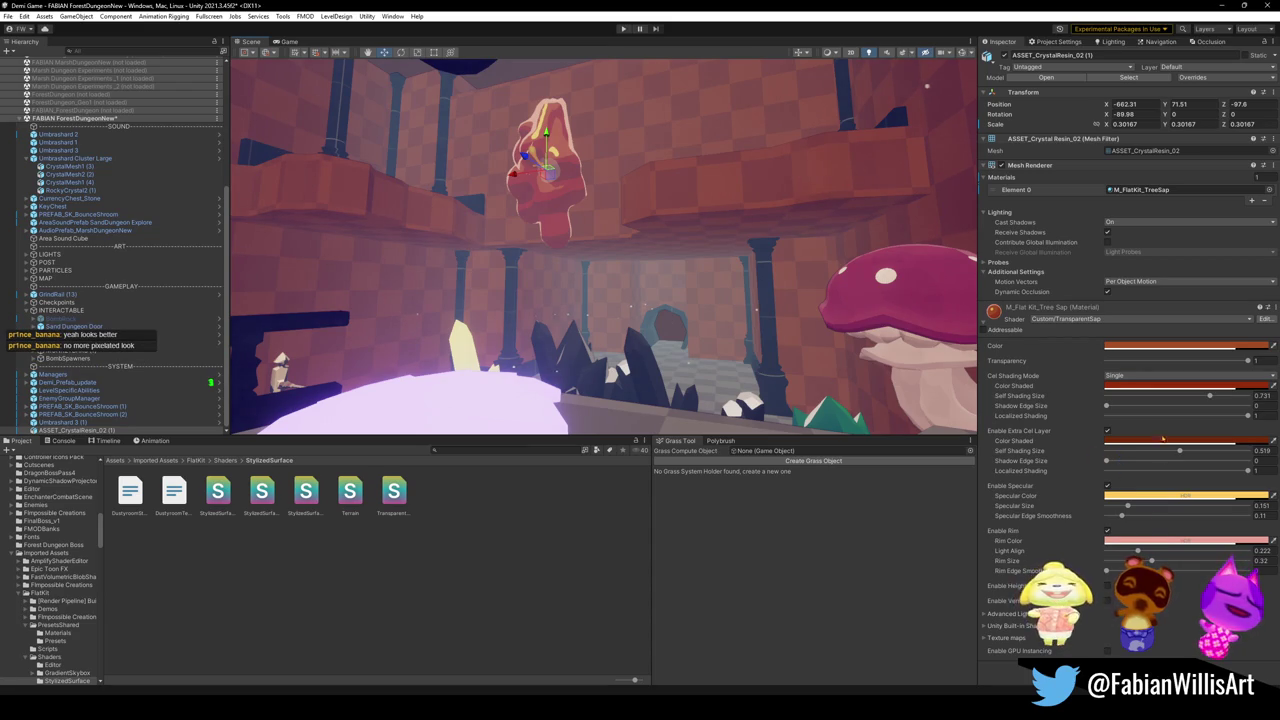
drag(1139, 551, 1180, 547)
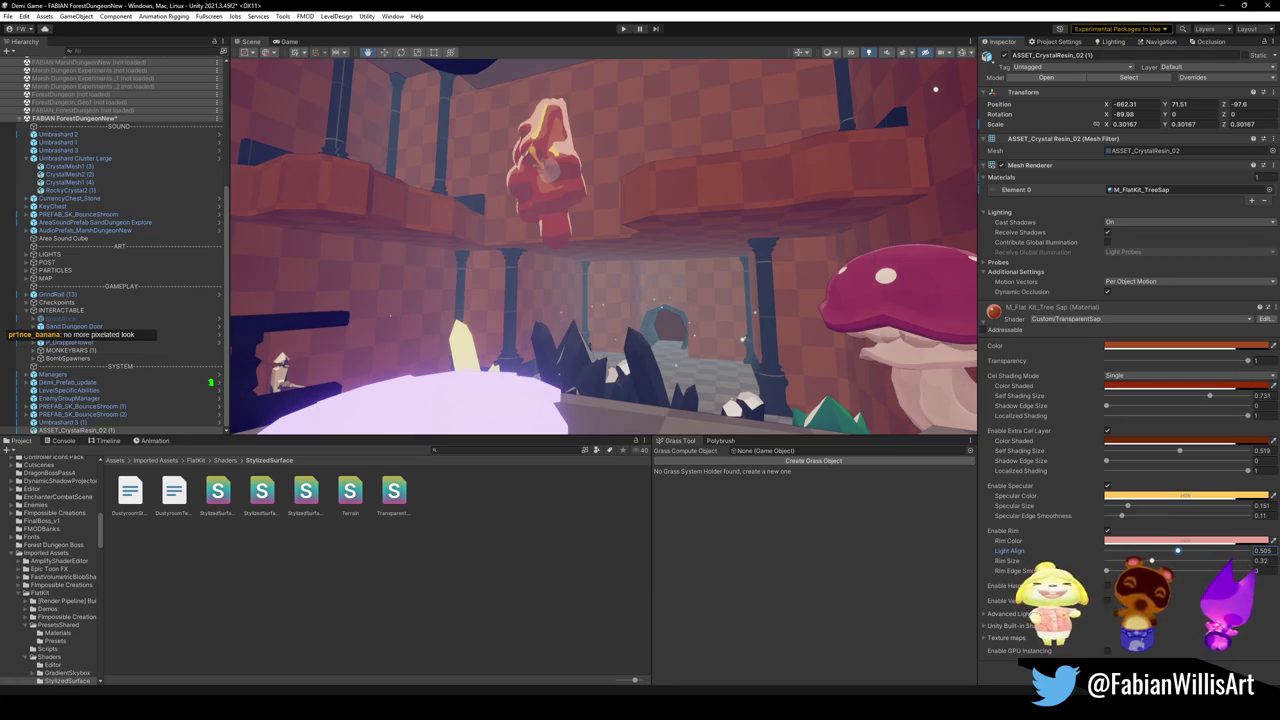
drag(1150, 562, 1159, 561)
drag(800, 280, 737, 270)
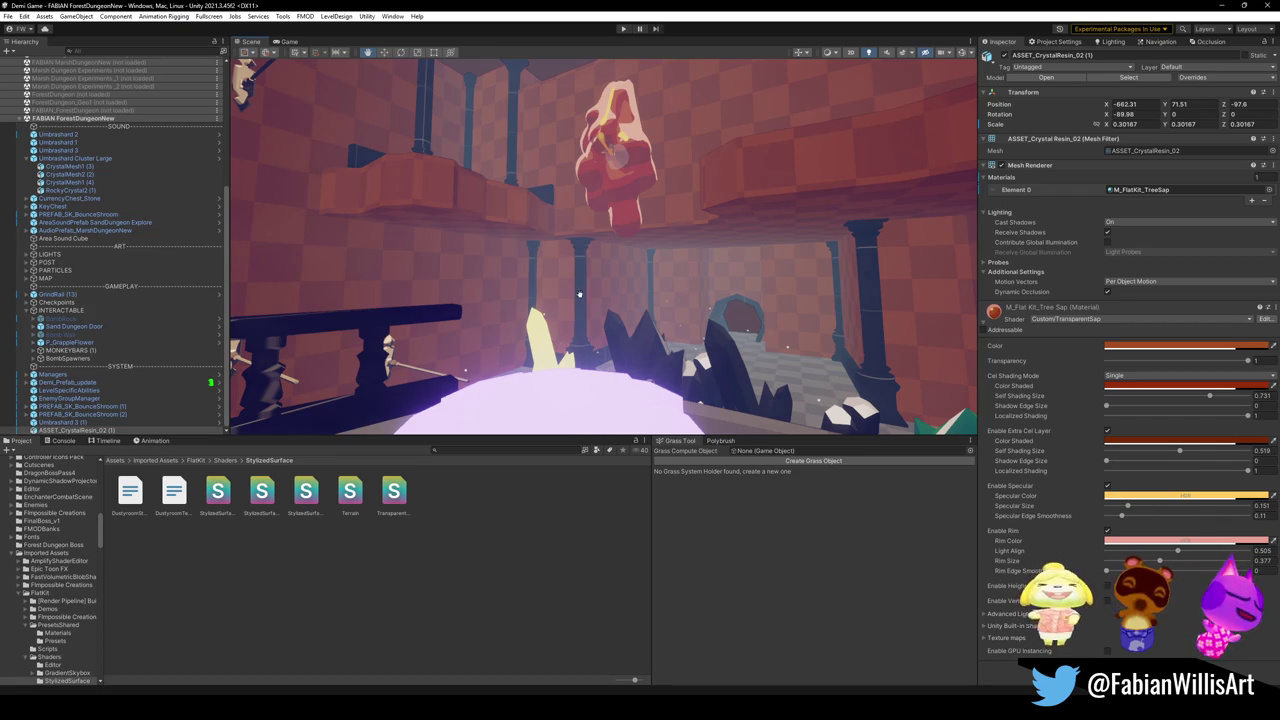
Step: Search the Project panel with 't:sha' and select the sheen.png texture
mouse_move(608, 287)
mouse_down()
mouse_move(495, 288)
mouse_move(515, 291)
mouse_up()
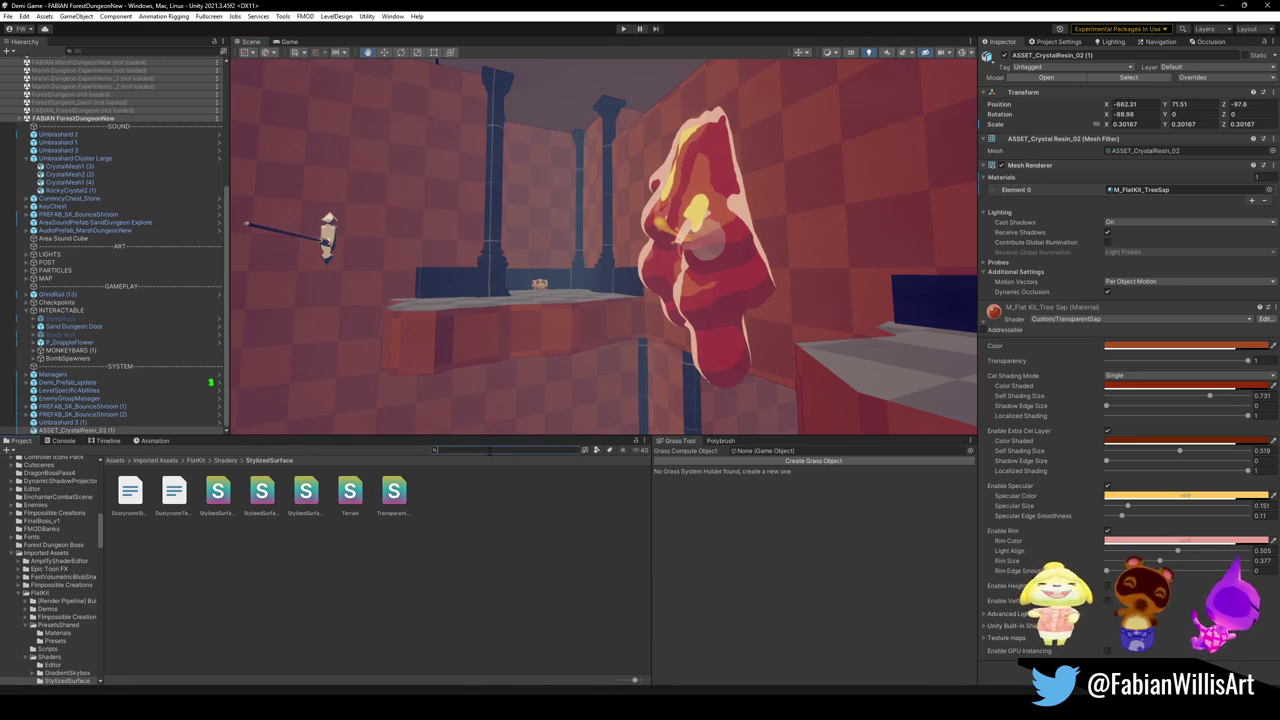
text(t:sha)
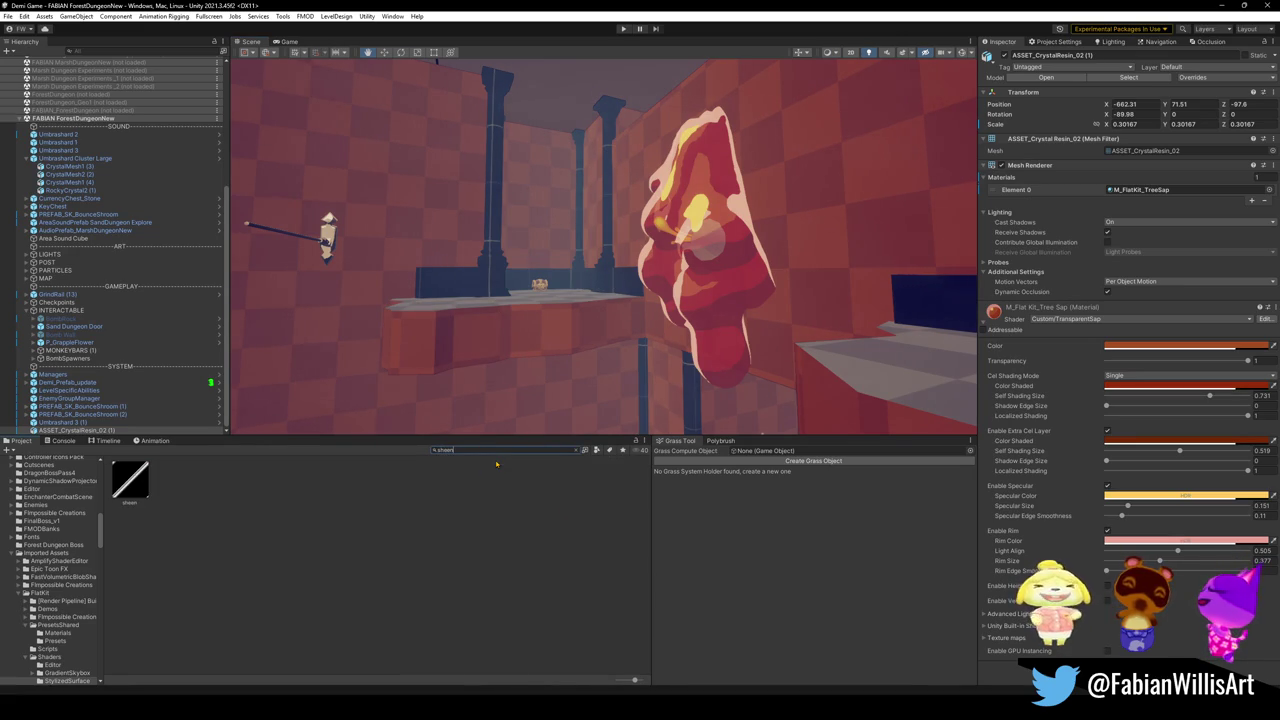
click(146, 481)
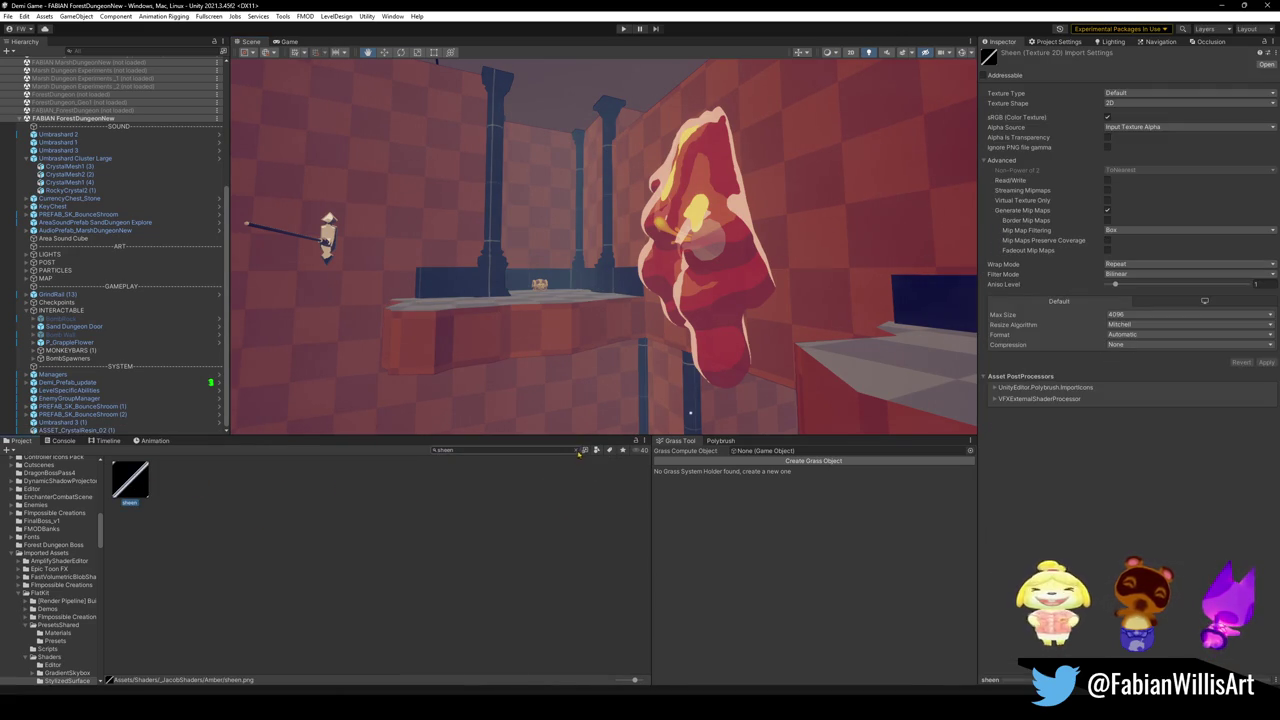
Step: Select the Amber shader, close its shader graph, and open Amber.shader in Visual Studio
click(579, 451)
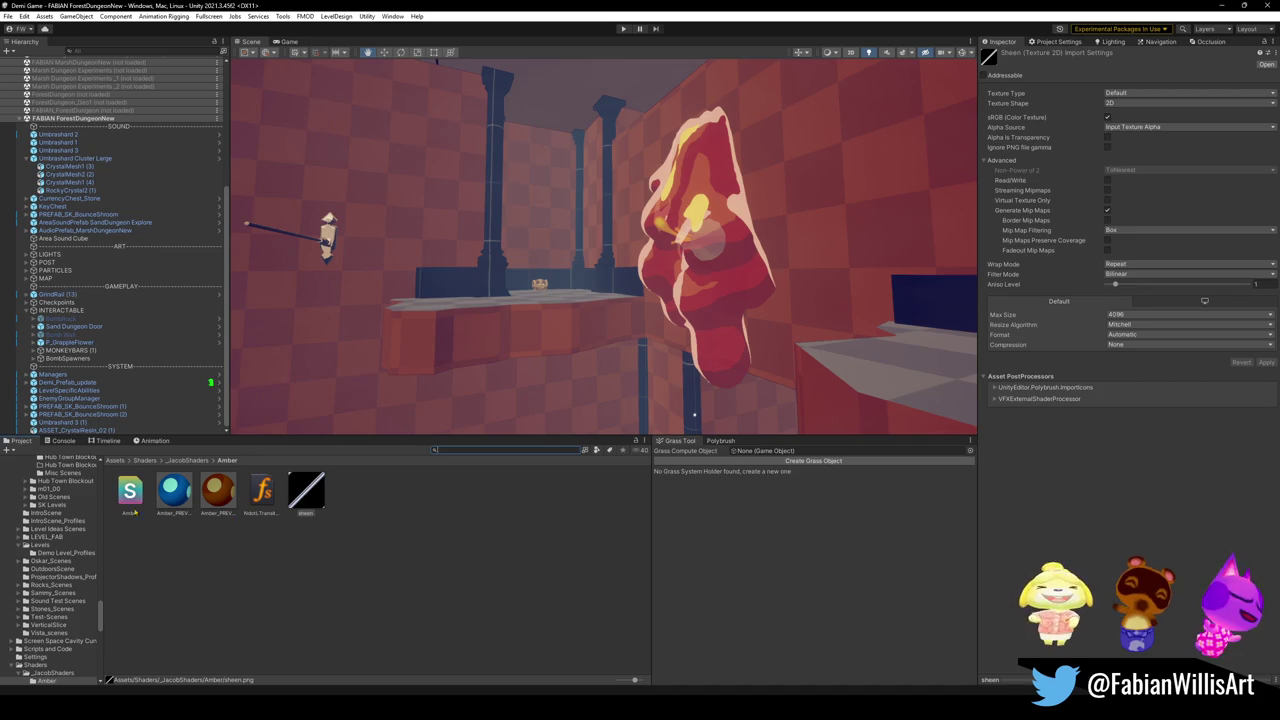
click(134, 508)
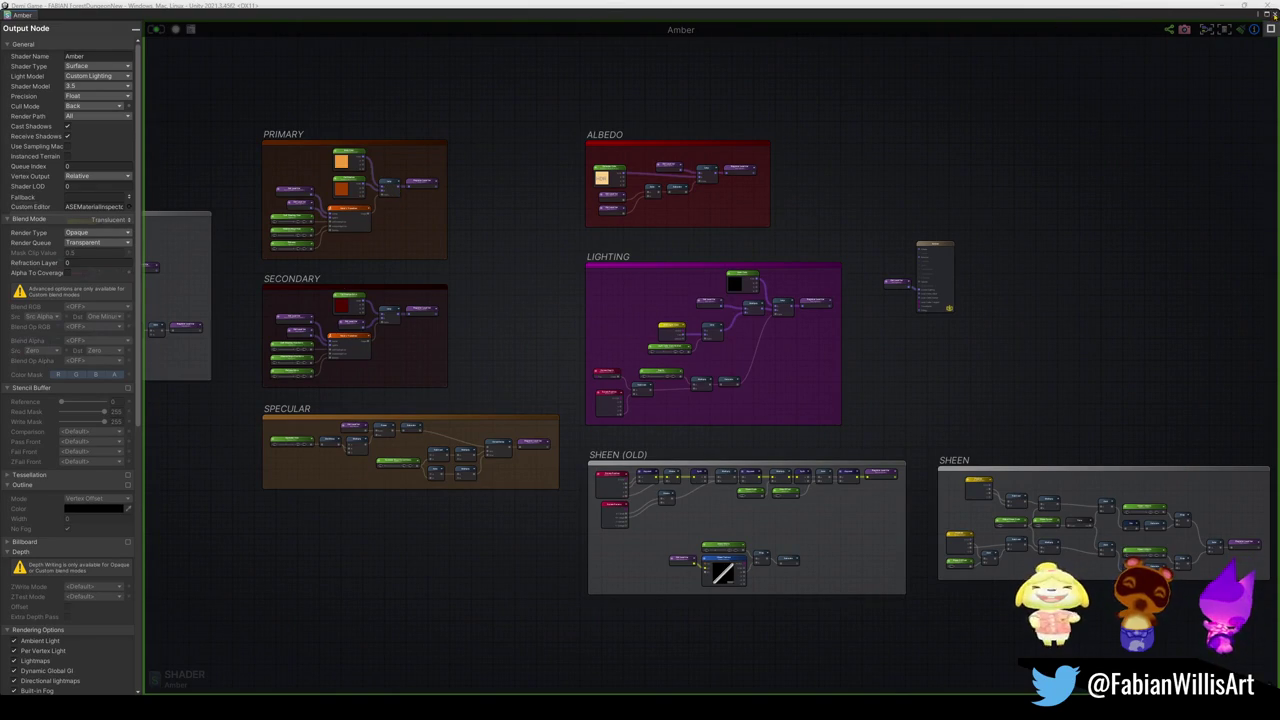
click(1273, 16)
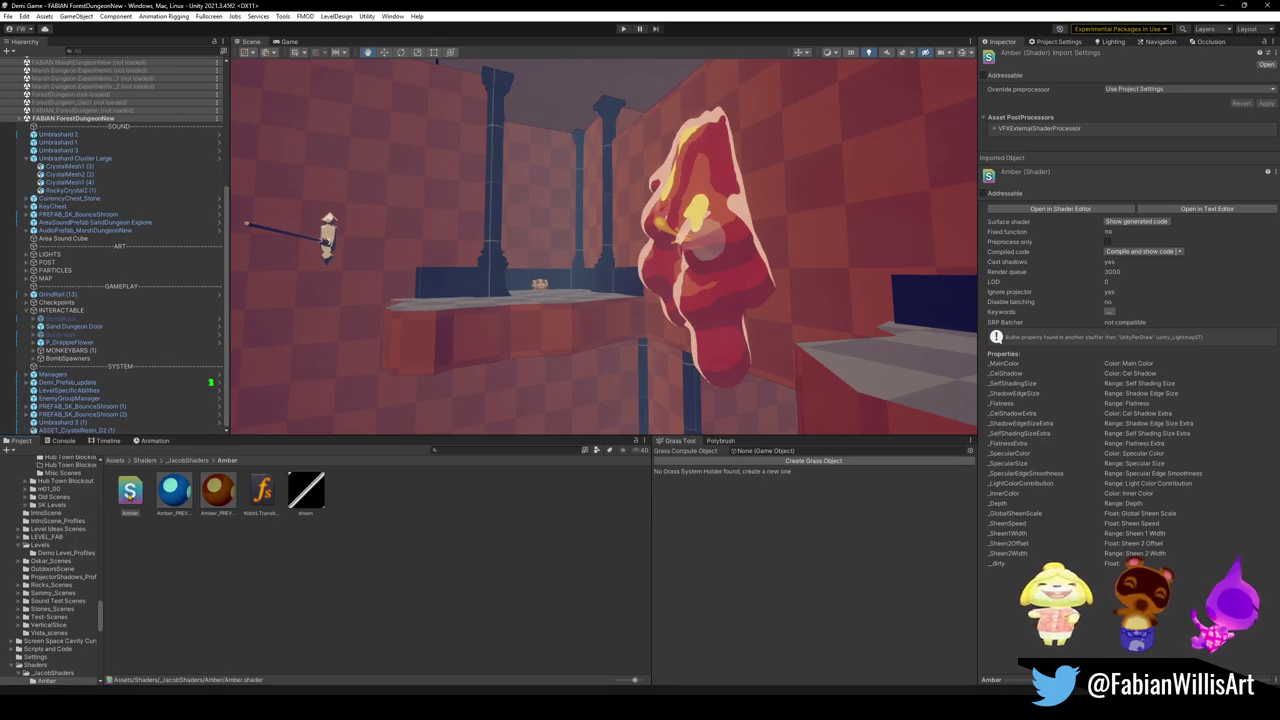
click(1206, 209)
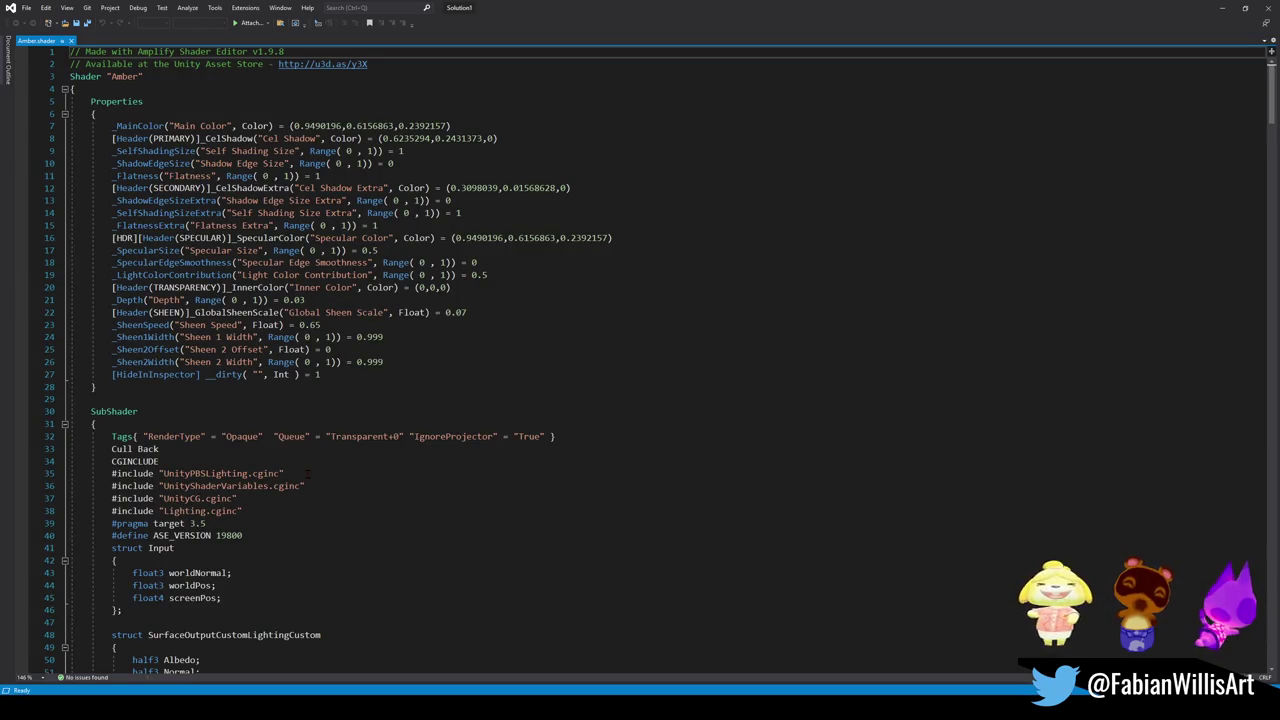
scroll(660, 360, down, 20)
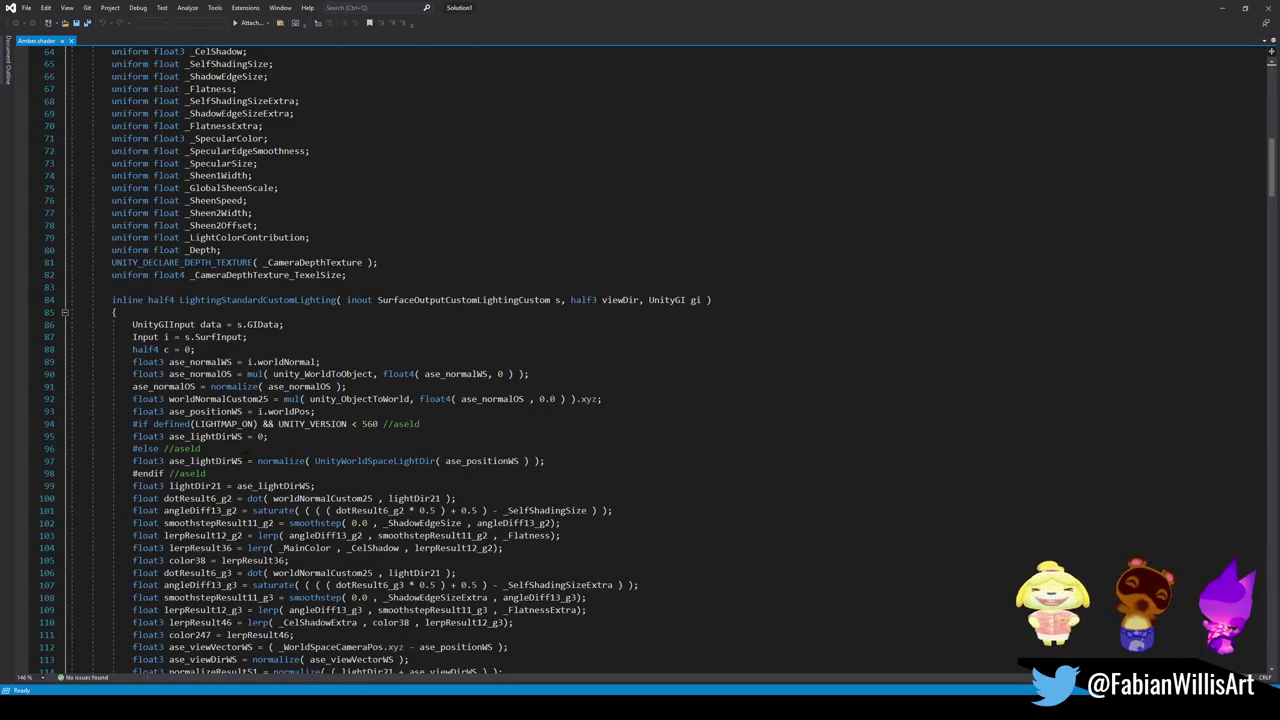
scroll(660, 360, down, 5)
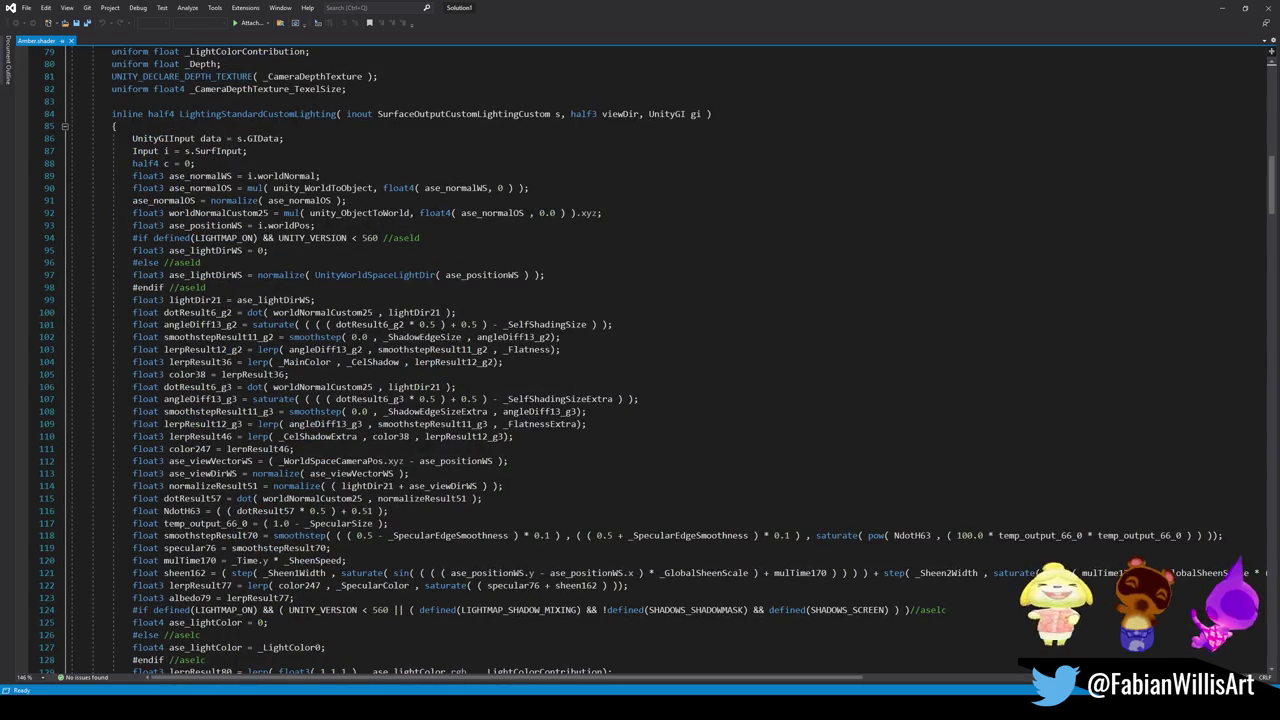
scroll(244, 452, down, 20)
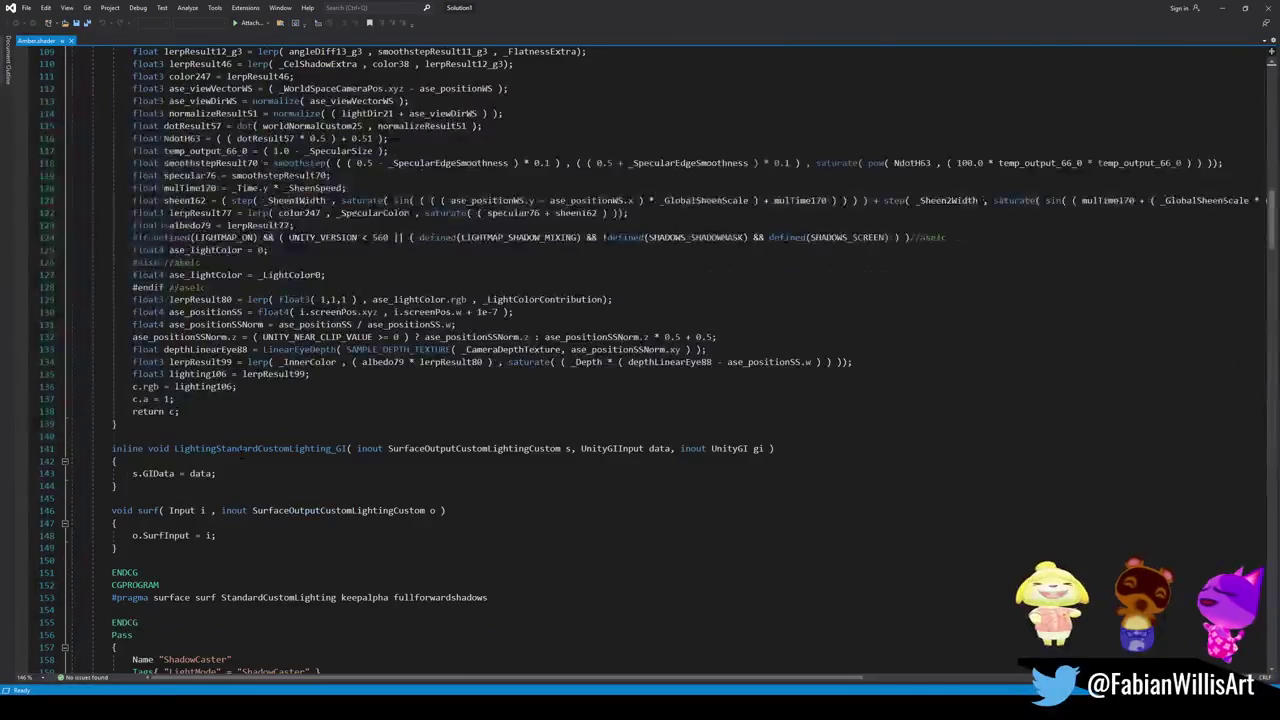
scroll(244, 452, down, 20)
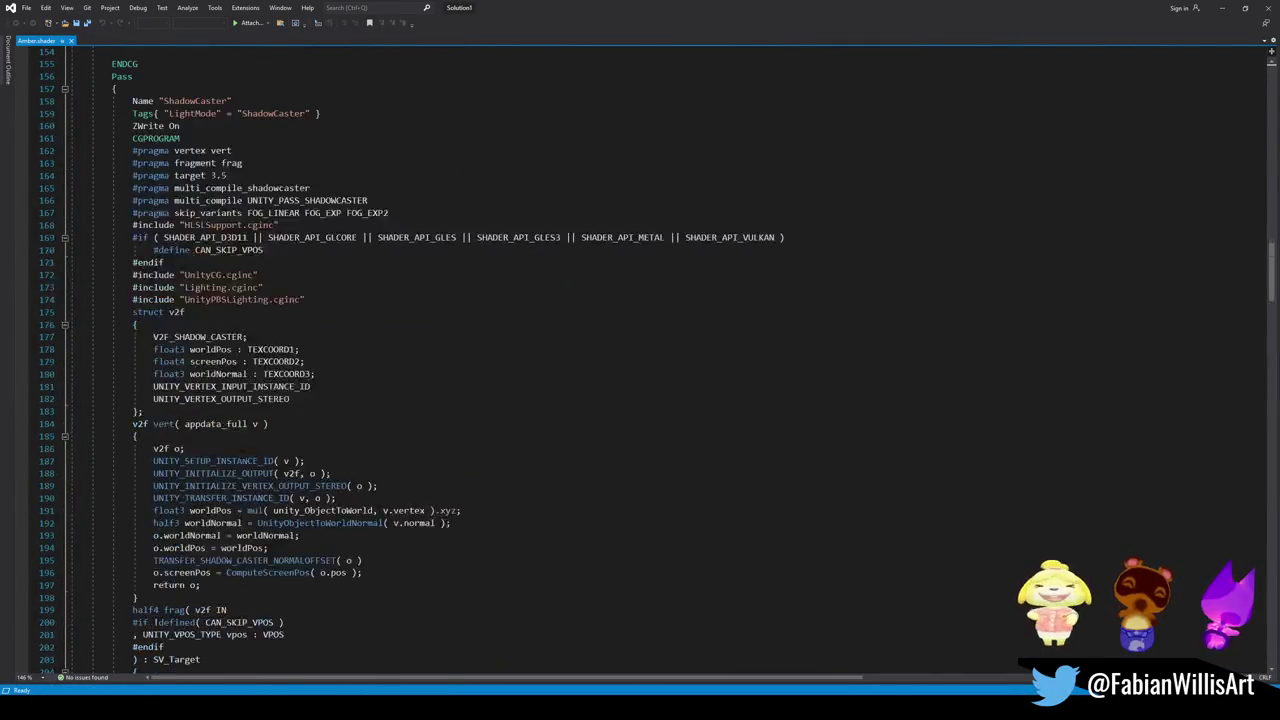
scroll(660, 362, down, 20)
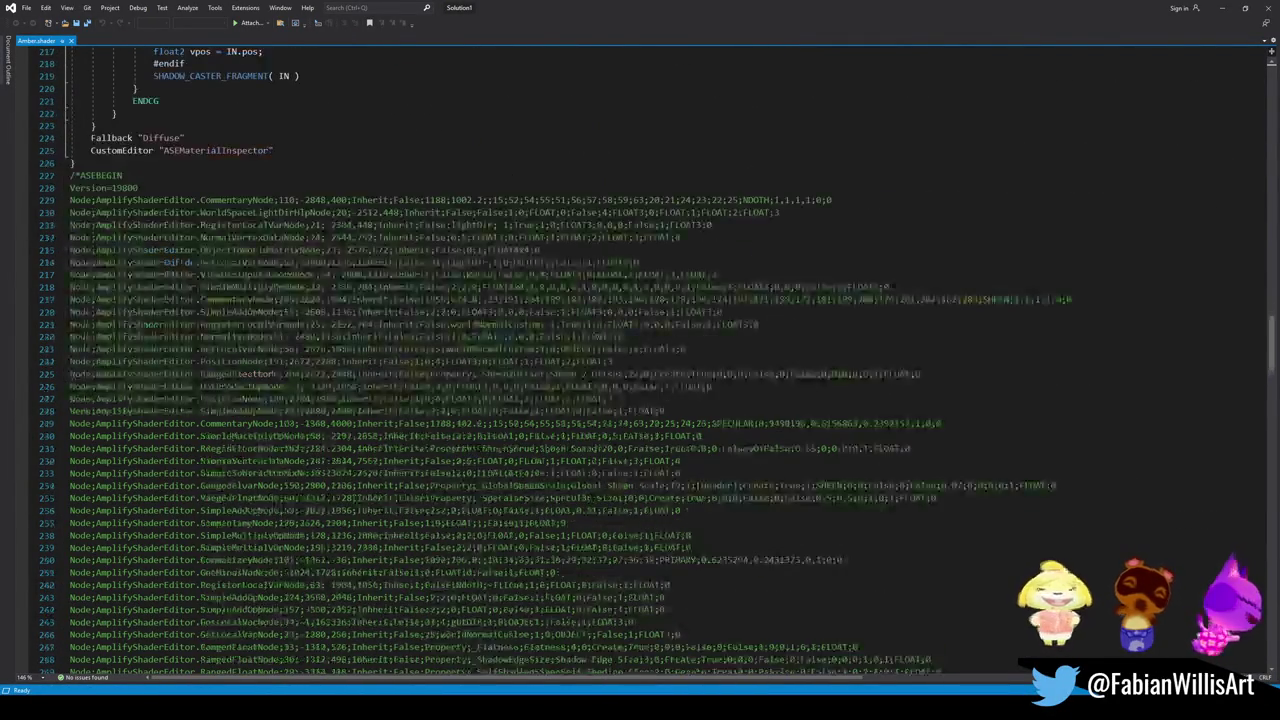
scroll(660, 362, down, 20)
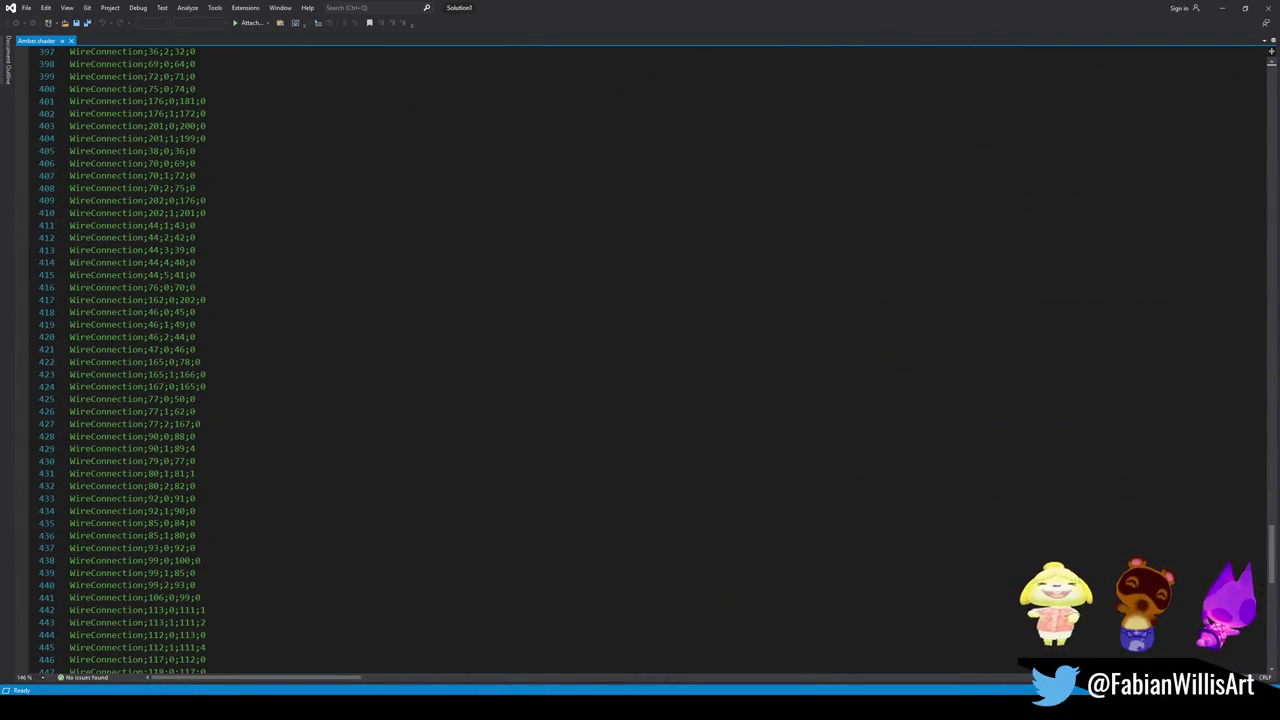
drag(1271, 550, 1203, 332)
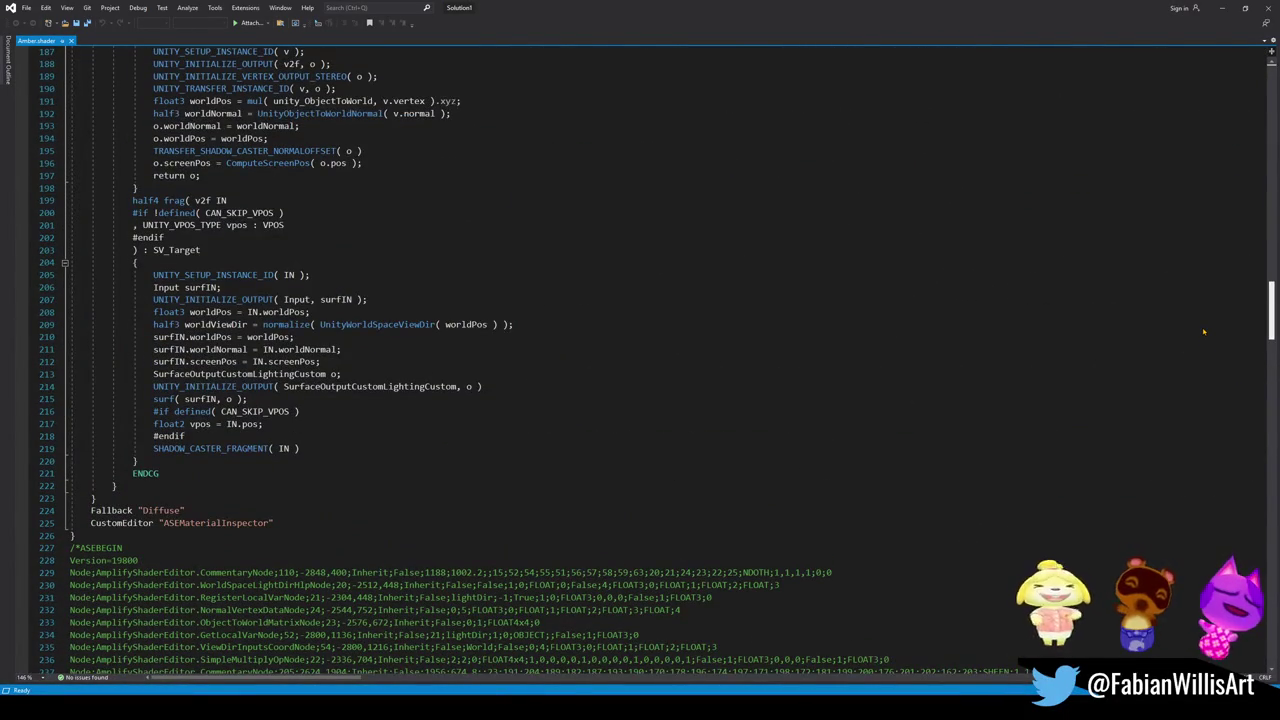
scroll(1203, 332, up, 3)
click(768, 324)
key(ctrl+f)
text(sheen)
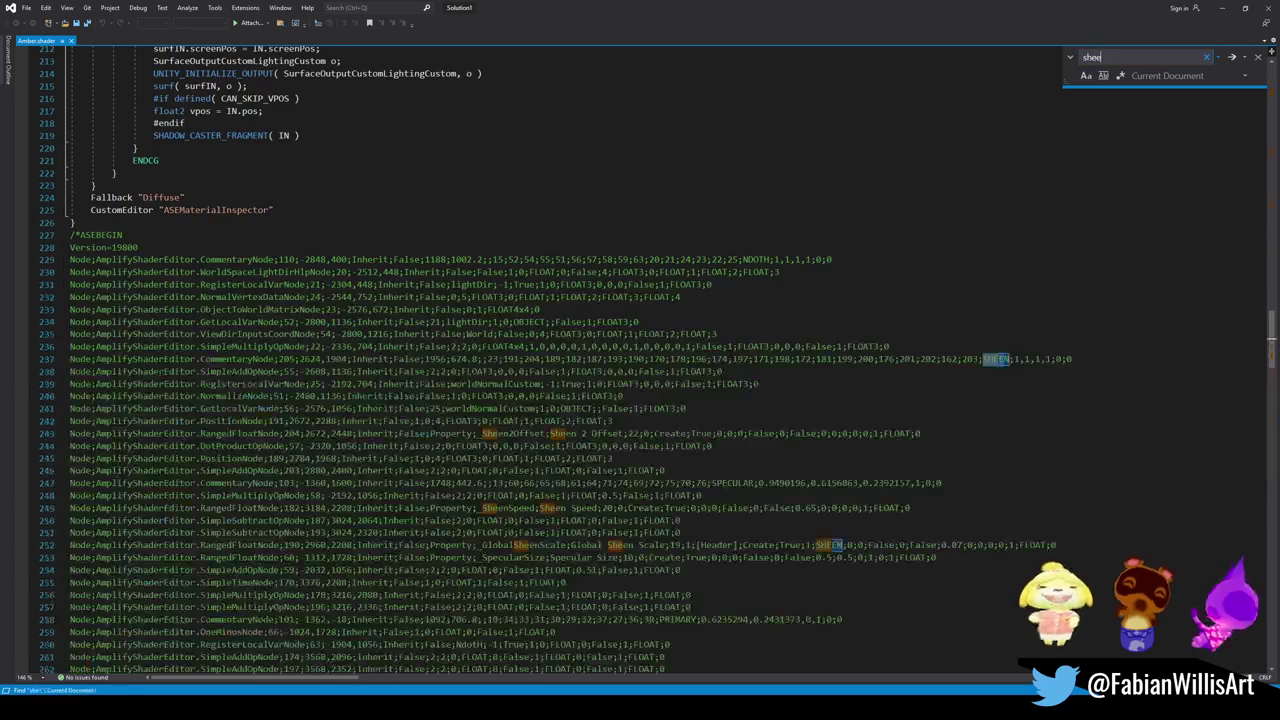
scroll(678, 380, up, 20)
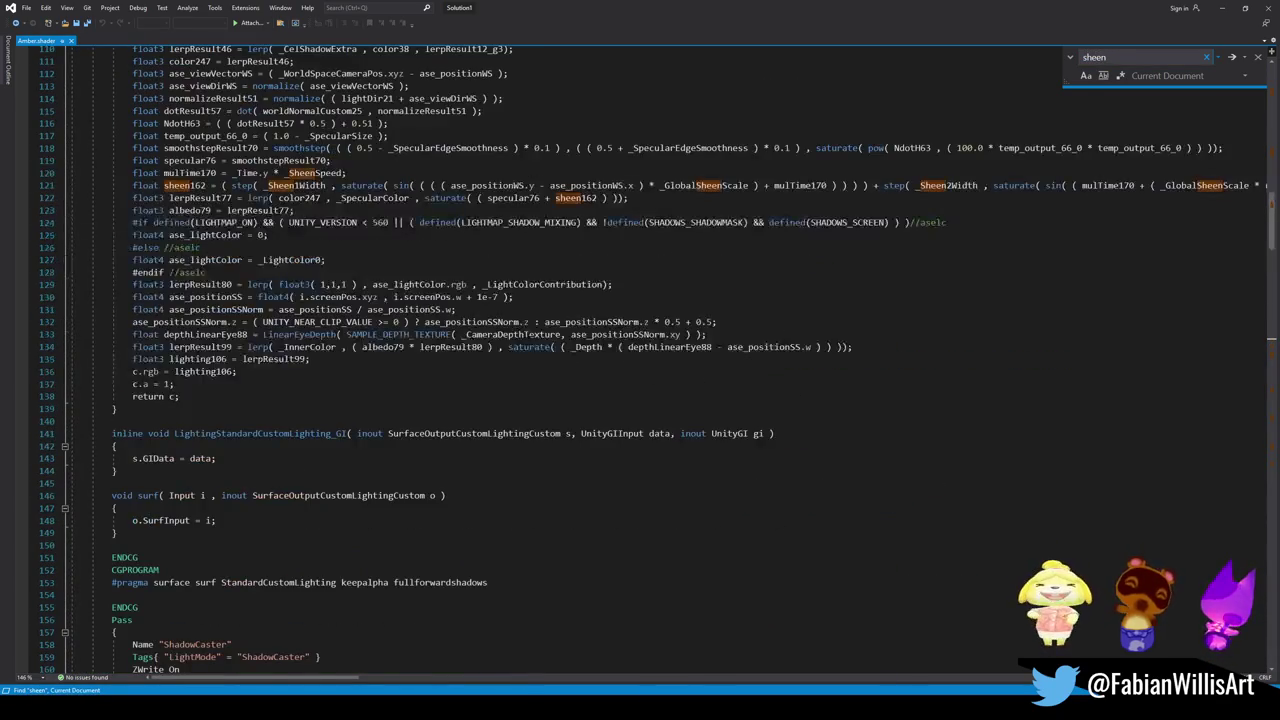
scroll(391, 386, up, 3)
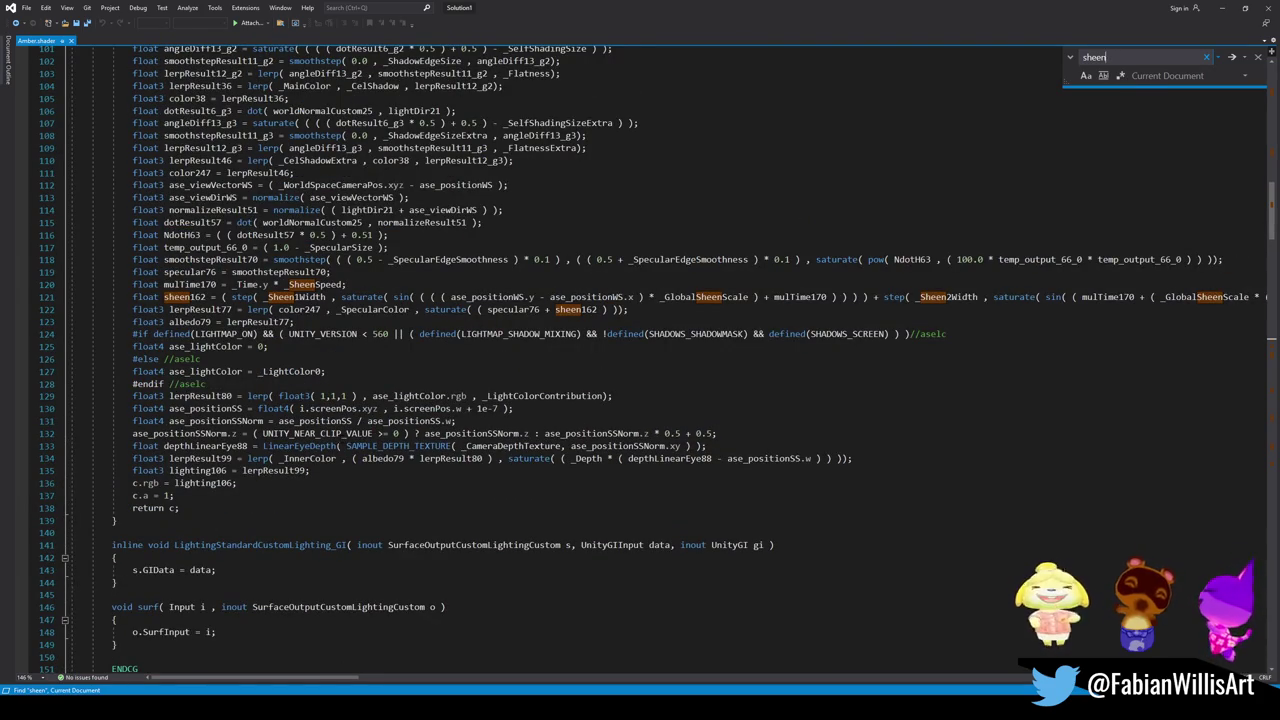
scroll(335, 437, down, 5)
scroll(345, 458, down, 20)
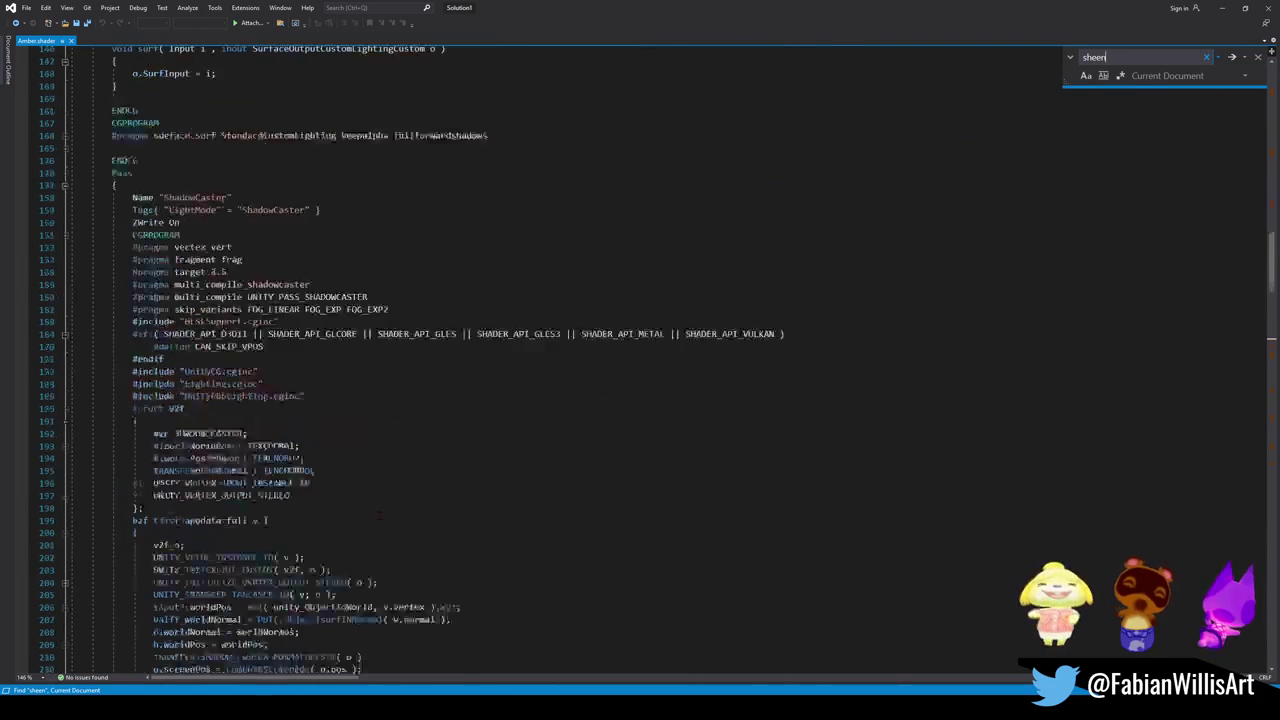
scroll(375, 494, up, 20)
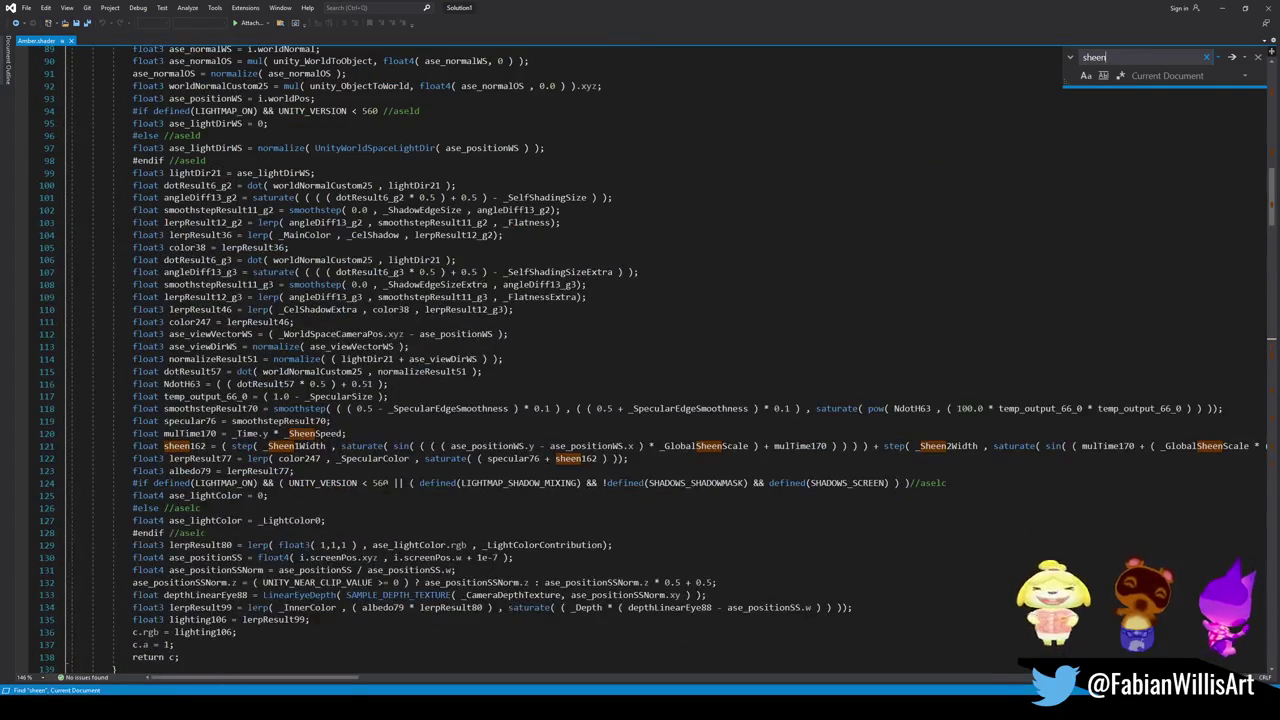
scroll(375, 494, up, 6)
scroll(380, 483, up, 1)
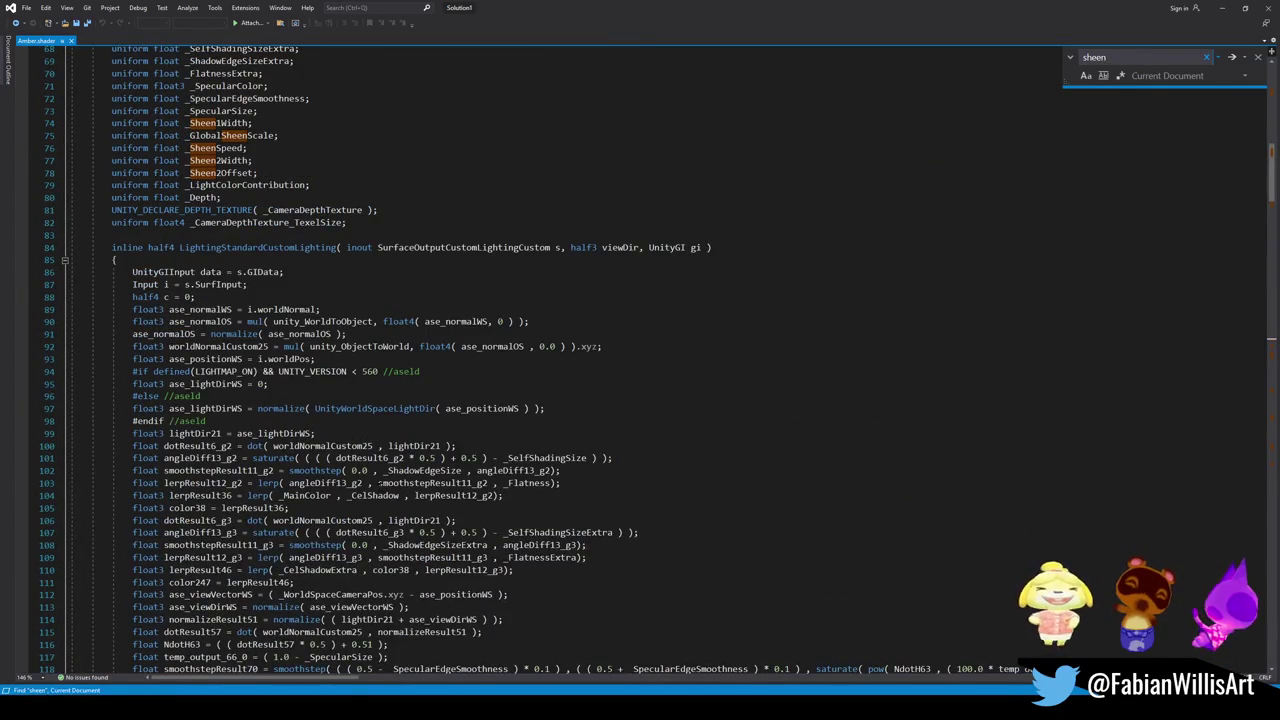
scroll(380, 483, up, 1)
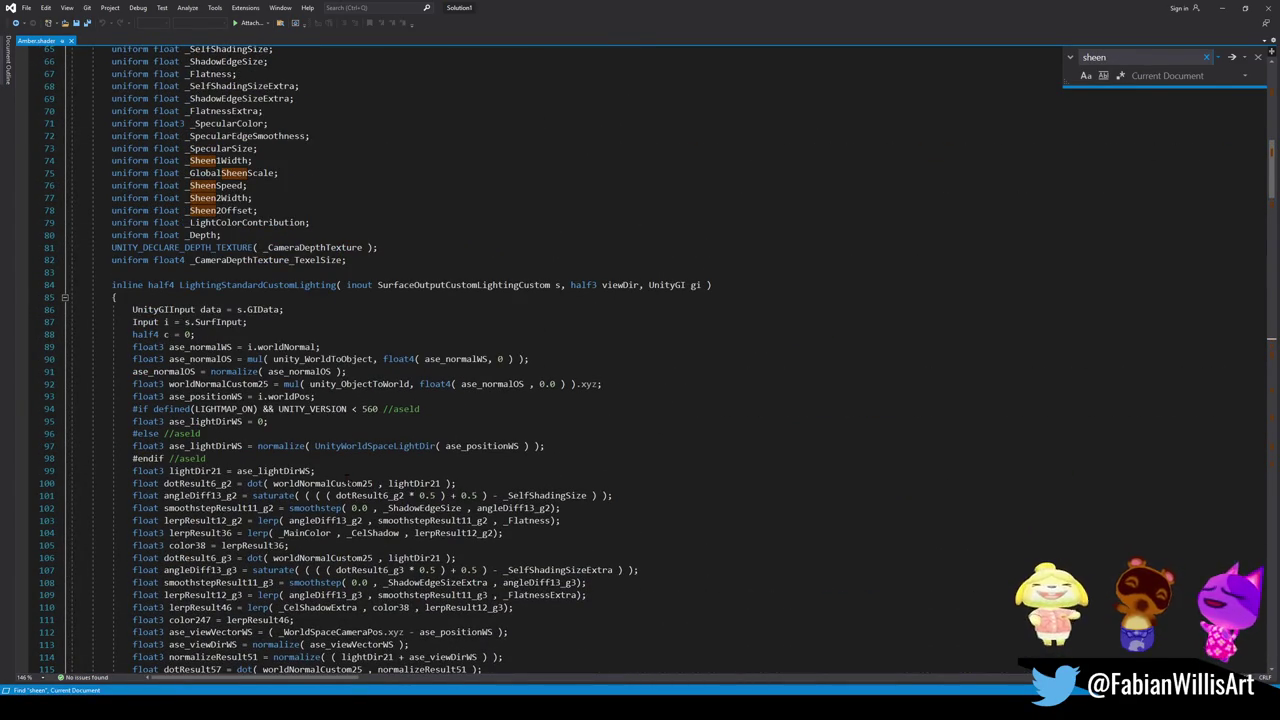
scroll(349, 478, up, 3)
scroll(349, 470, up, 2)
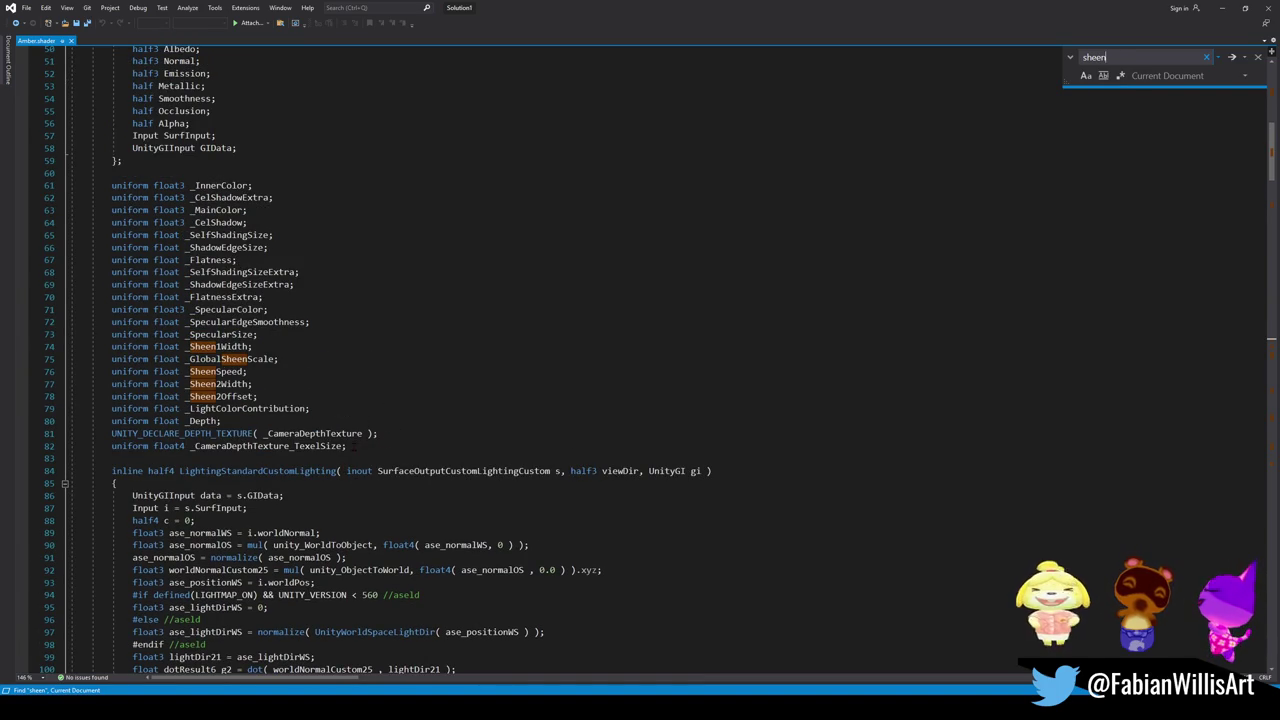
mouse_move(356, 451)
mouse_down()
mouse_move(300, 440)
mouse_move(280, 360)
mouse_move(313, 412)
mouse_move(306, 433)
mouse_up()
scroll(280, 360, up, 1)
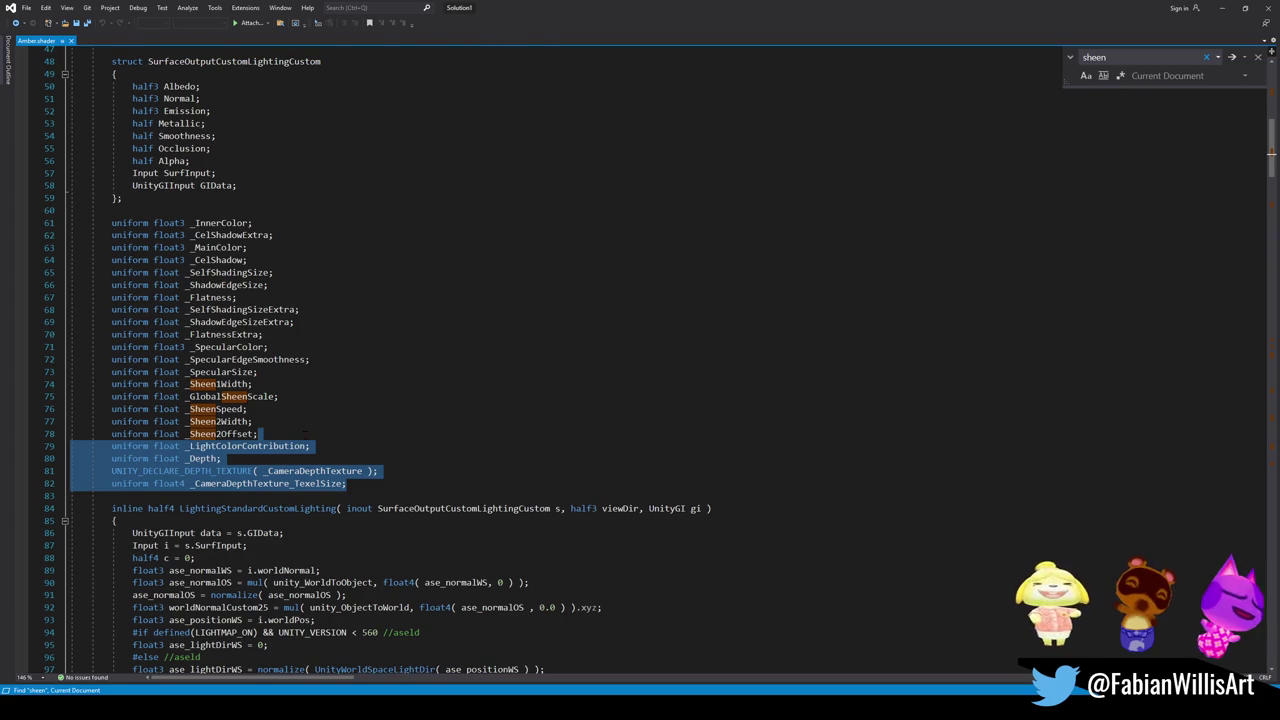
scroll(303, 430, up, 11)
mouse_move(292, 430)
mouse_down()
mouse_move(320, 470)
mouse_move(325, 460)
mouse_move(276, 422)
mouse_move(240, 410)
mouse_move(224, 421)
mouse_move(228, 362)
mouse_move(218, 394)
mouse_up()
scroll(320, 470, up, 4)
scroll(320, 470, down, 10)
scroll(224, 421, up, 8)
scroll(224, 421, up, 3)
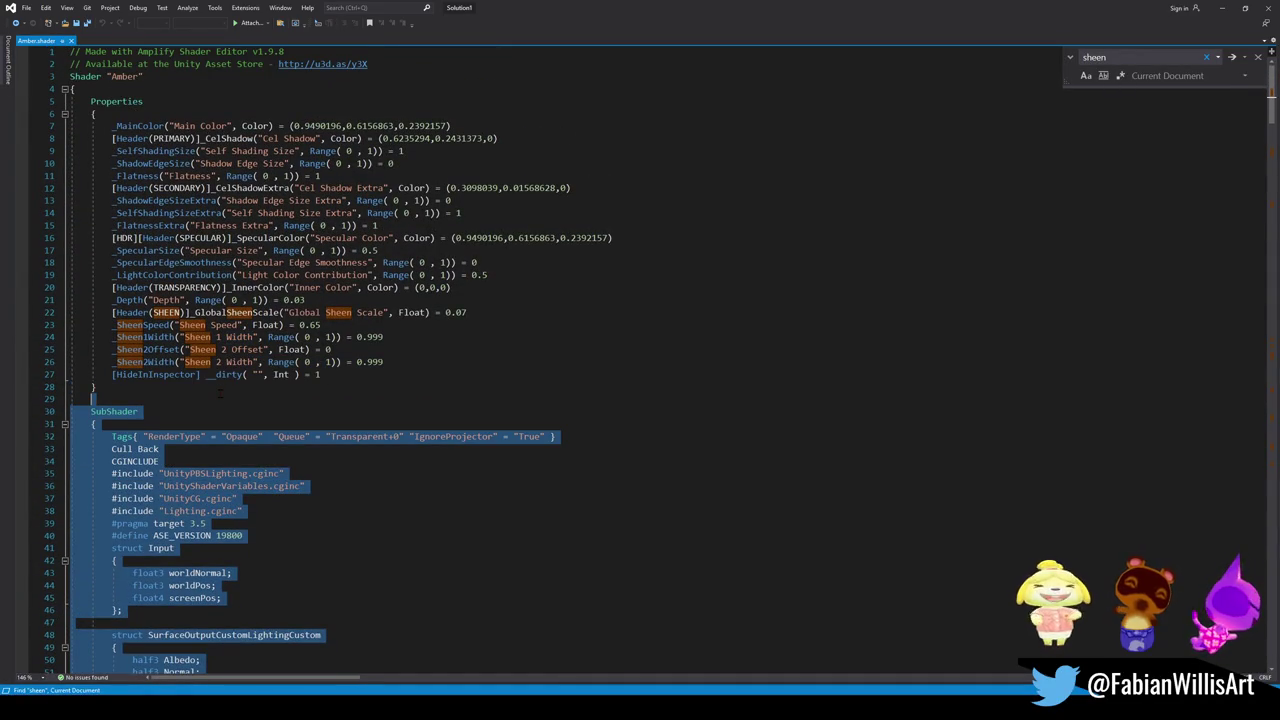
scroll(218, 394, down, 20)
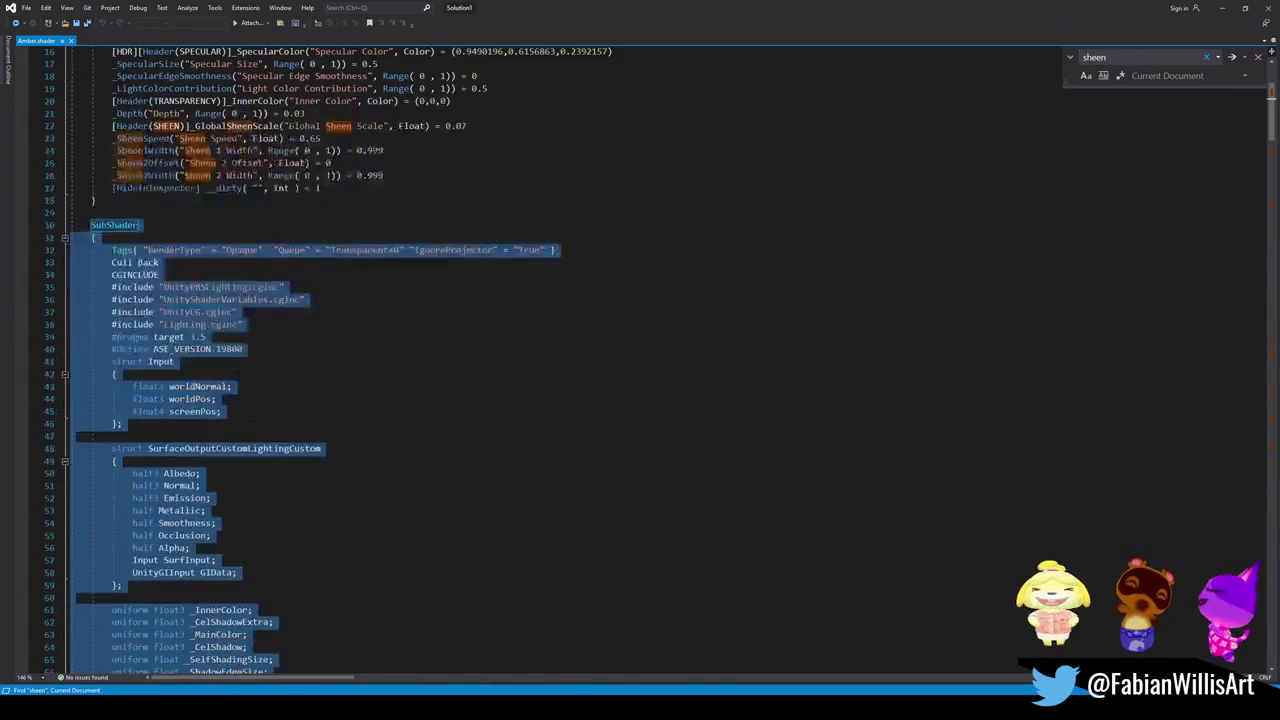
scroll(218, 394, down, 6)
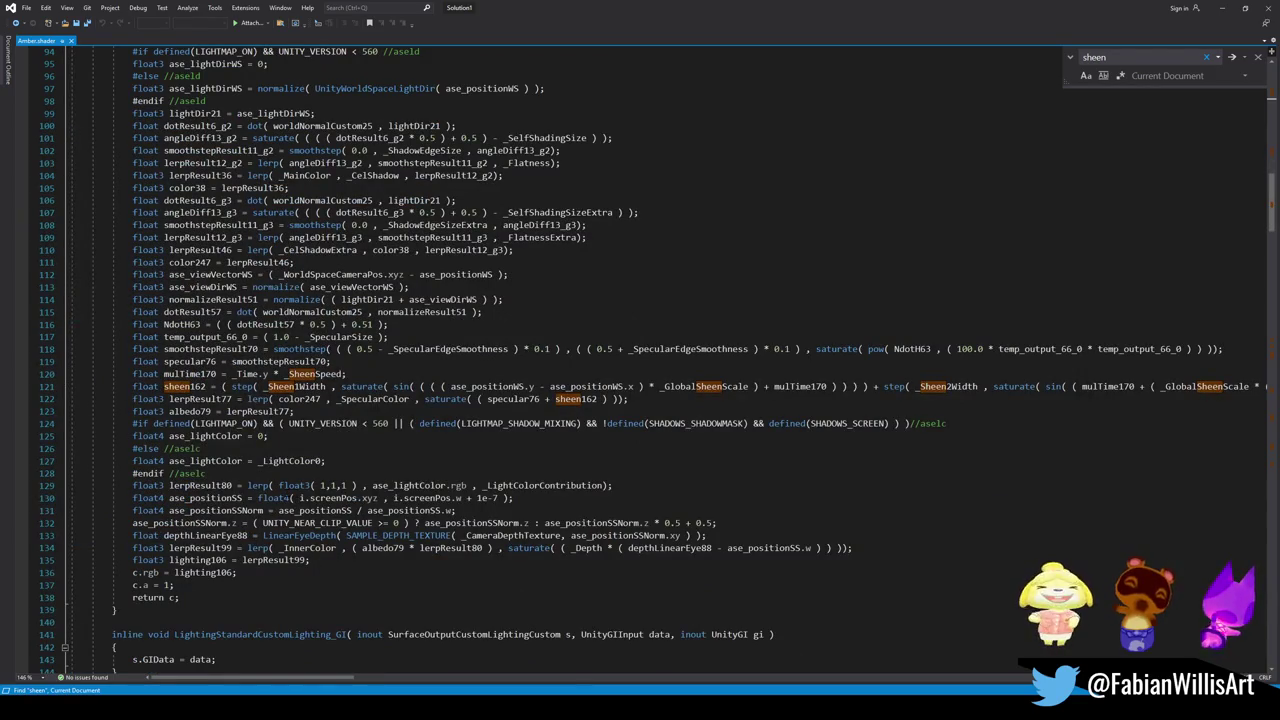
scroll(286, 488, down, 14)
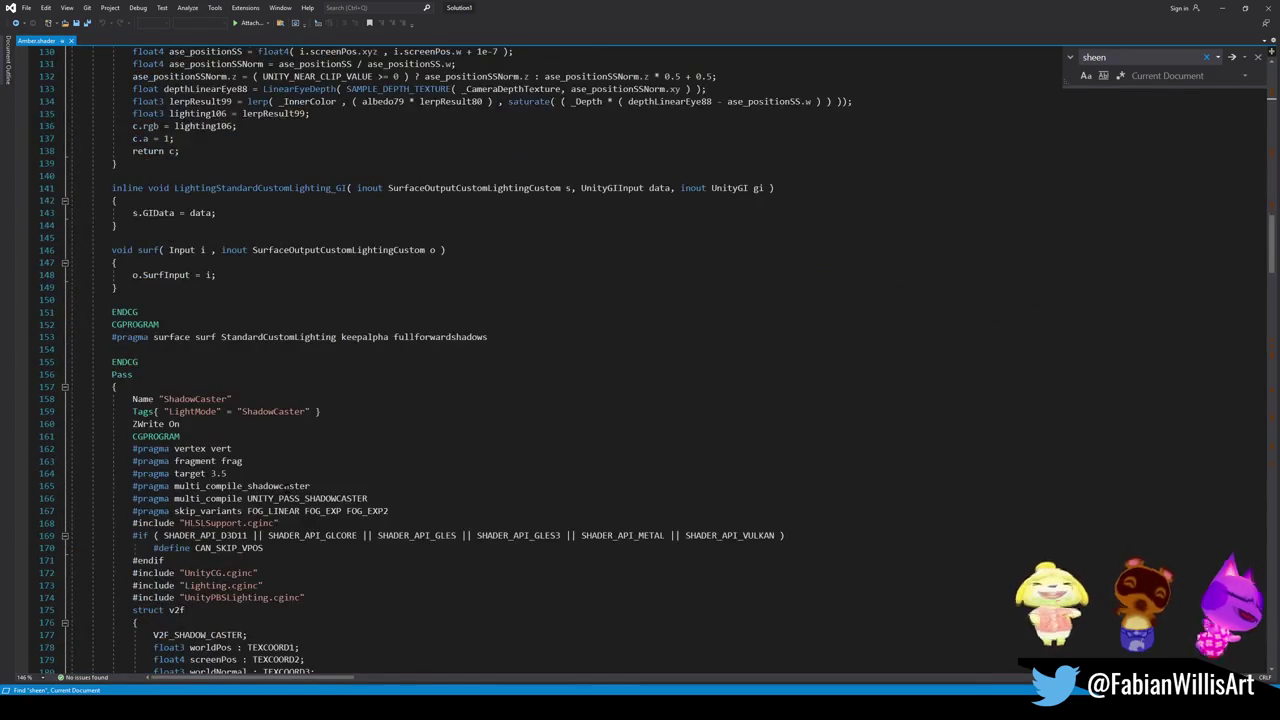
scroll(284, 488, up, 3)
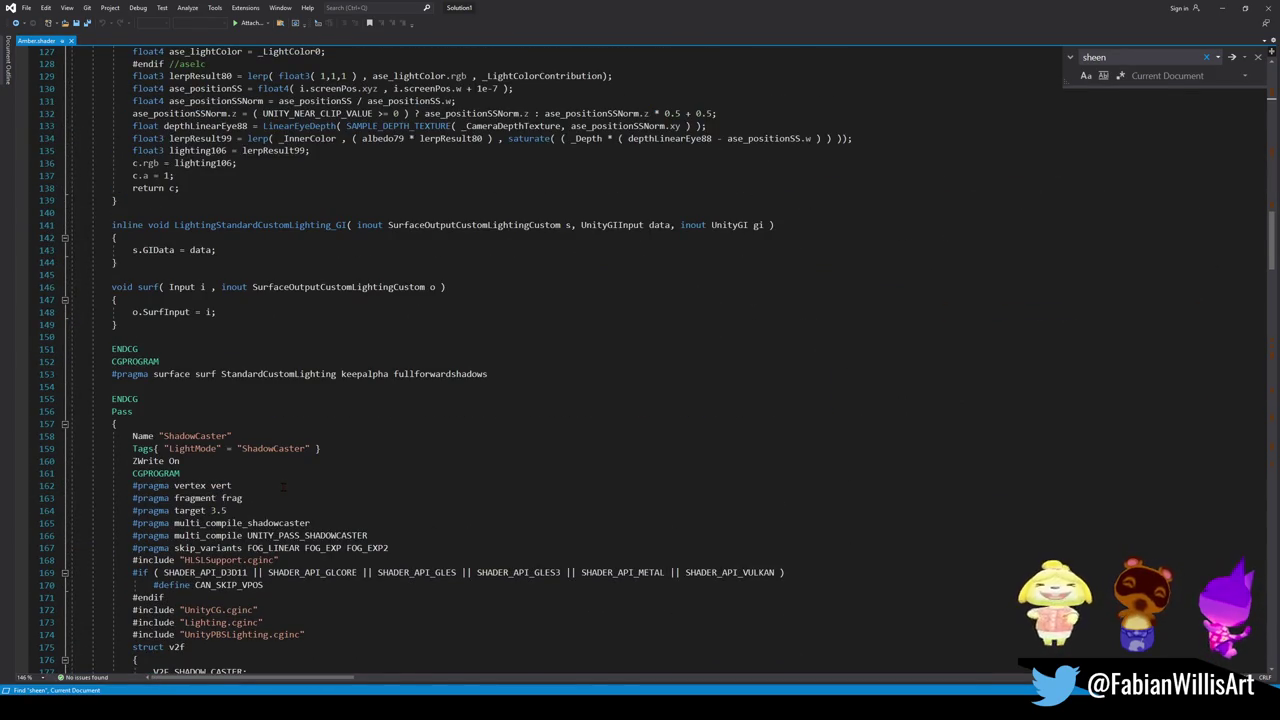
scroll(284, 488, up, 11)
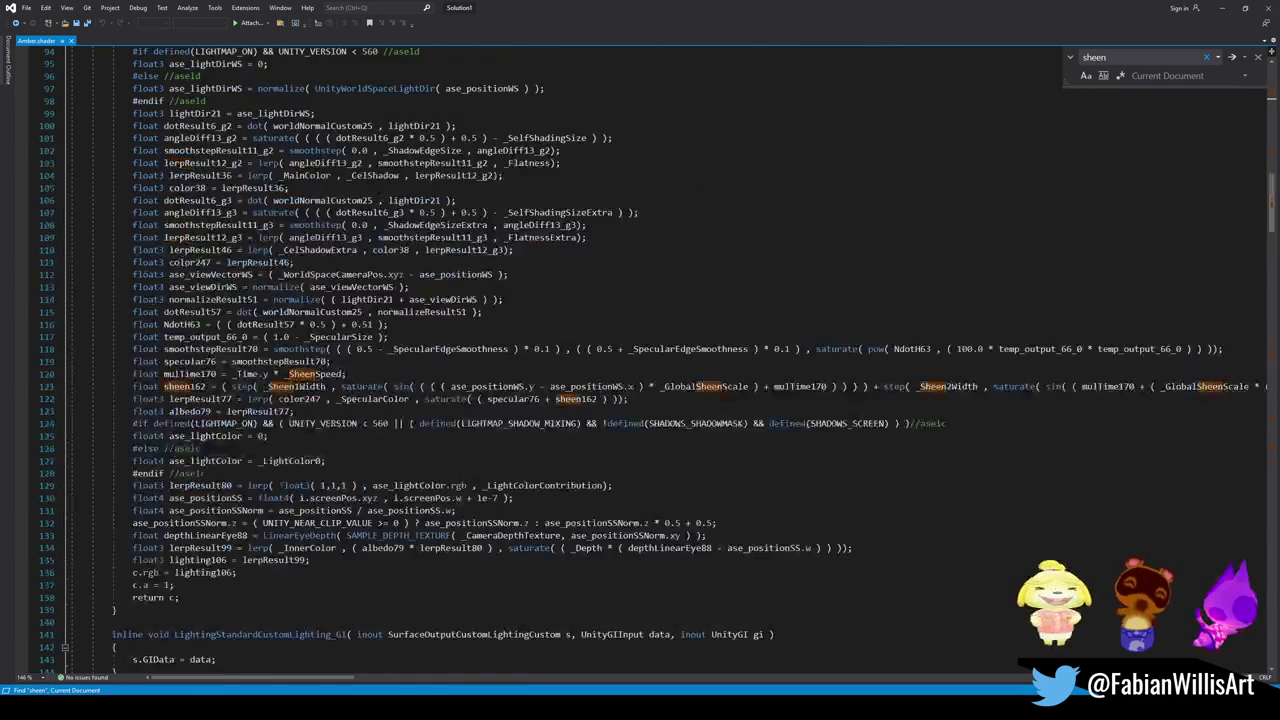
scroll(640, 360, up, 6)
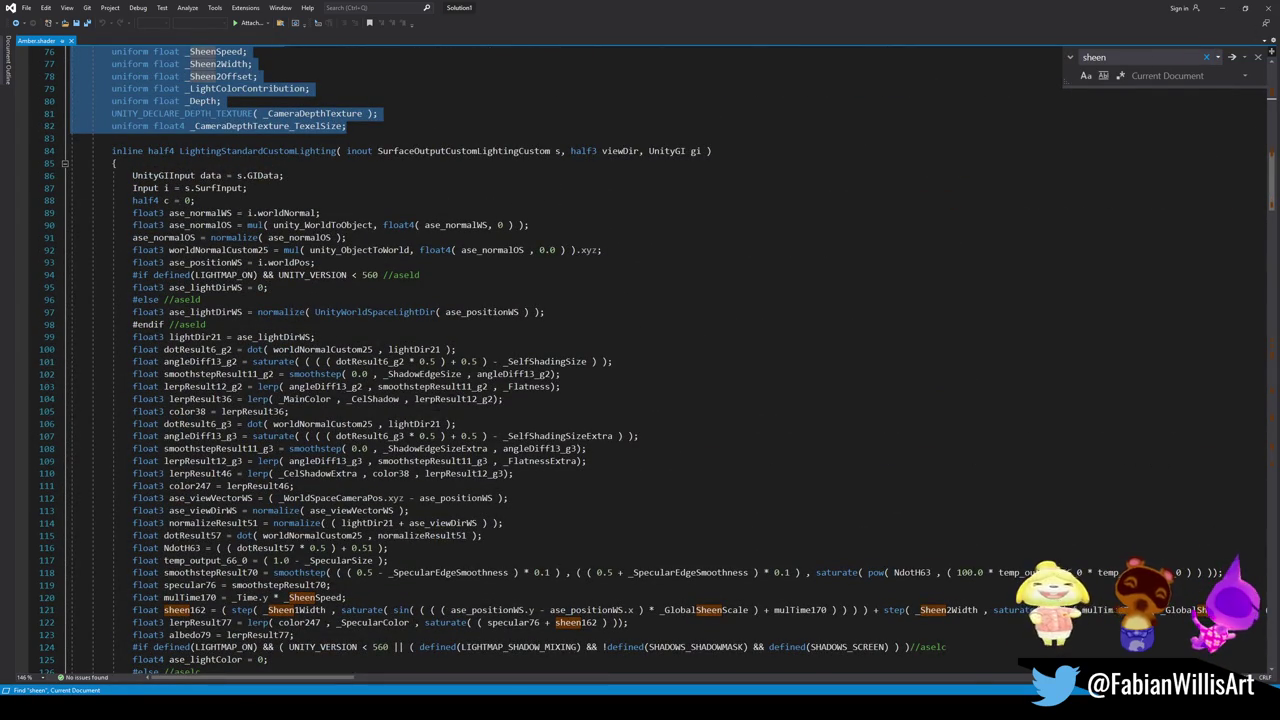
click(400, 400)
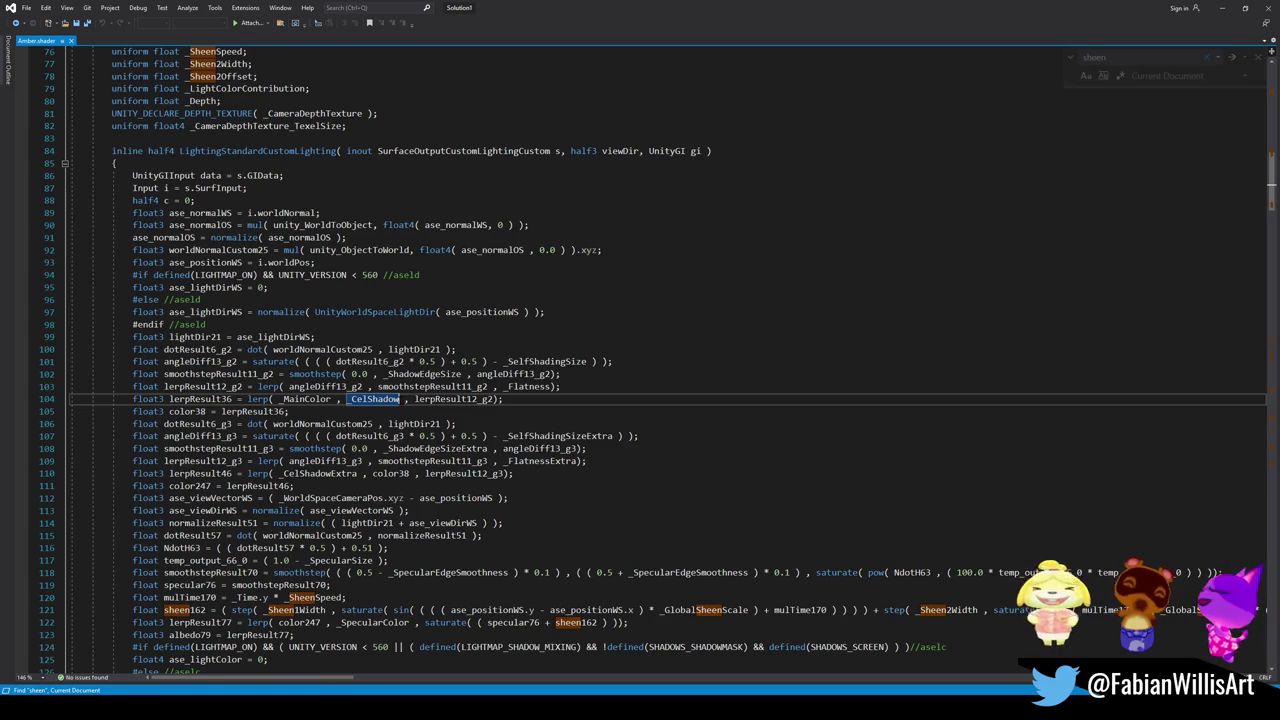
Step: Select all of Amber.shader, search it for the sheen properties, then minimize Visual Studio
key(ctrl+a)
key(ctrl+f)
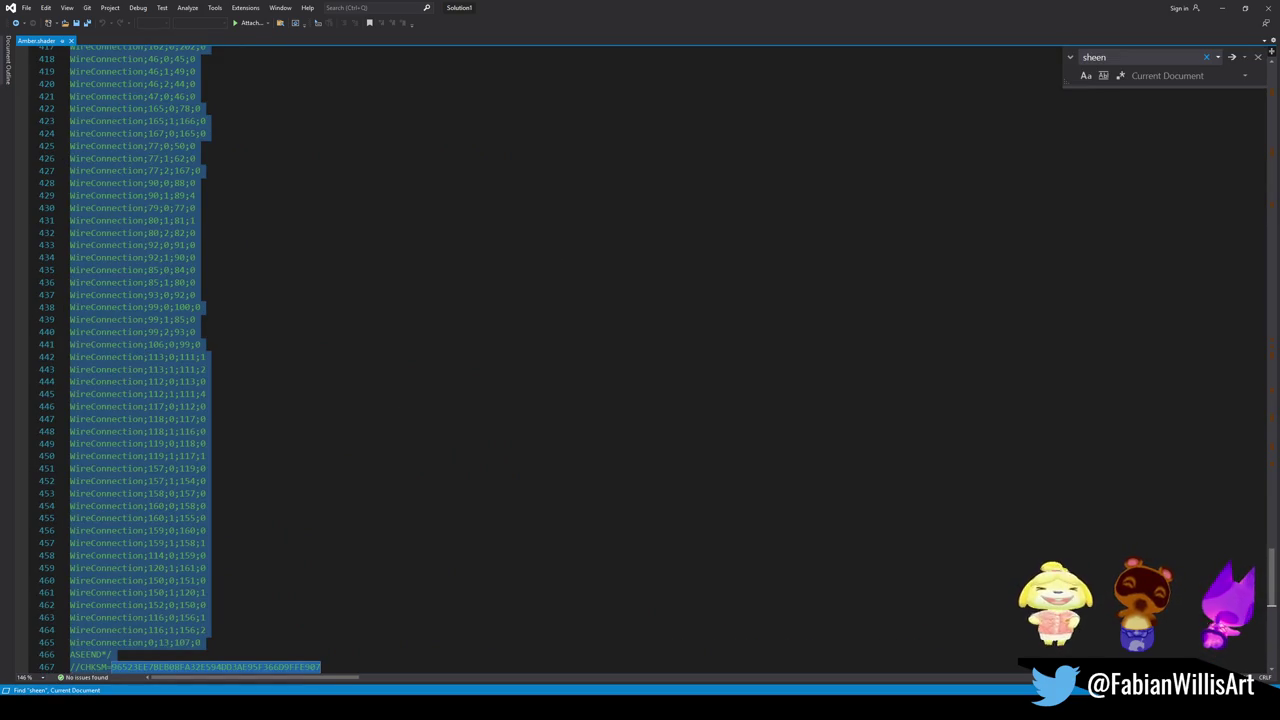
key(alt+Tab)
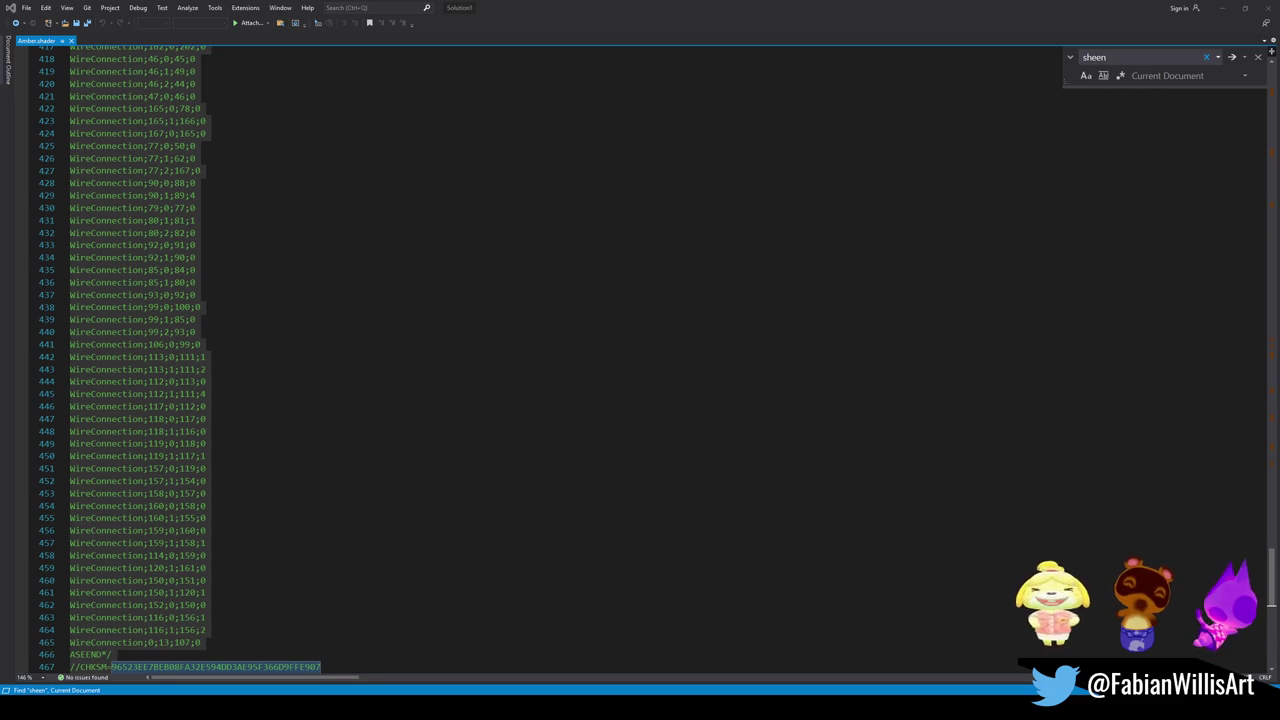
click(27, 440)
key(ctrl+f)
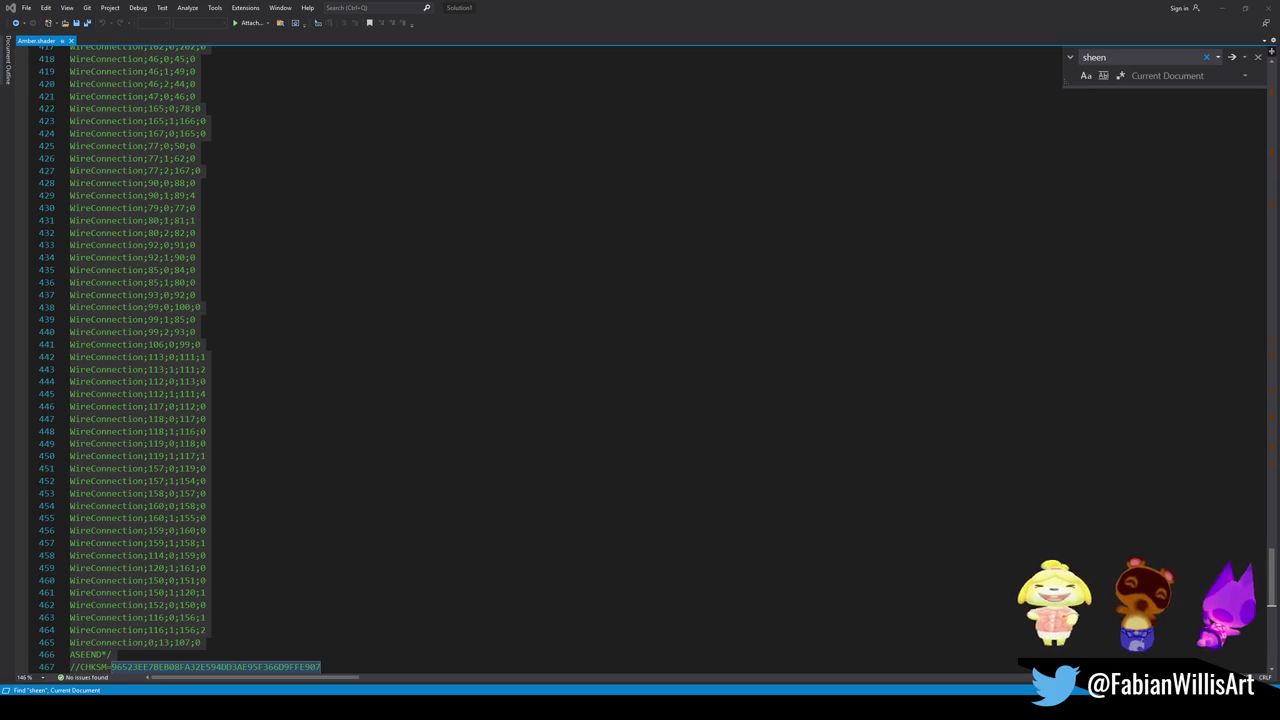
click(1222, 7)
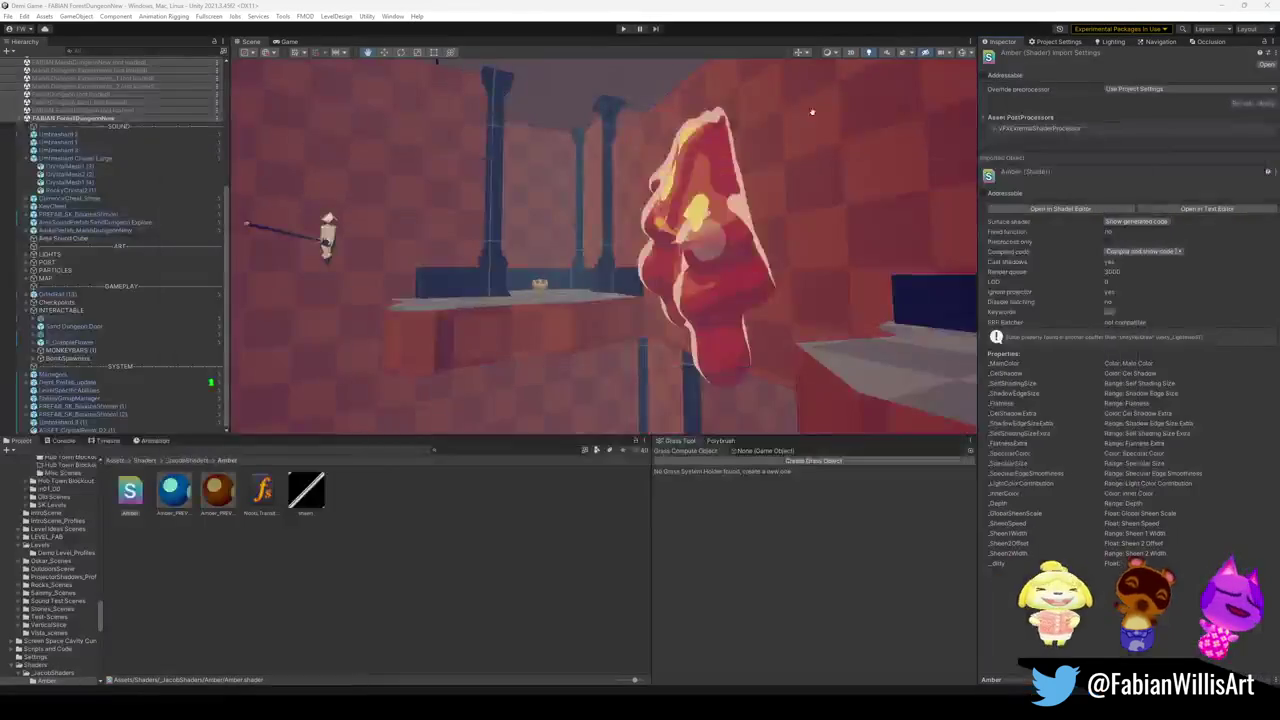
Step: Inspect the scene's BombRock and its crystal resin, then clear the bombrock asset search
click(373, 601)
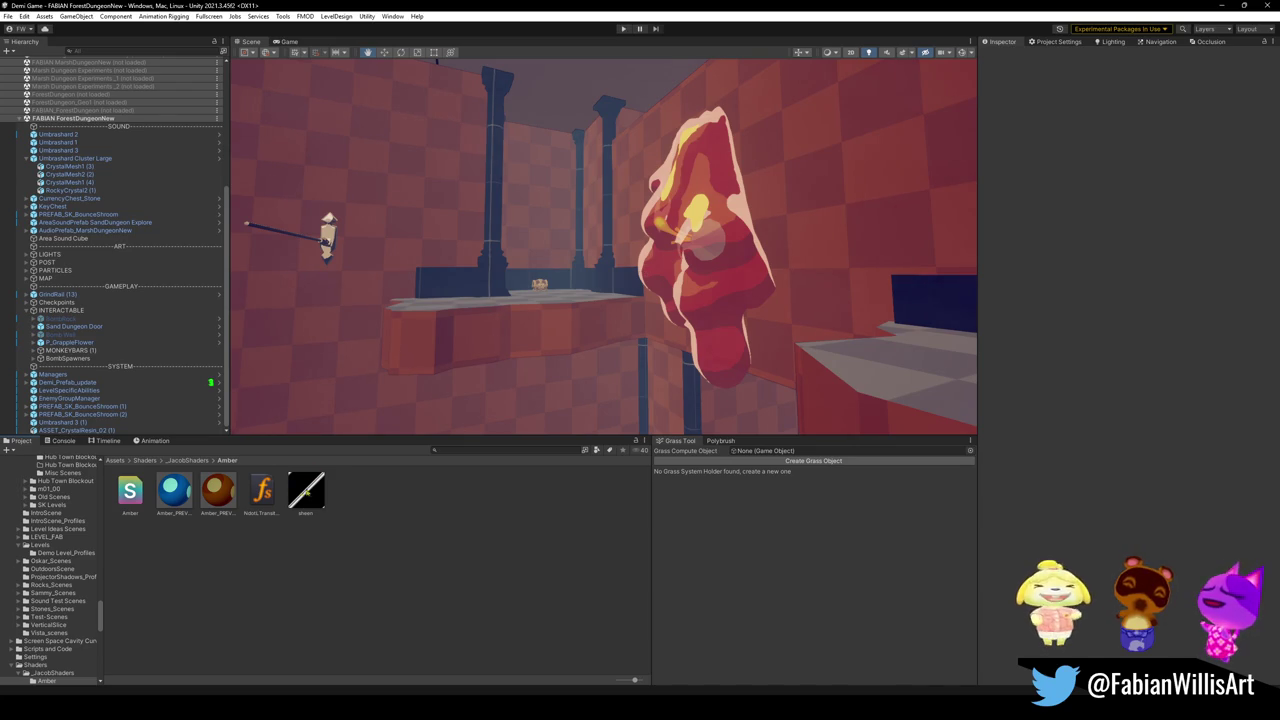
click(80, 382)
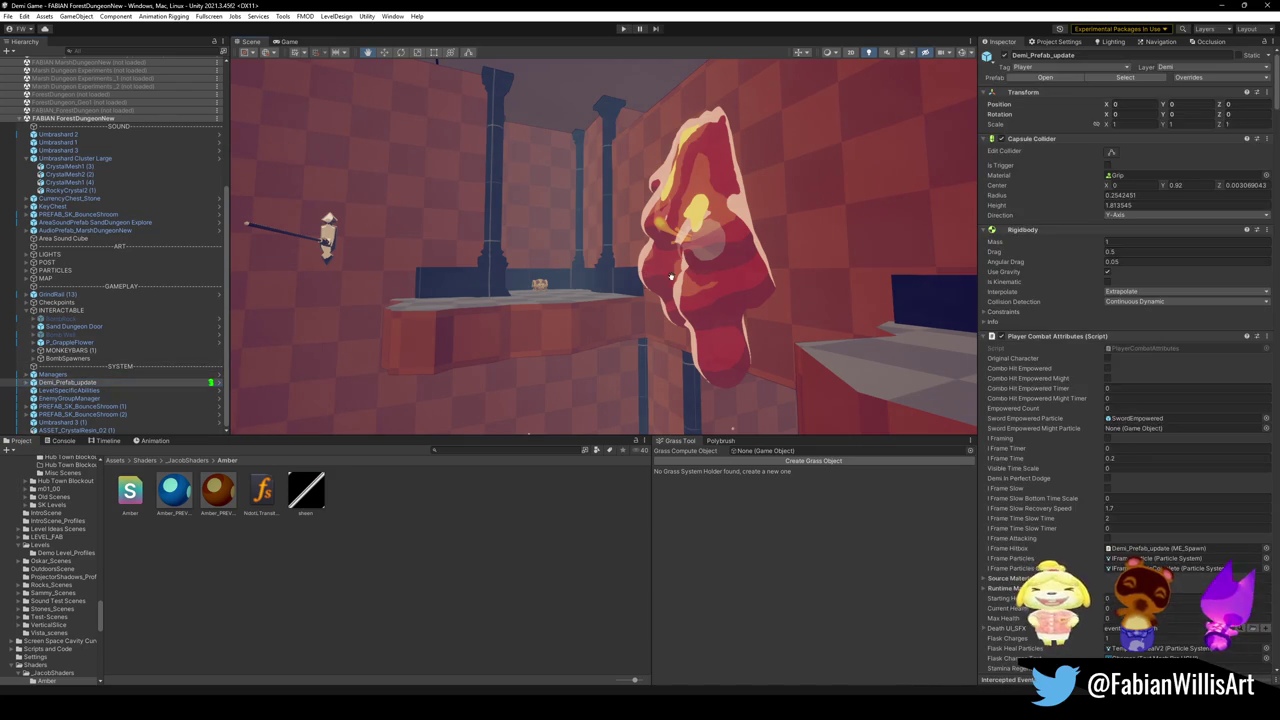
click(80, 398)
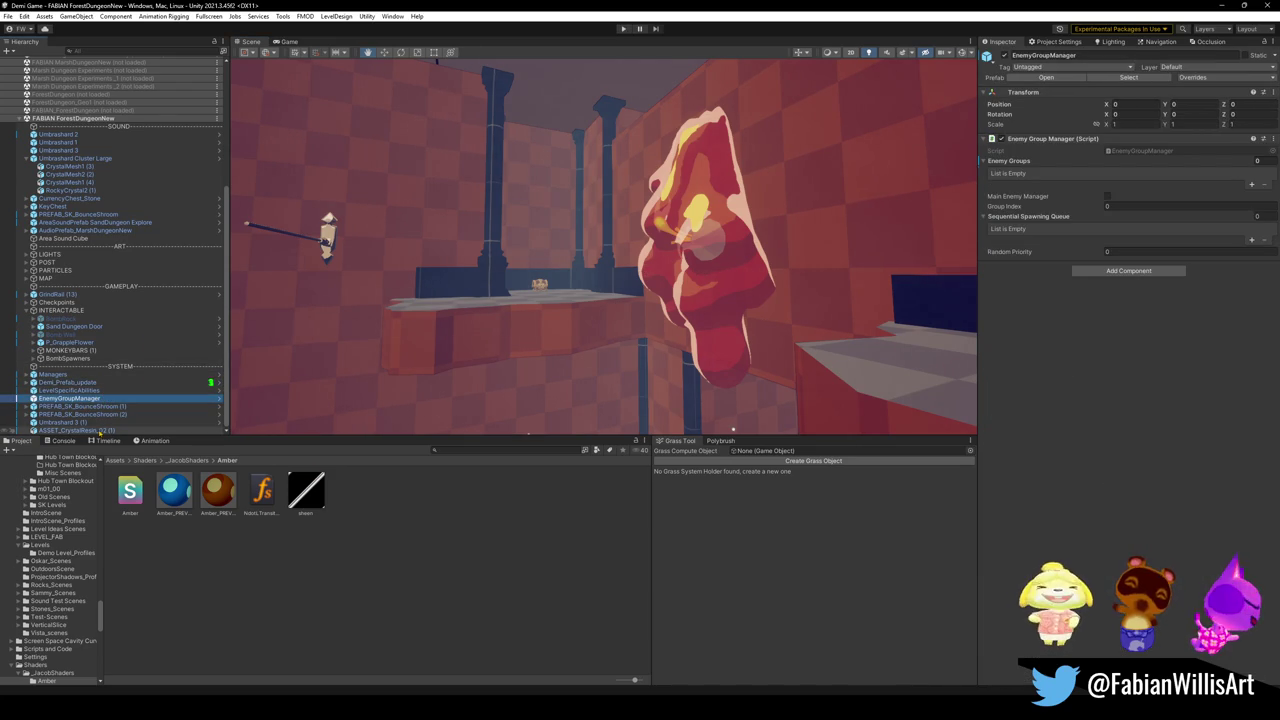
click(80, 319)
click(638, 188)
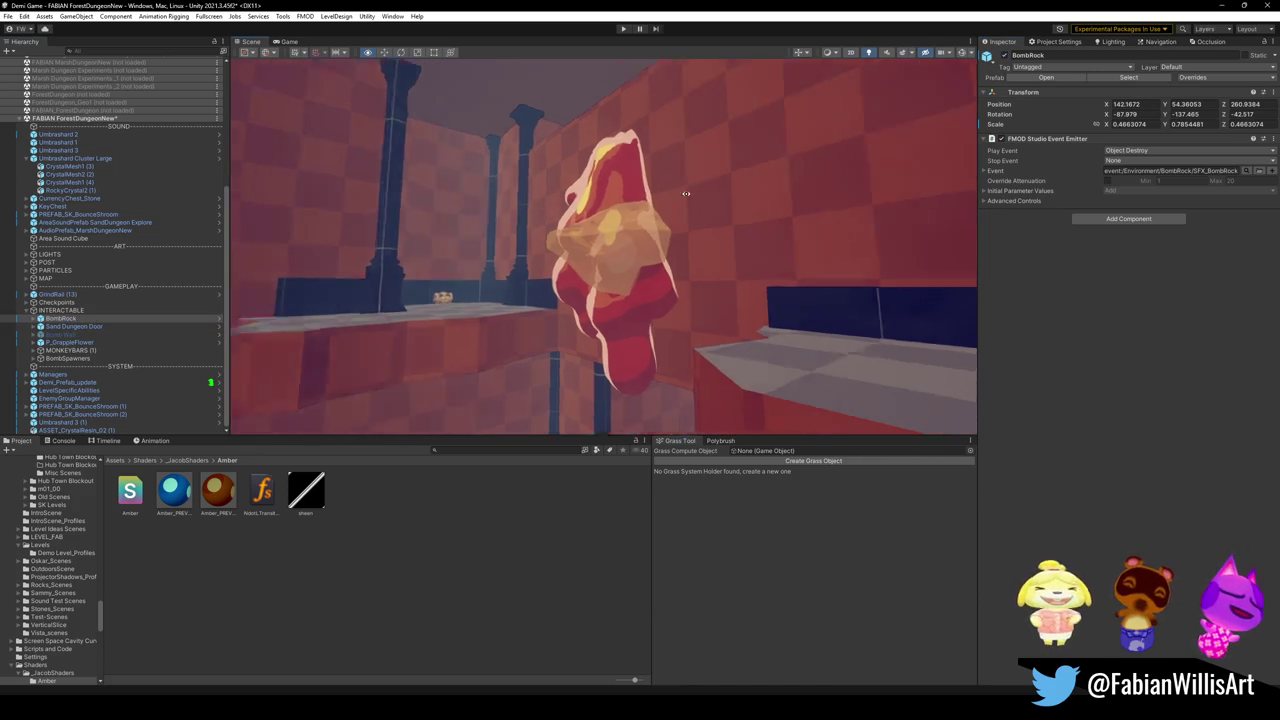
click(617, 205)
text(bombrock)
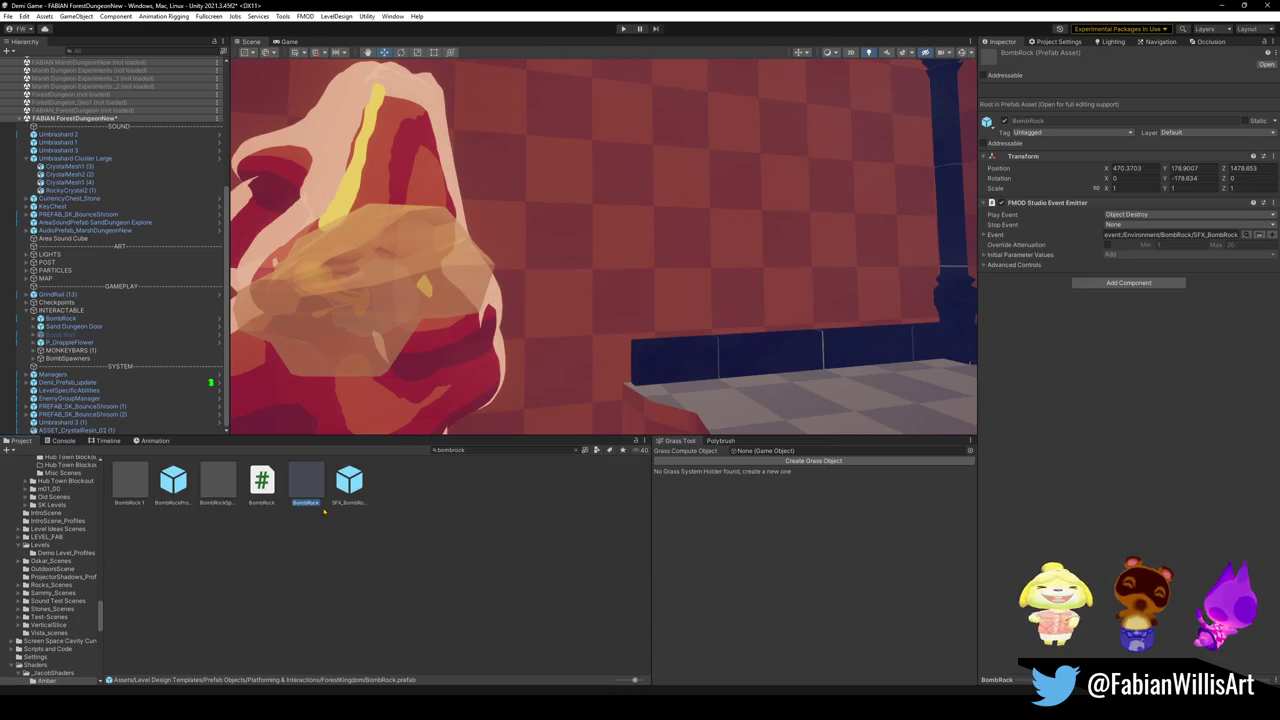
click(435, 449)
key(BackSpace)
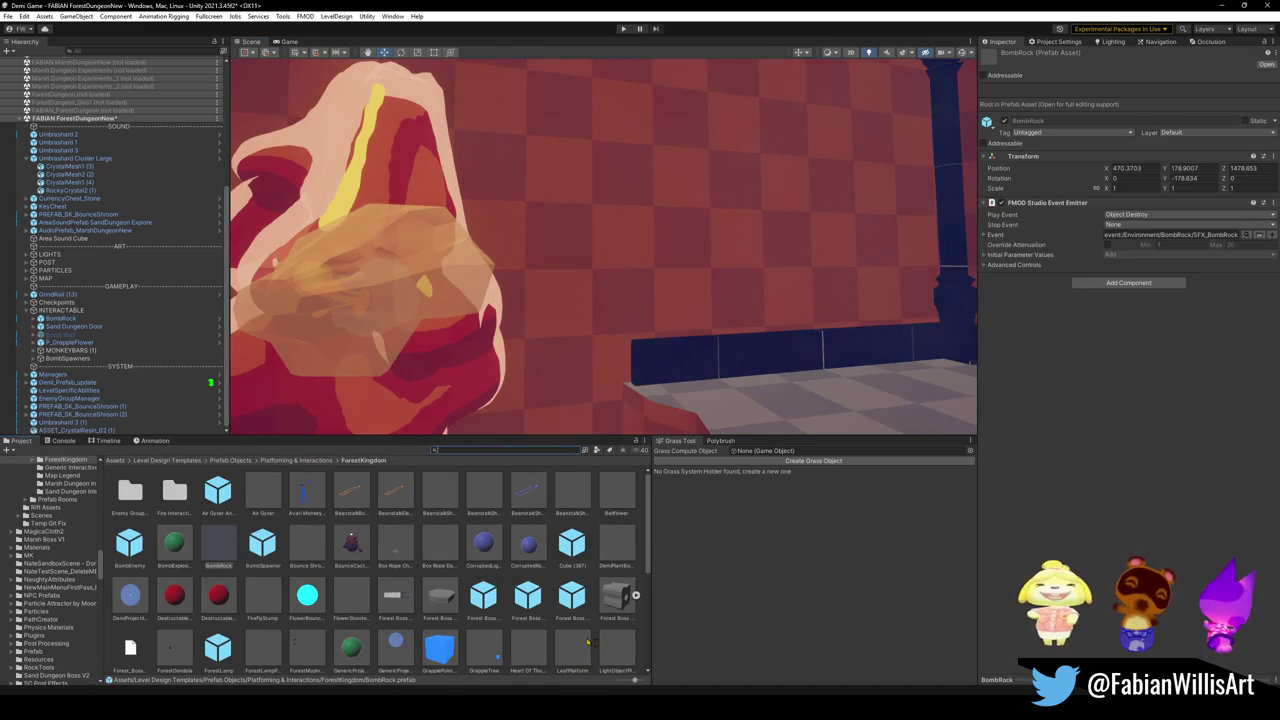
Step: Duplicate the BombRock prefab as BombSap, place it in the scene, and open it for editing
click(225, 550)
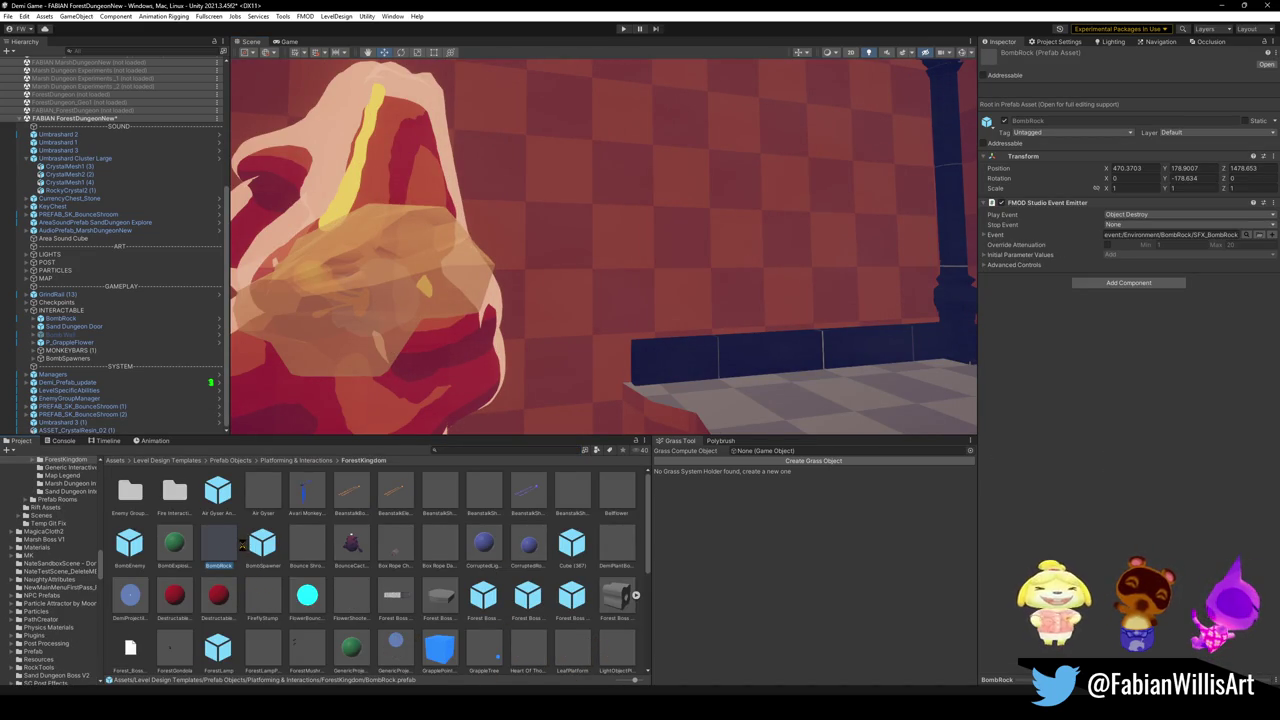
key(ctrl+d)
click(220, 566)
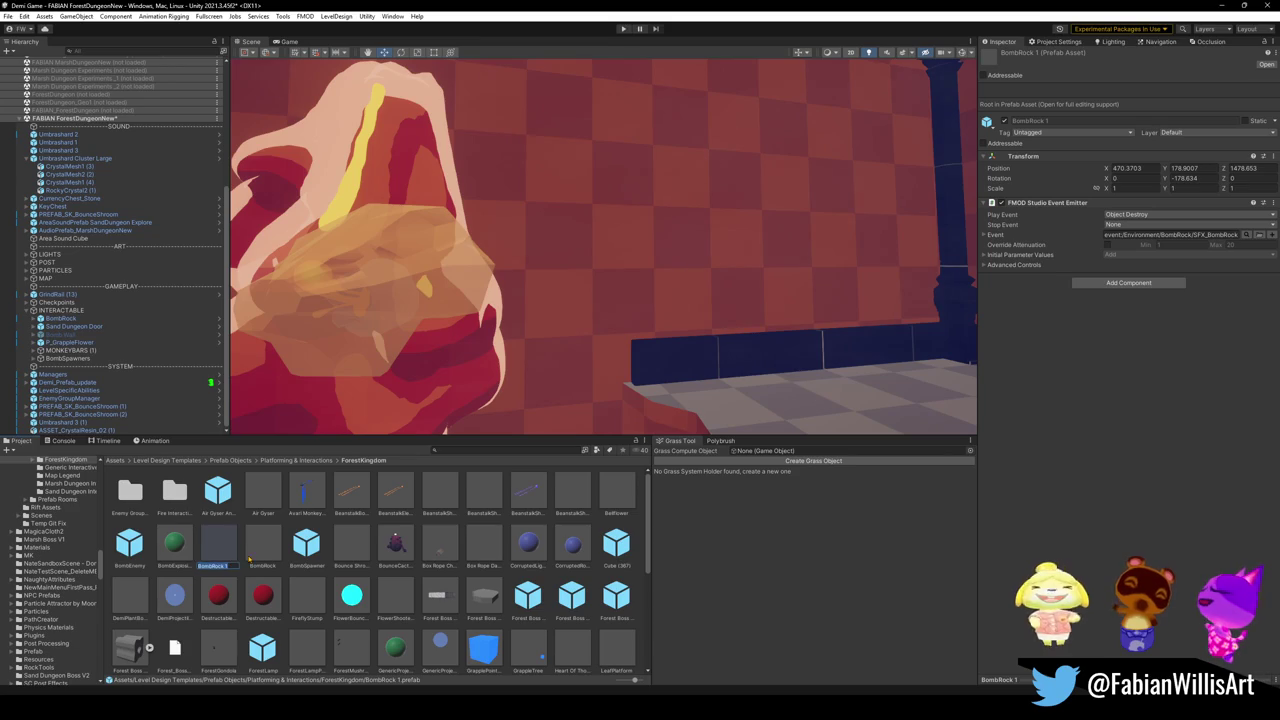
text(BombSand)
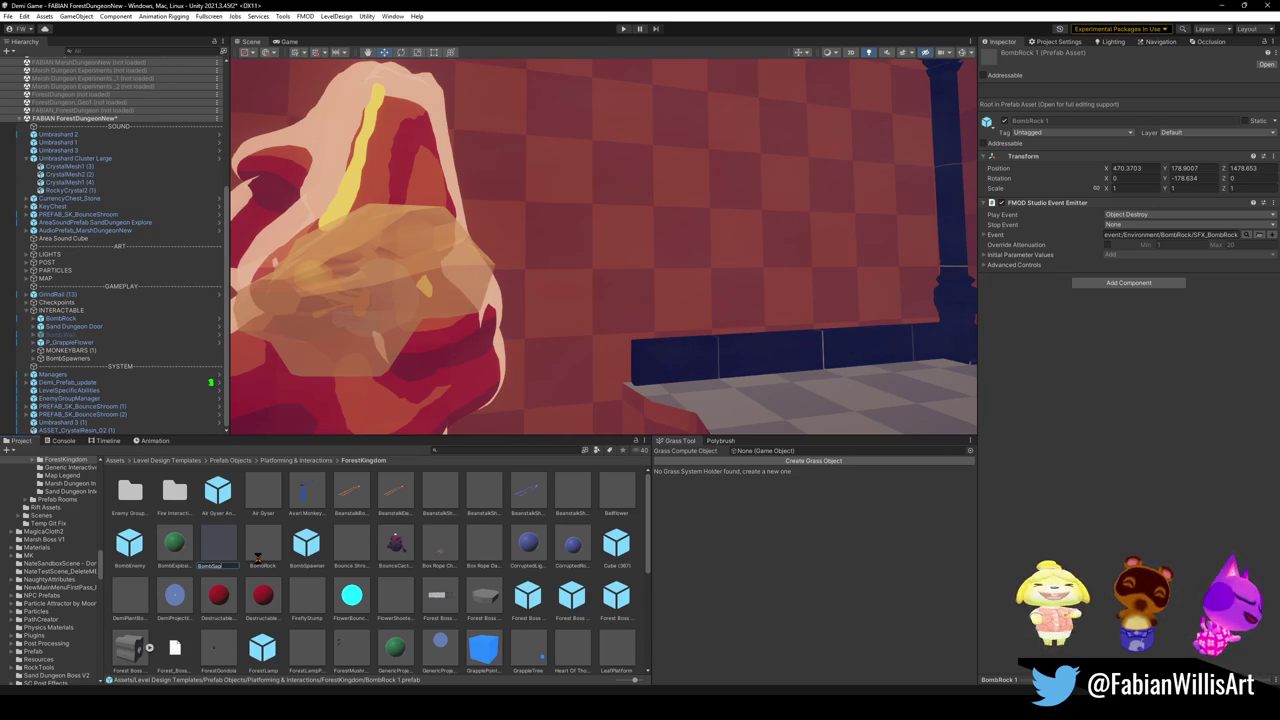
key(Return)
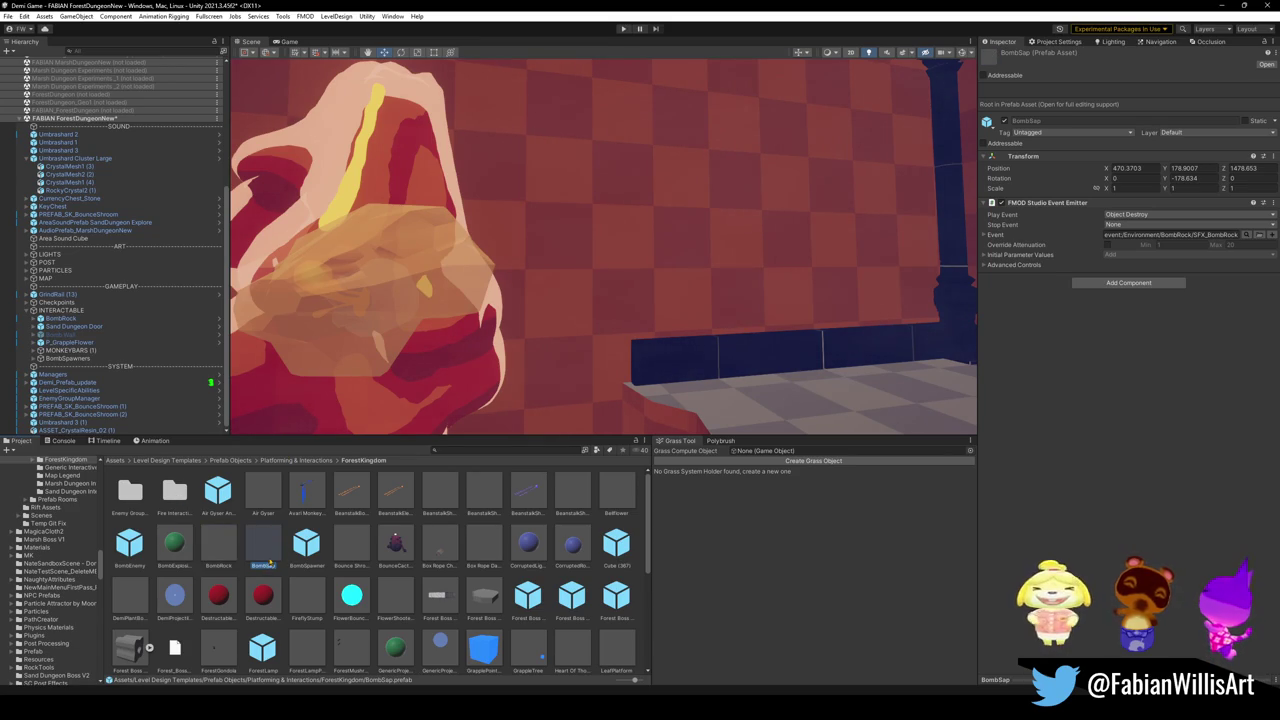
mouse_move(268, 558)
mouse_down()
mouse_move(420, 470)
mouse_move(850, 150)
mouse_up()
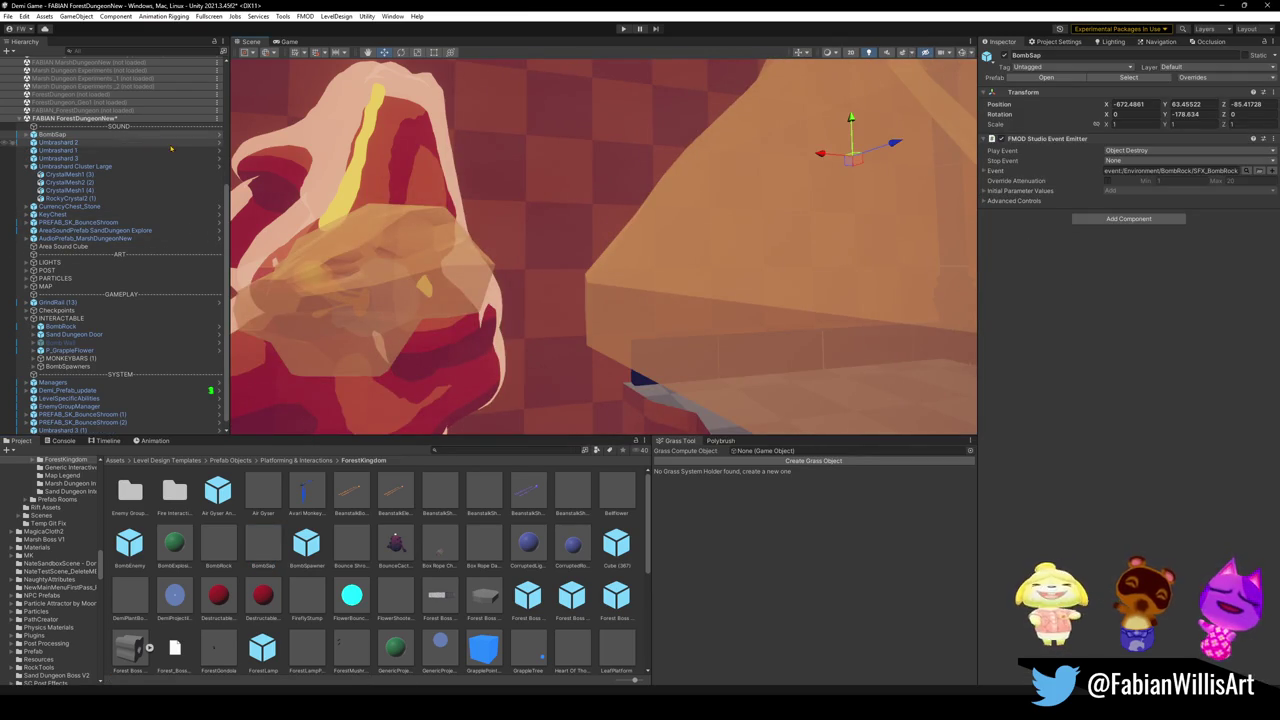
click(219, 136)
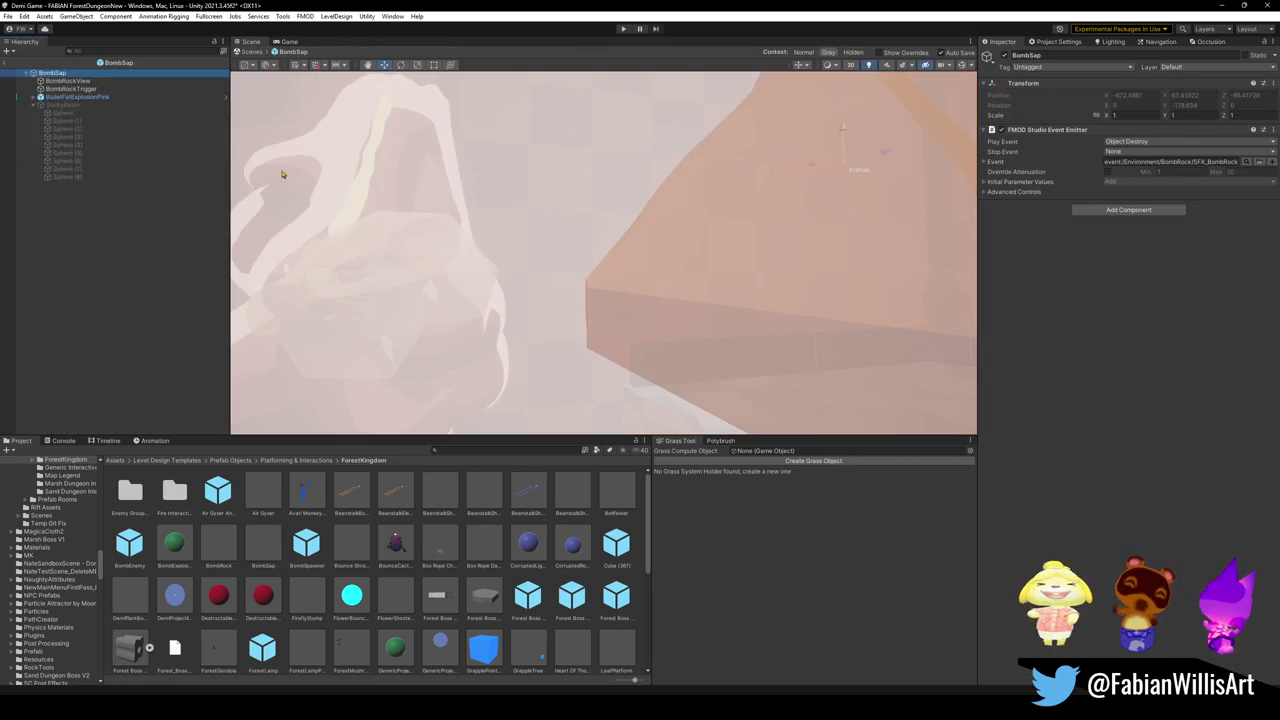
Step: Paste ASSET_CrystalResin_02 into BombSap, set its position to 0, 0, 0, and save
click(93, 278)
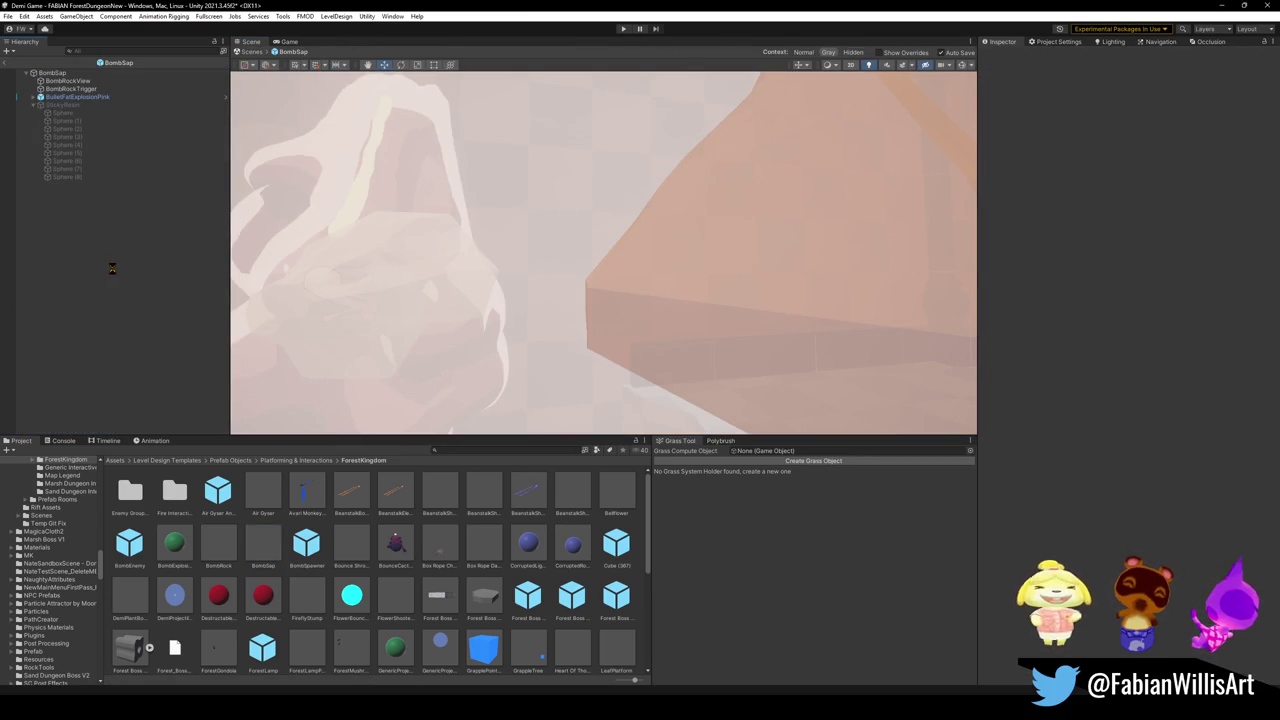
key(ctrl+v)
mouse_move(423, 208)
mouse_down()
mouse_move(331, 210)
mouse_move(366, 229)
mouse_up()
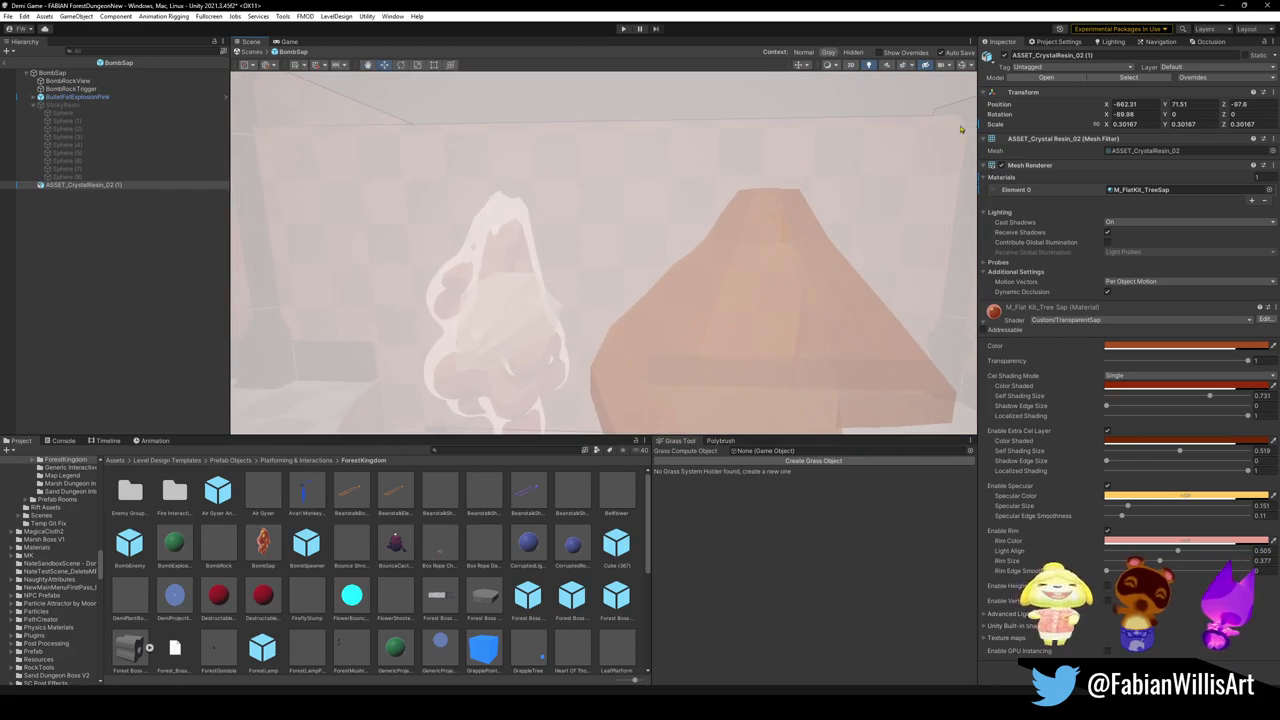
drag(1160, 104, 1084, 114)
text(0)
key(Tab)
text(0)
key(Tab)
text(0)
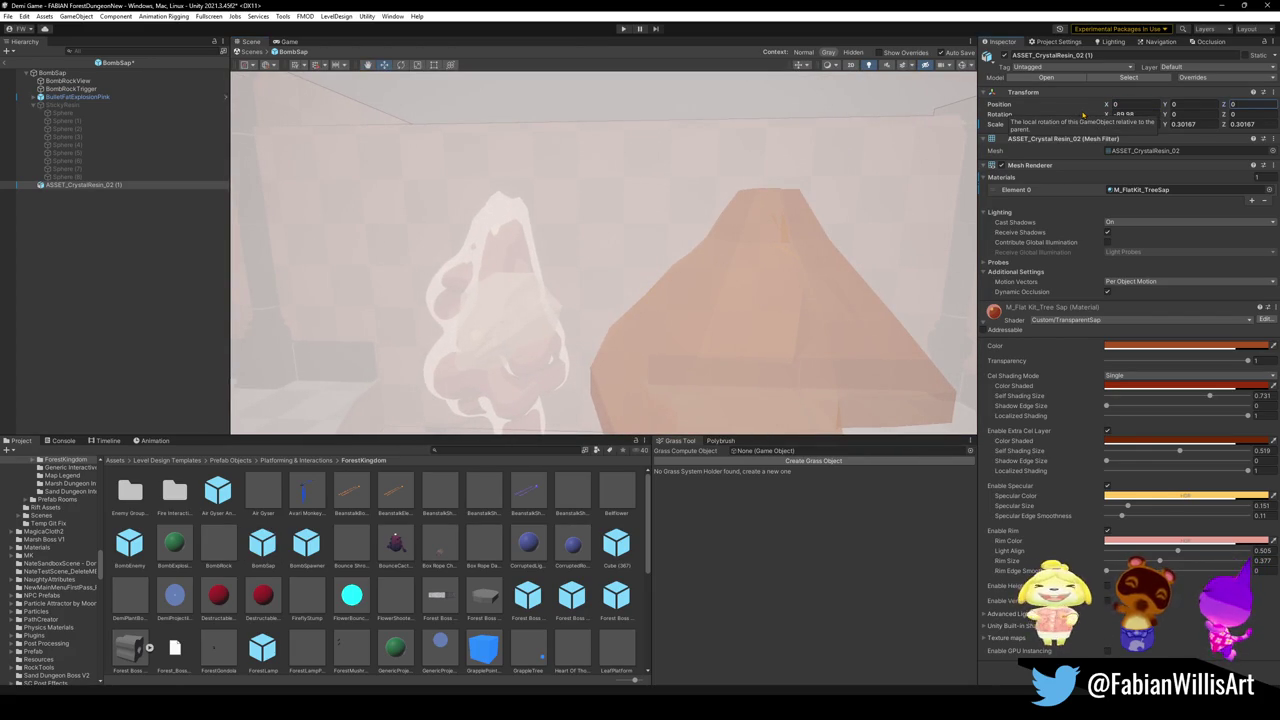
key(ctrl+s)
key(f)
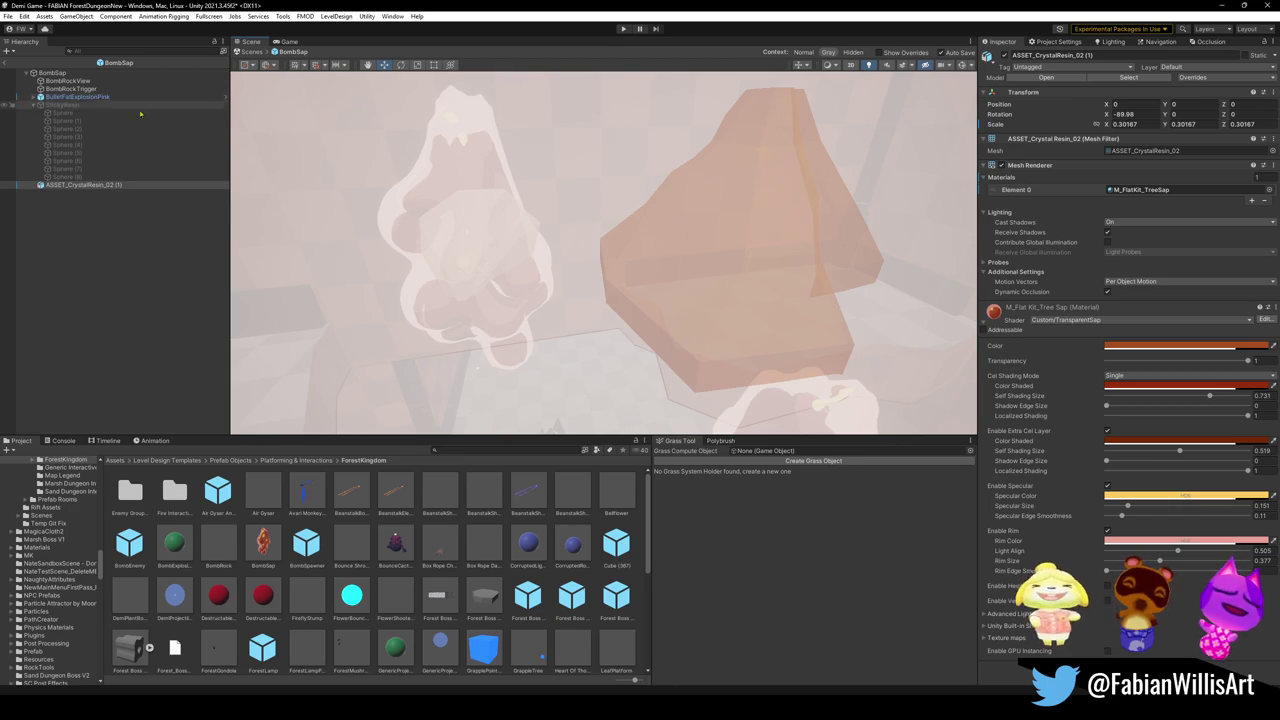
Step: Zero the position of the BombRockView through BulletFatExplosionPink children
click(90, 97)
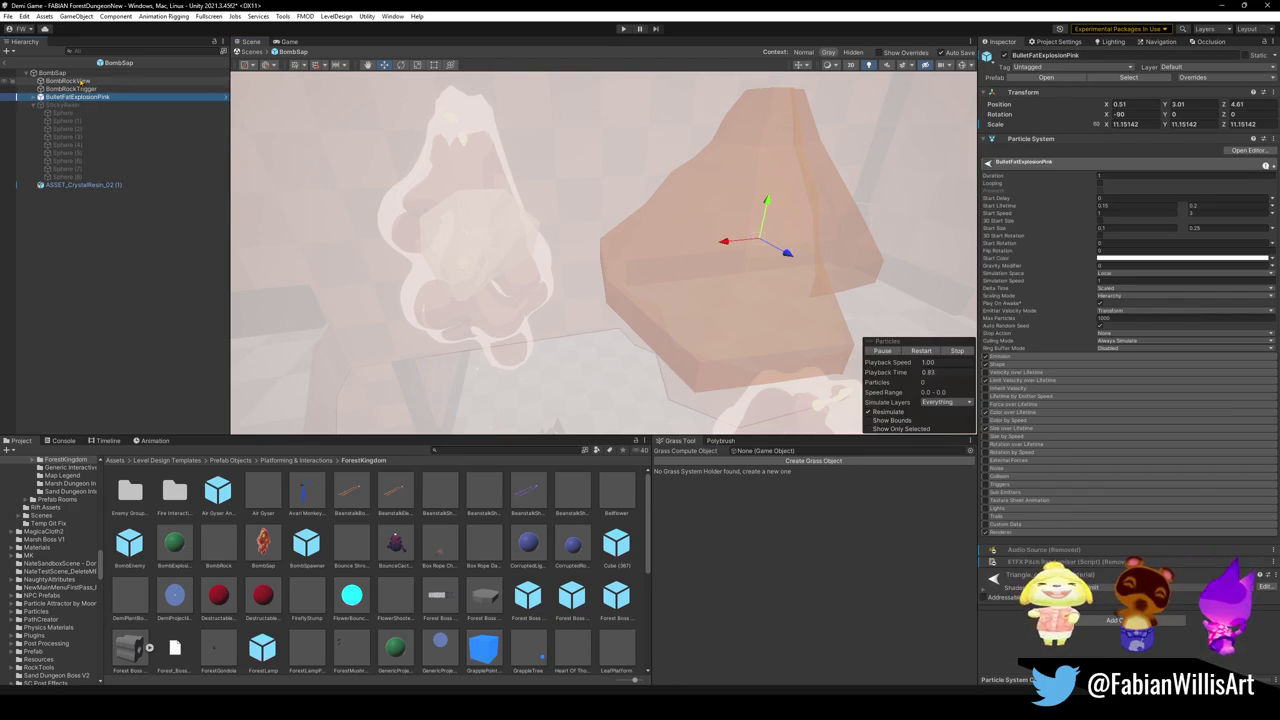
shift+click(83, 80)
click(1124, 95)
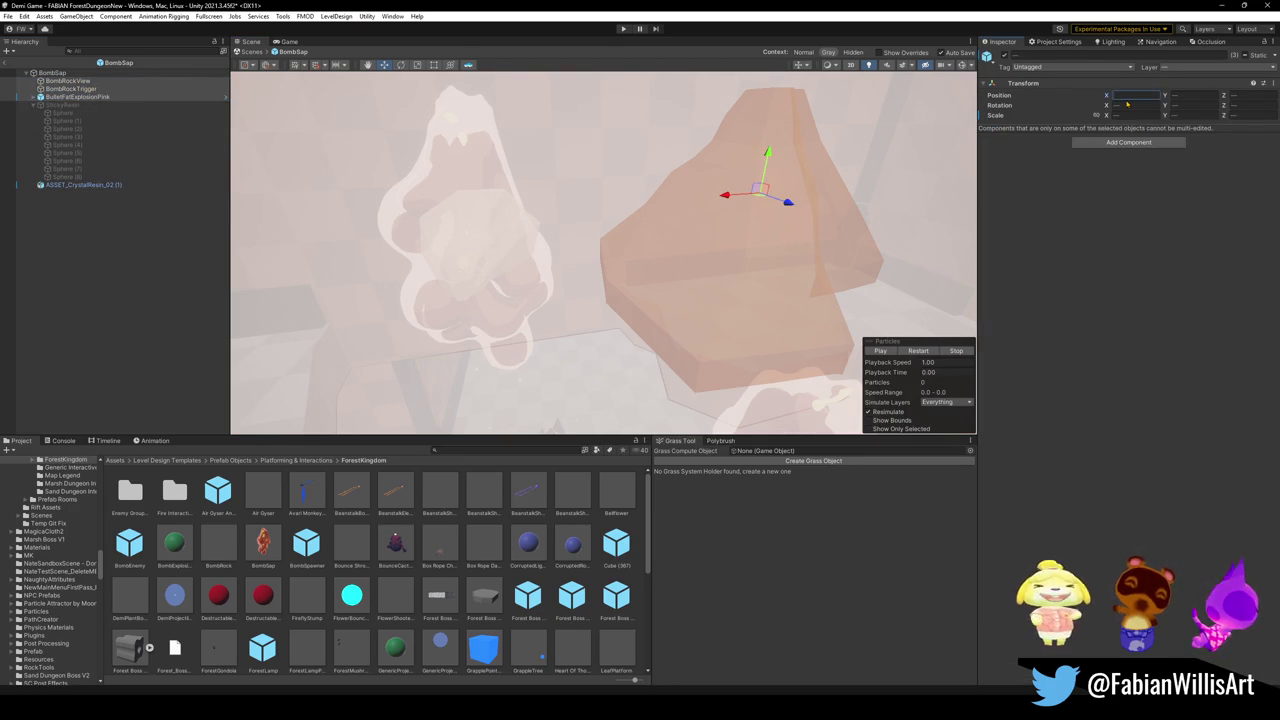
text(0)
key(Tab)
text(0)
key(Tab)
text(0)
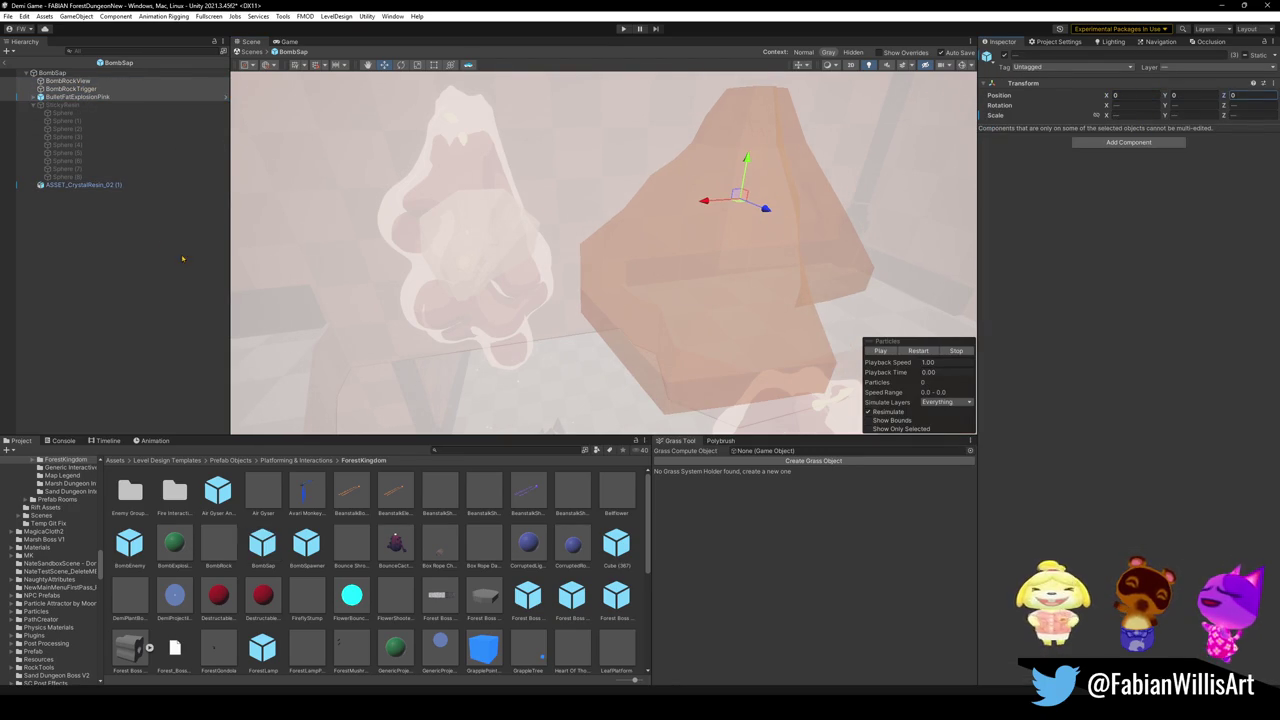
click(125, 185)
Step: Frame and inspect the crystal resin in the prefab, then return to the level
key(f)
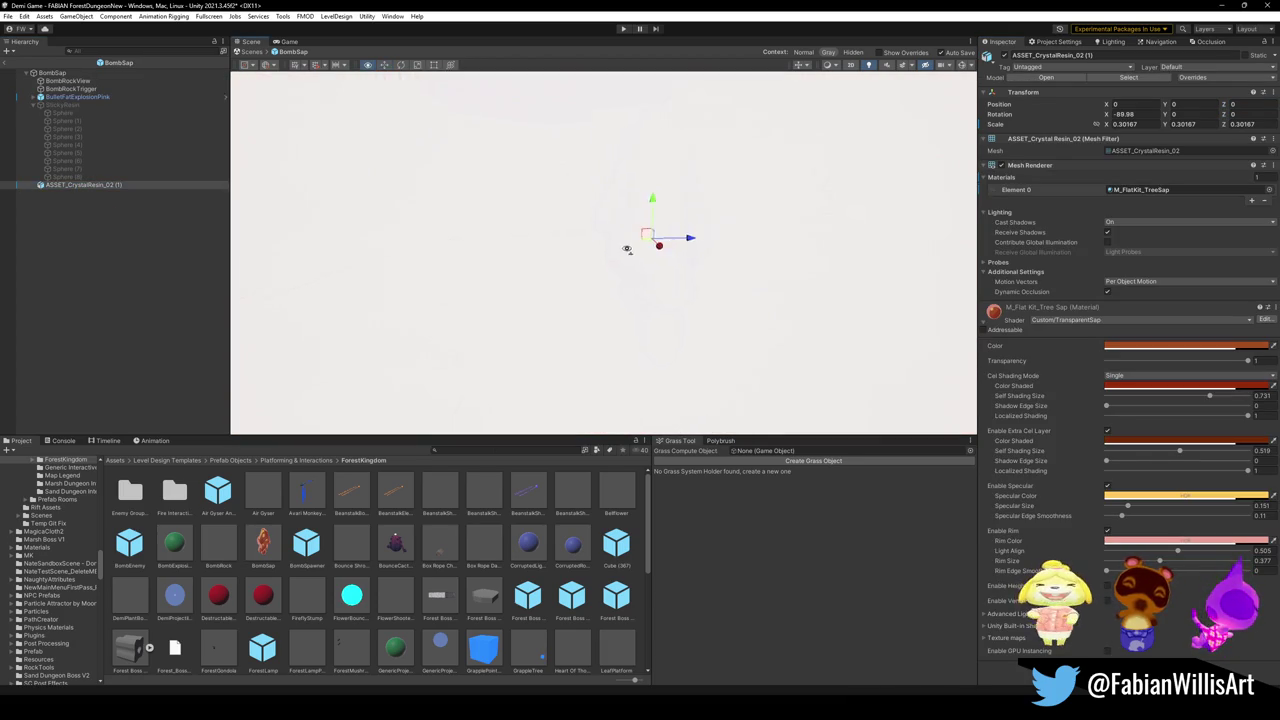
mouse_move(627, 249)
mouse_down()
mouse_move(457, 271)
mouse_move(350, 238)
mouse_up()
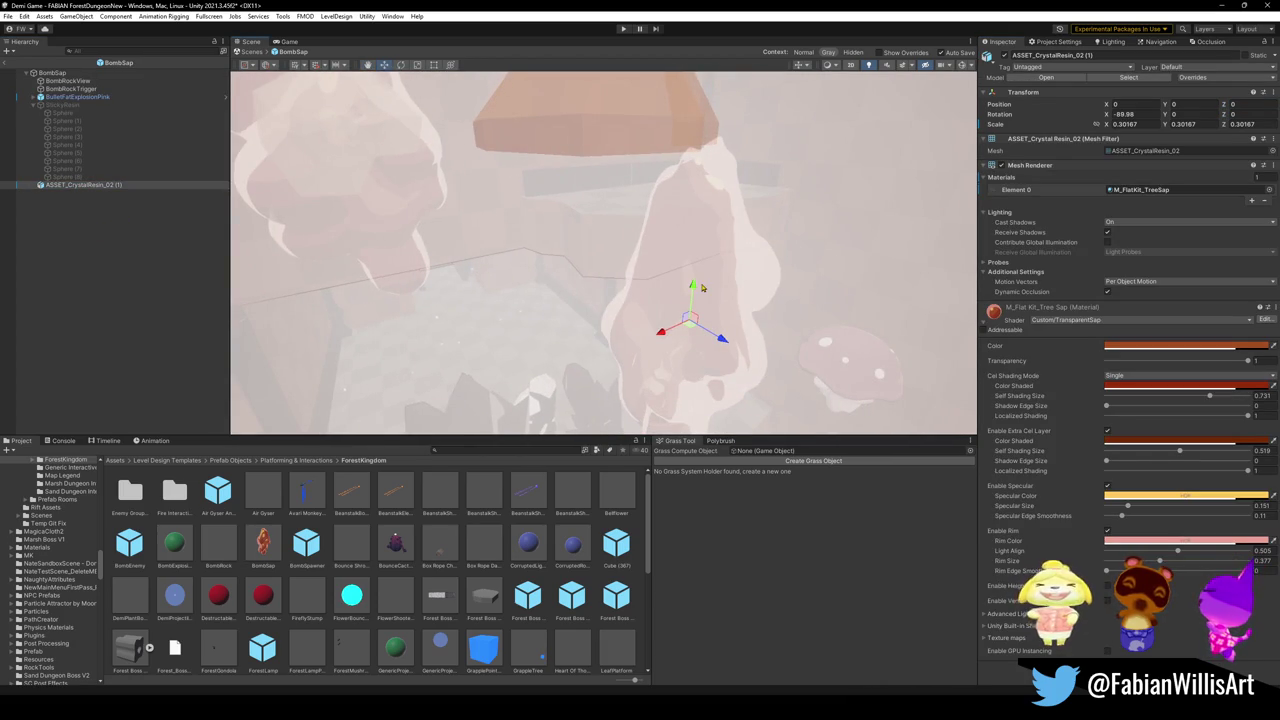
drag(658, 308, 645, 309)
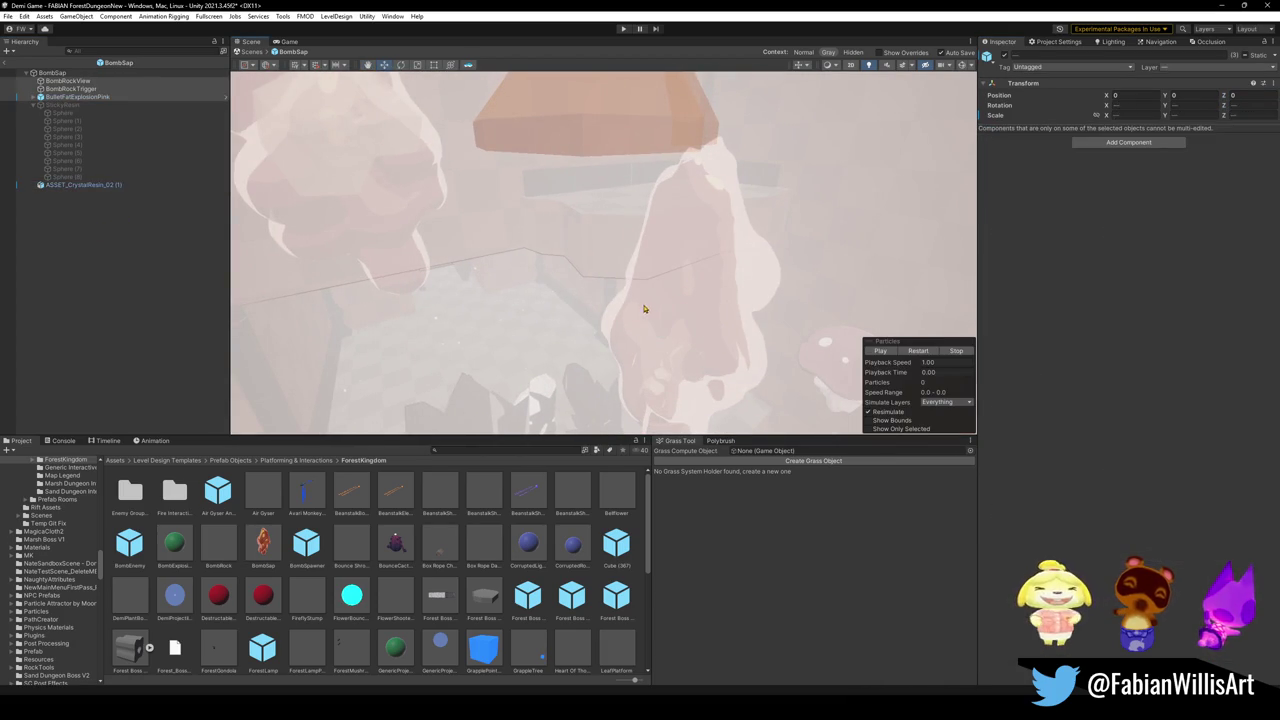
click(80, 185)
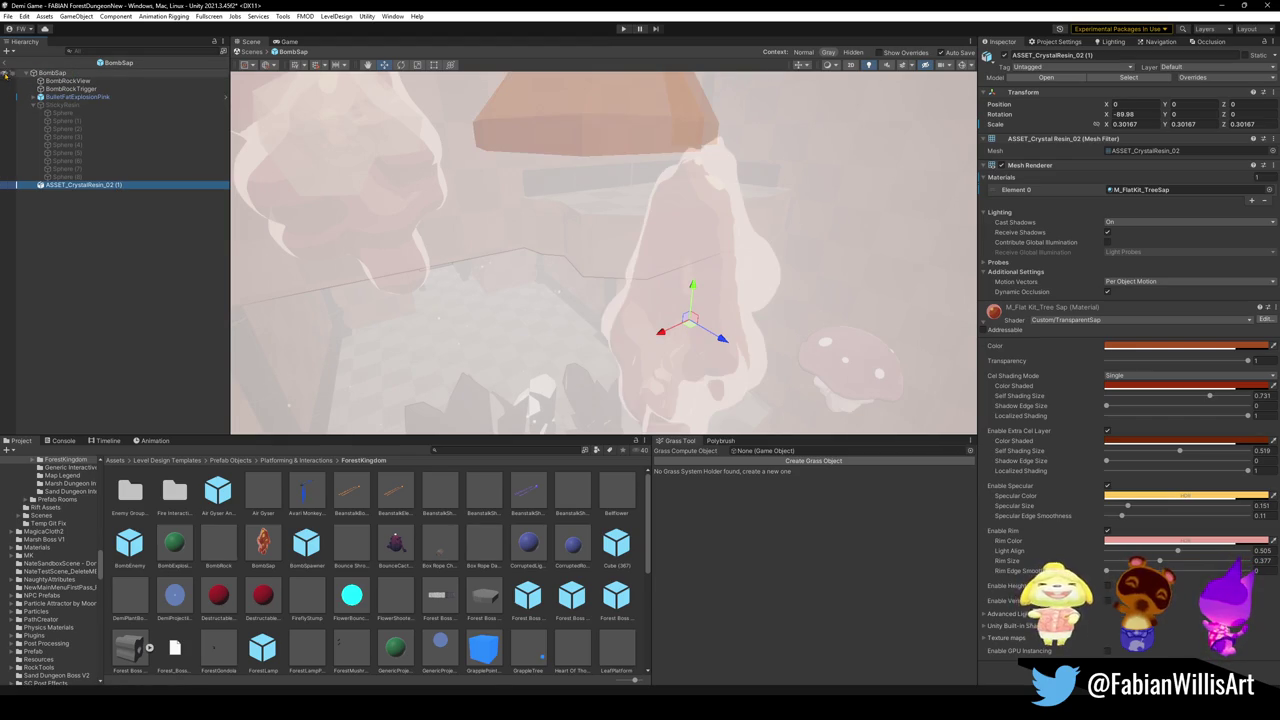
click(27, 74)
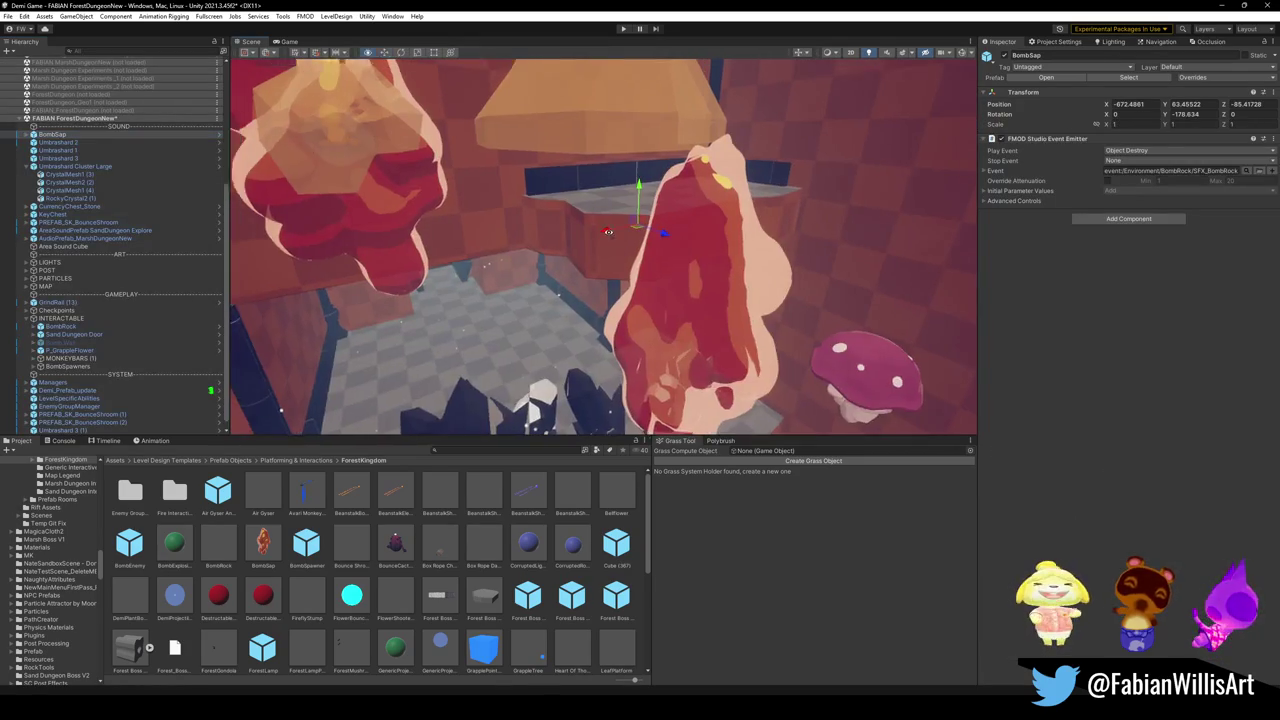
Step: Reopen BombSap in Prefab Mode and select its crystal resin piece
mouse_move(605, 212)
mouse_down()
mouse_move(639, 300)
mouse_move(666, 229)
mouse_move(657, 248)
mouse_up()
click(220, 135)
click(220, 135)
click(200, 185)
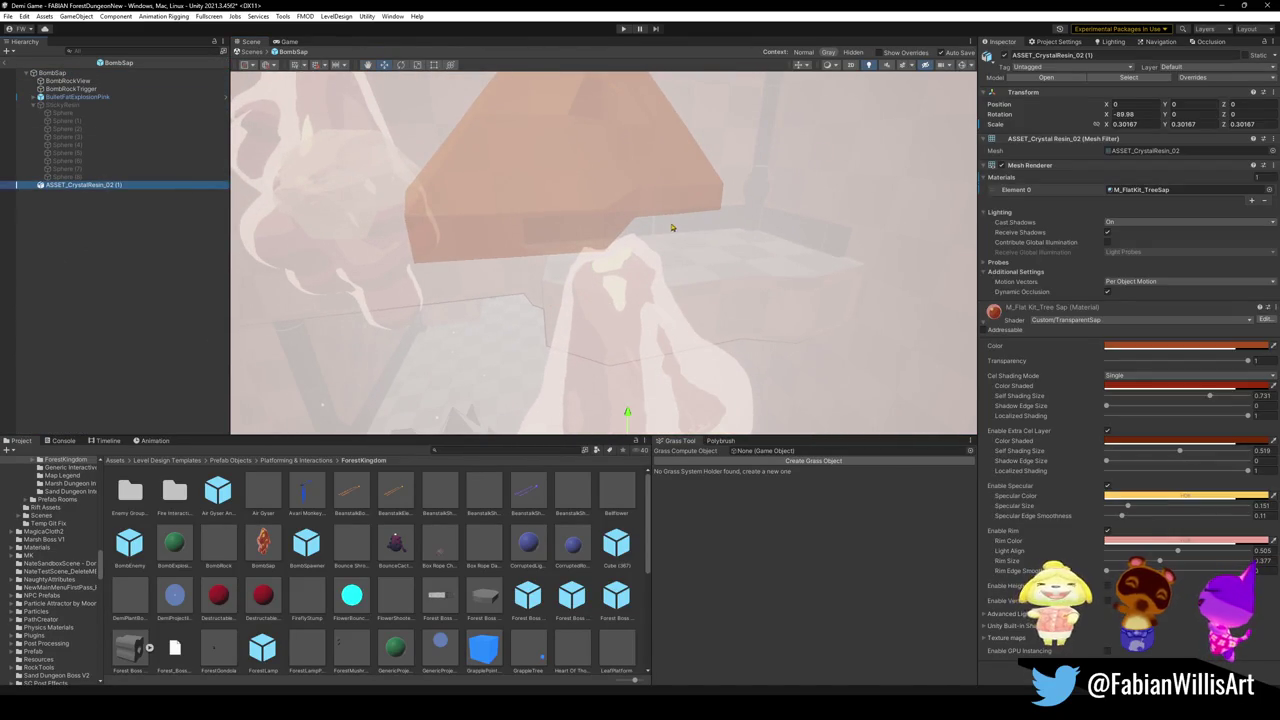
Step: Raise ASSET_CrystalResin_02 (1) with the move tool to Y 9.76
drag(830, 215, 778, 204)
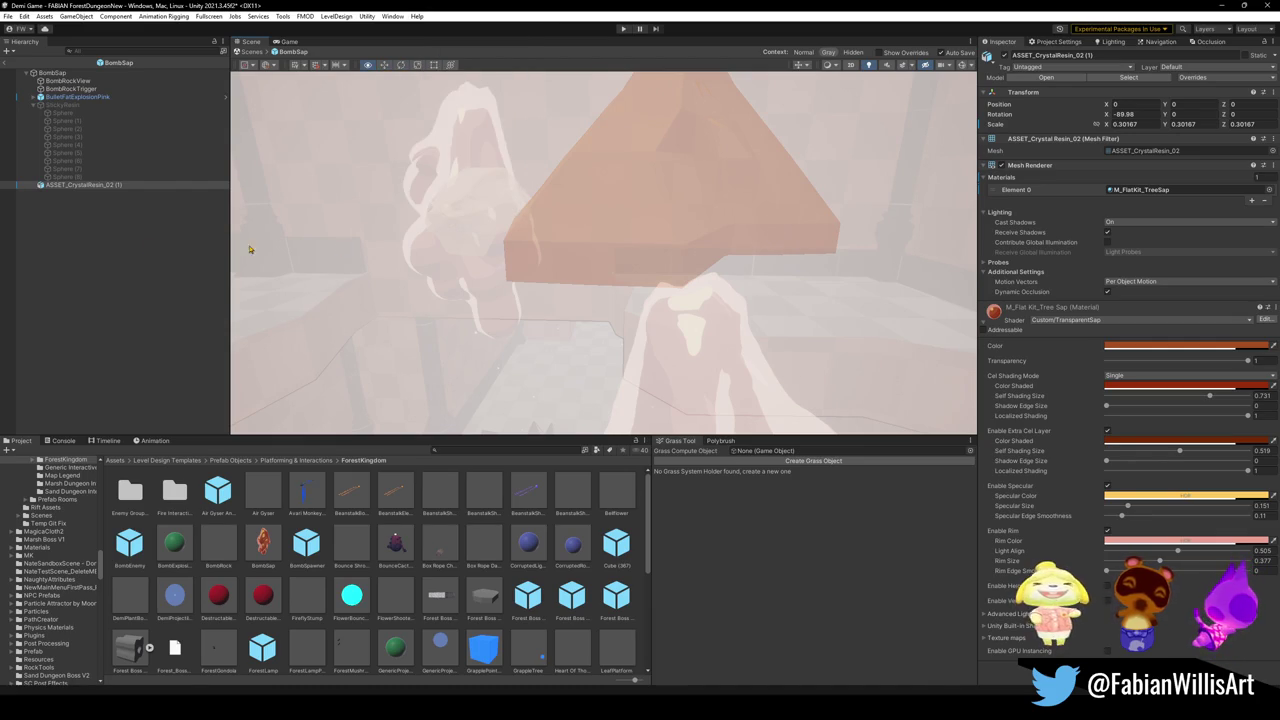
click(127, 187)
key(w)
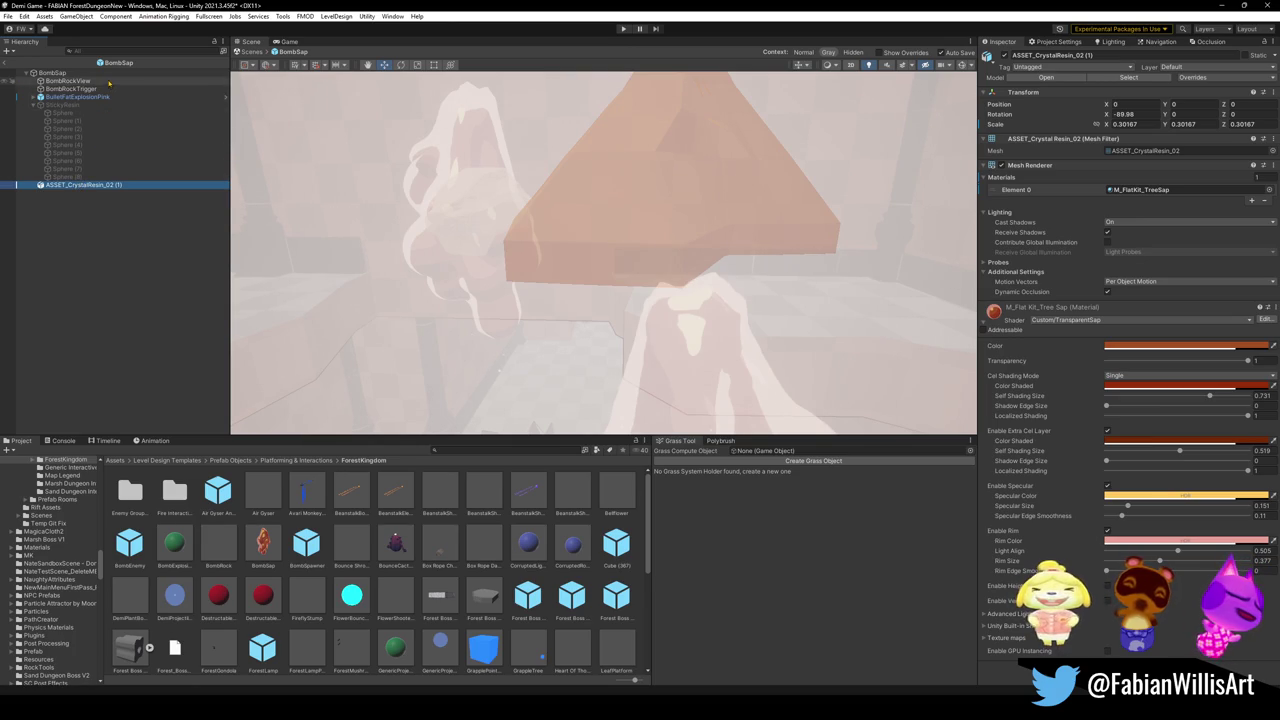
key(f)
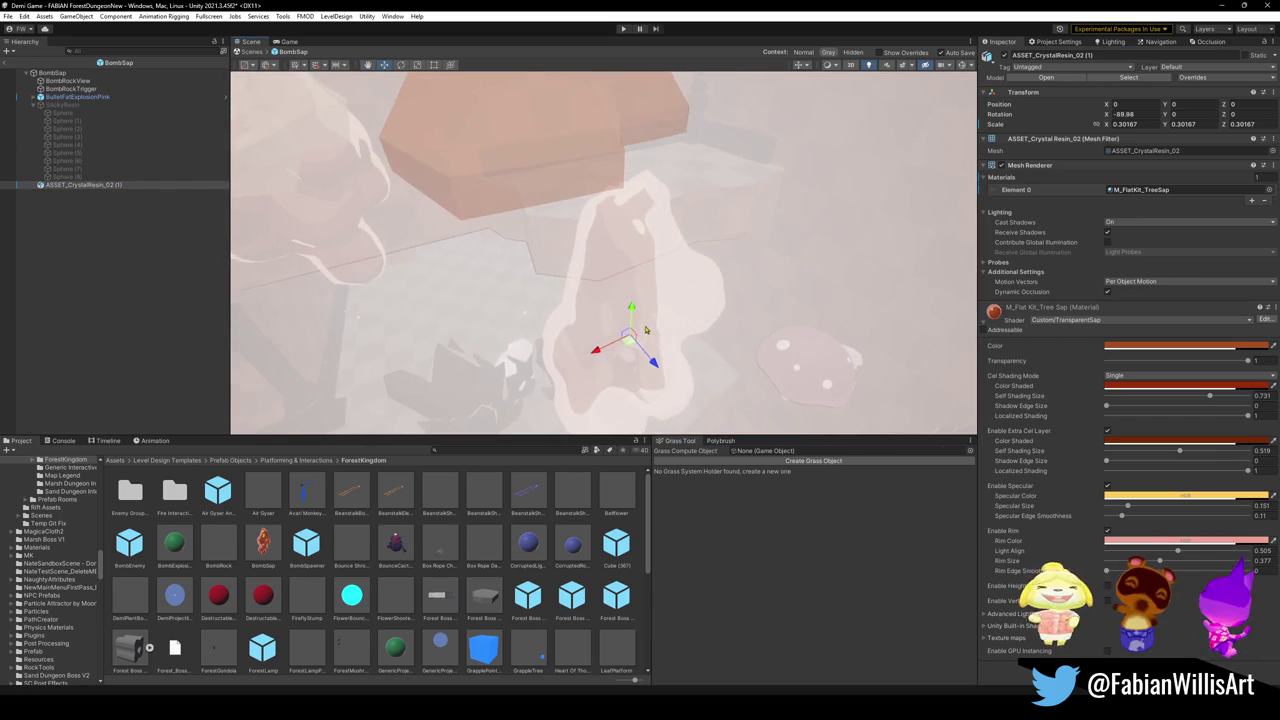
mouse_move(632, 320)
mouse_down()
mouse_move(649, 86)
mouse_move(648, 135)
mouse_up()
Step: Exit Prefab Mode and expand BombSap in the dungeon level to show its children
mouse_move(611, 206)
mouse_down()
mouse_move(651, 160)
mouse_move(740, 256)
mouse_move(708, 272)
mouse_move(575, 275)
mouse_move(585, 292)
mouse_move(585, 281)
mouse_up()
drag(680, 286, 461, 181)
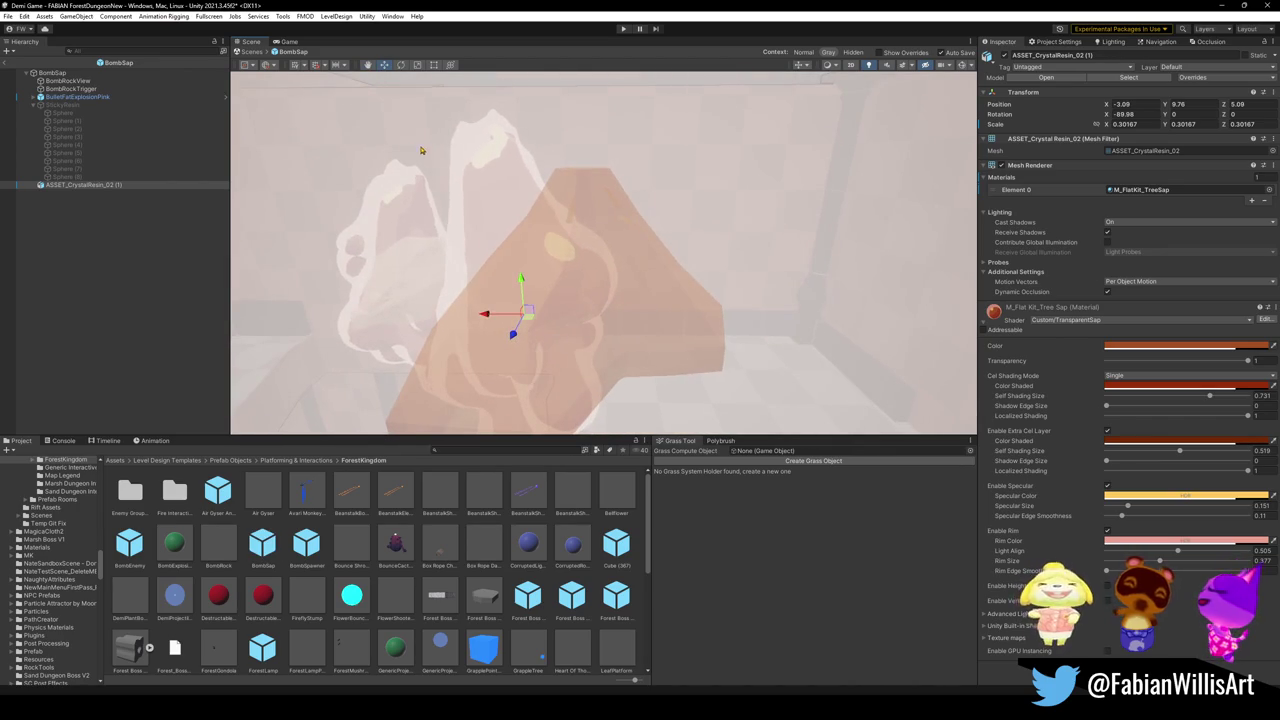
click(8, 62)
mouse_move(590, 300)
mouse_down()
mouse_move(697, 252)
mouse_move(598, 292)
mouse_move(612, 288)
mouse_up()
click(27, 135)
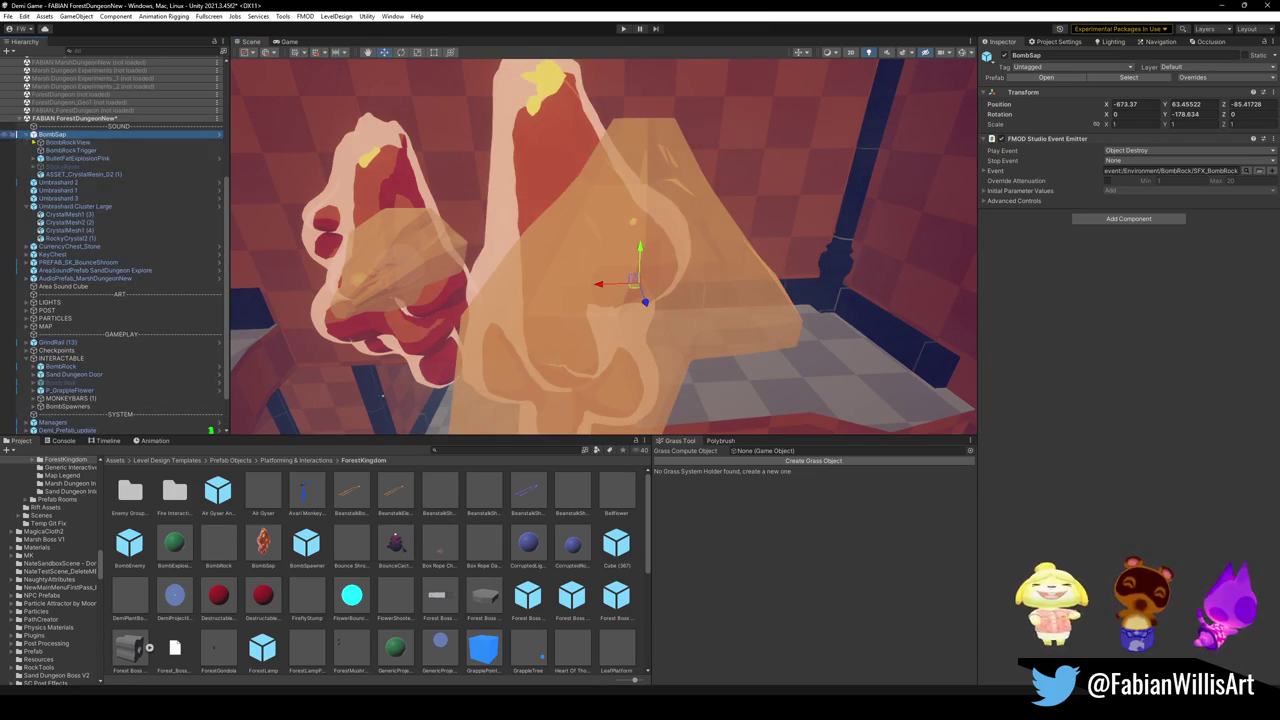
Step: Move the crystal resin to -1.09, 13.43, 6.28 from a top-down view
click(75, 175)
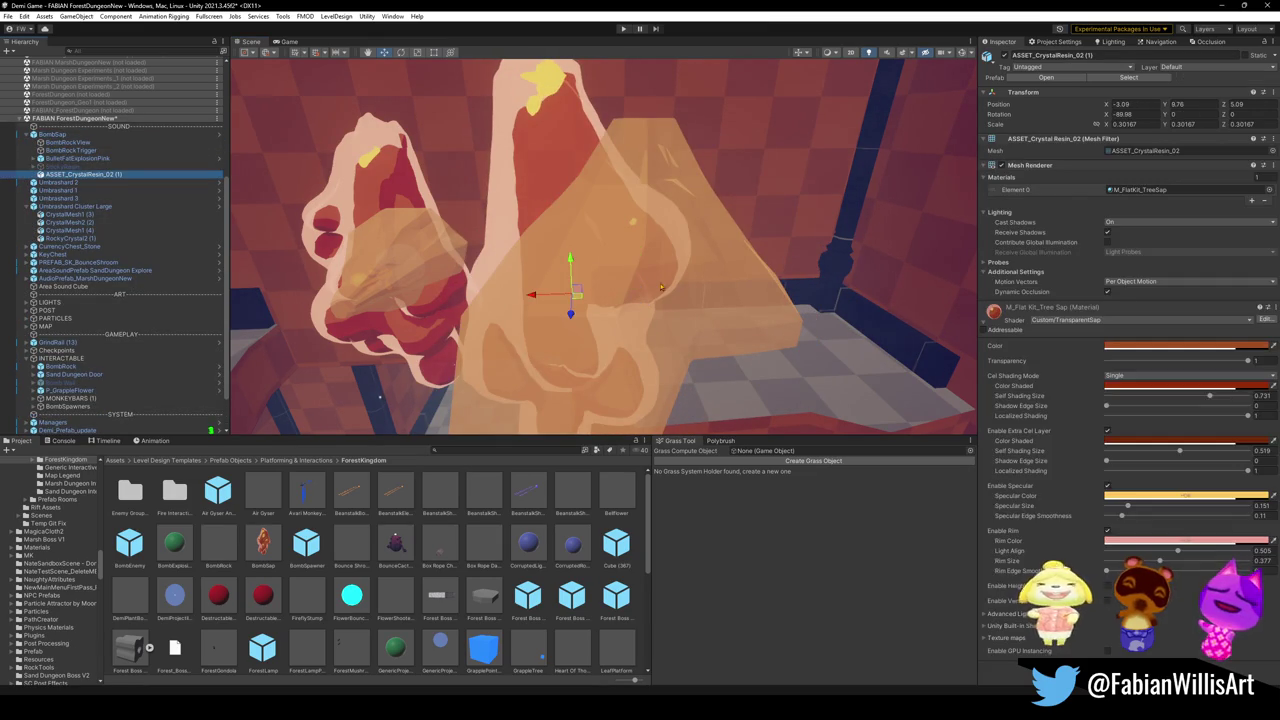
mouse_move(552, 300)
mouse_down()
mouse_move(557, 290)
mouse_move(664, 313)
mouse_move(588, 361)
mouse_move(610, 420)
mouse_move(720, 285)
mouse_up()
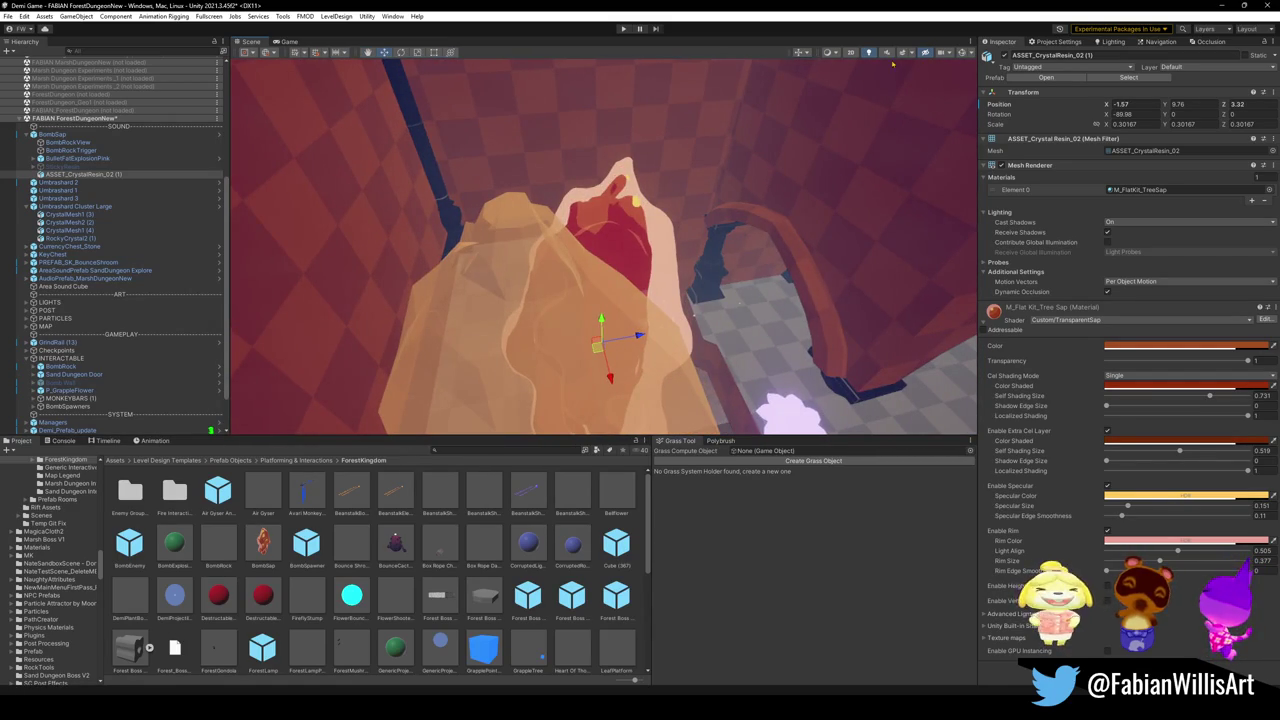
click(805, 53)
click(826, 88)
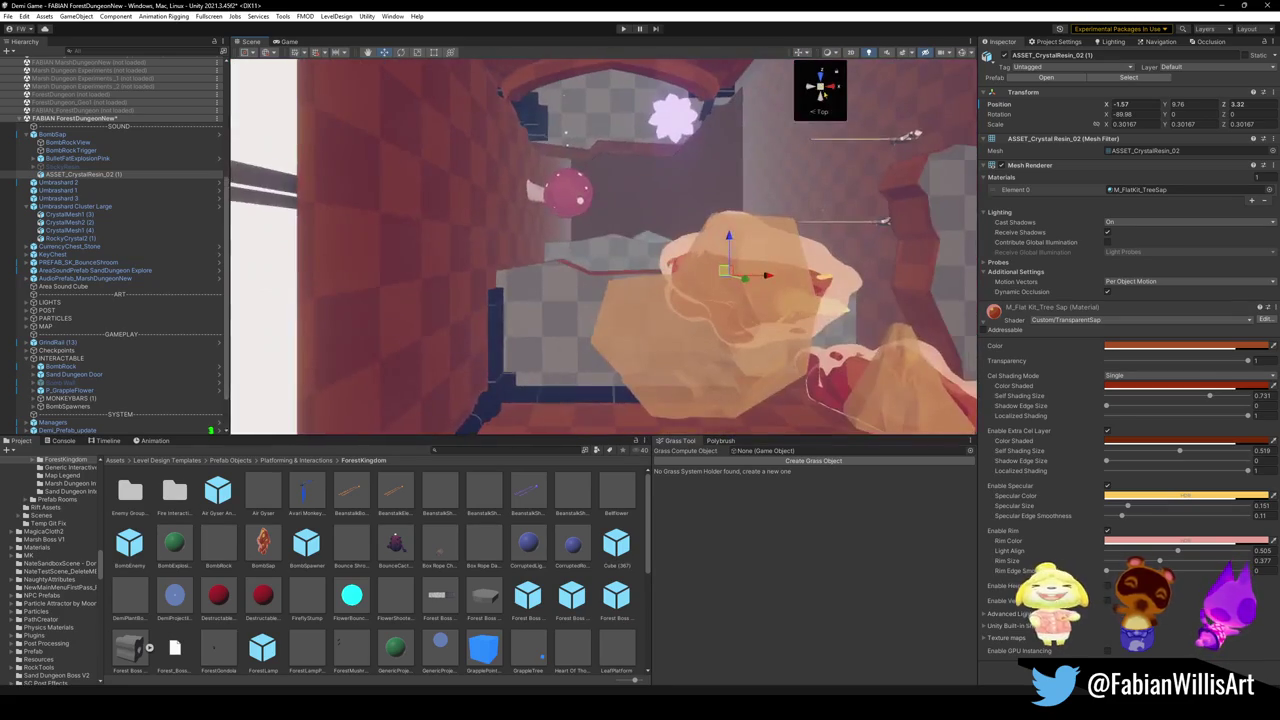
click(820, 74)
mouse_move(716, 270)
mouse_down()
mouse_move(713, 328)
mouse_move(720, 318)
mouse_up()
Step: Scale the crystal resin to 0.443 and return to a perspective view
key(r)
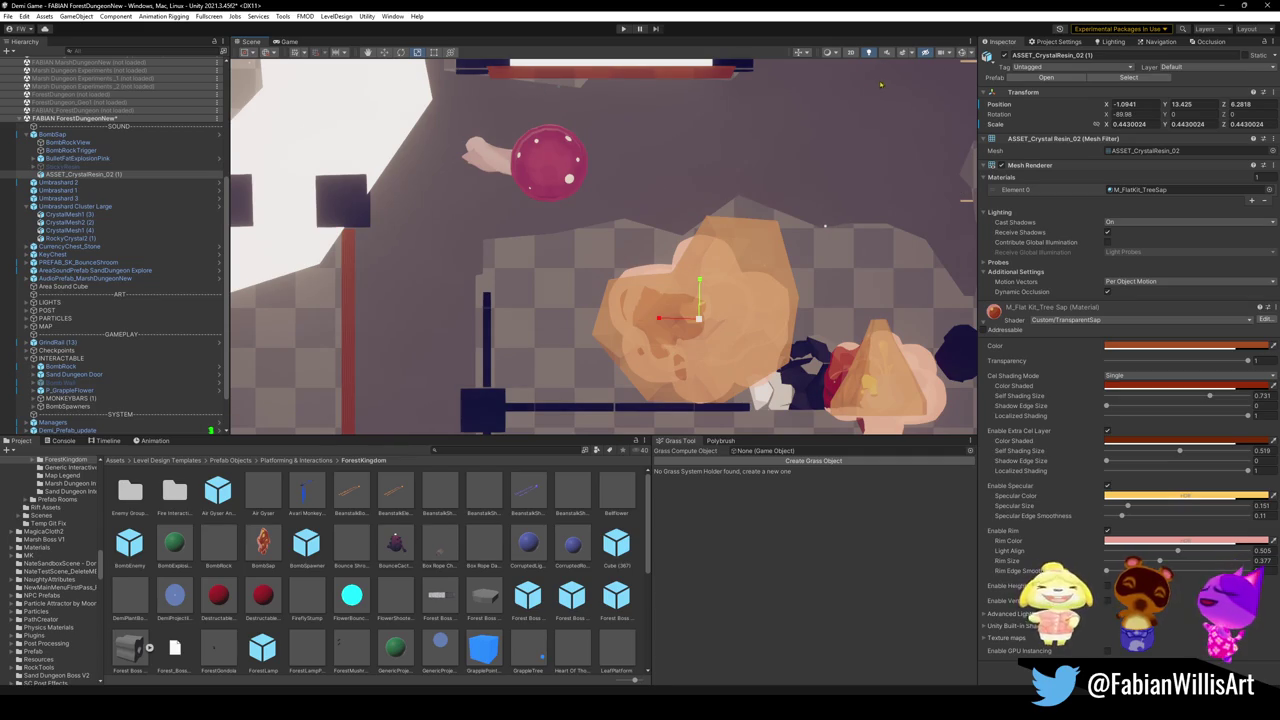
click(850, 52)
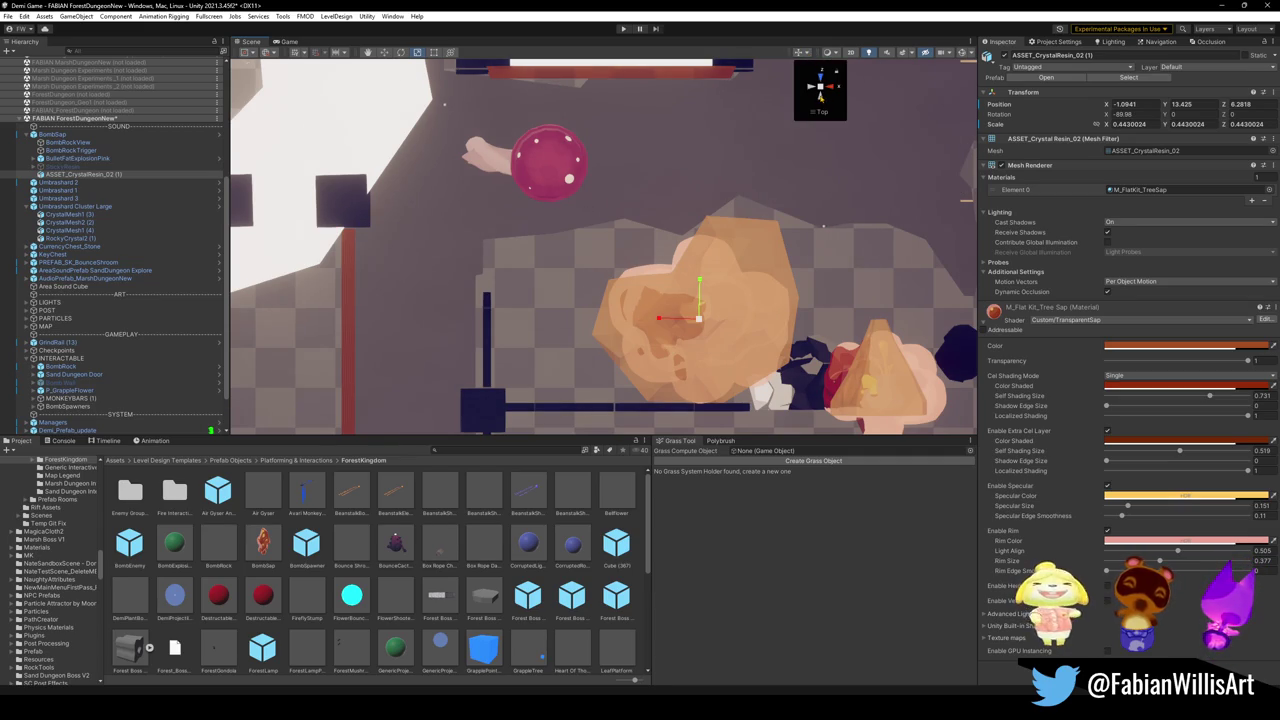
click(820, 72)
click(820, 88)
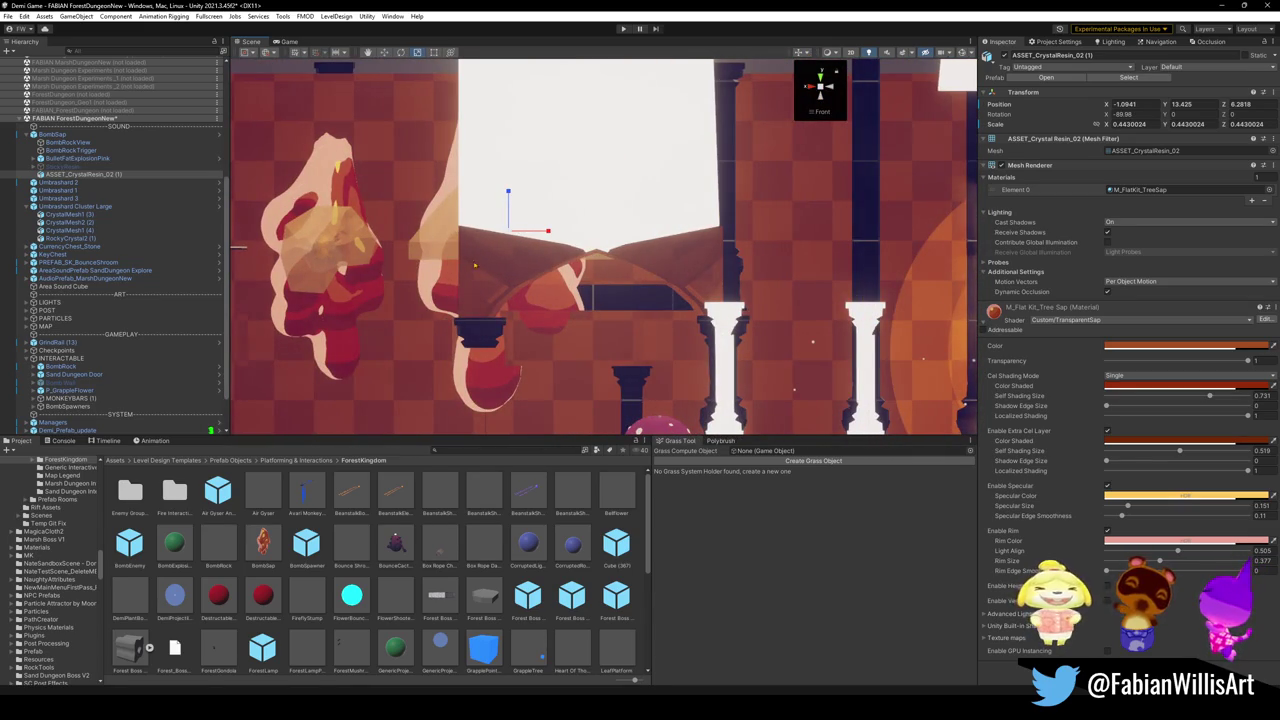
drag(627, 184, 618, 196)
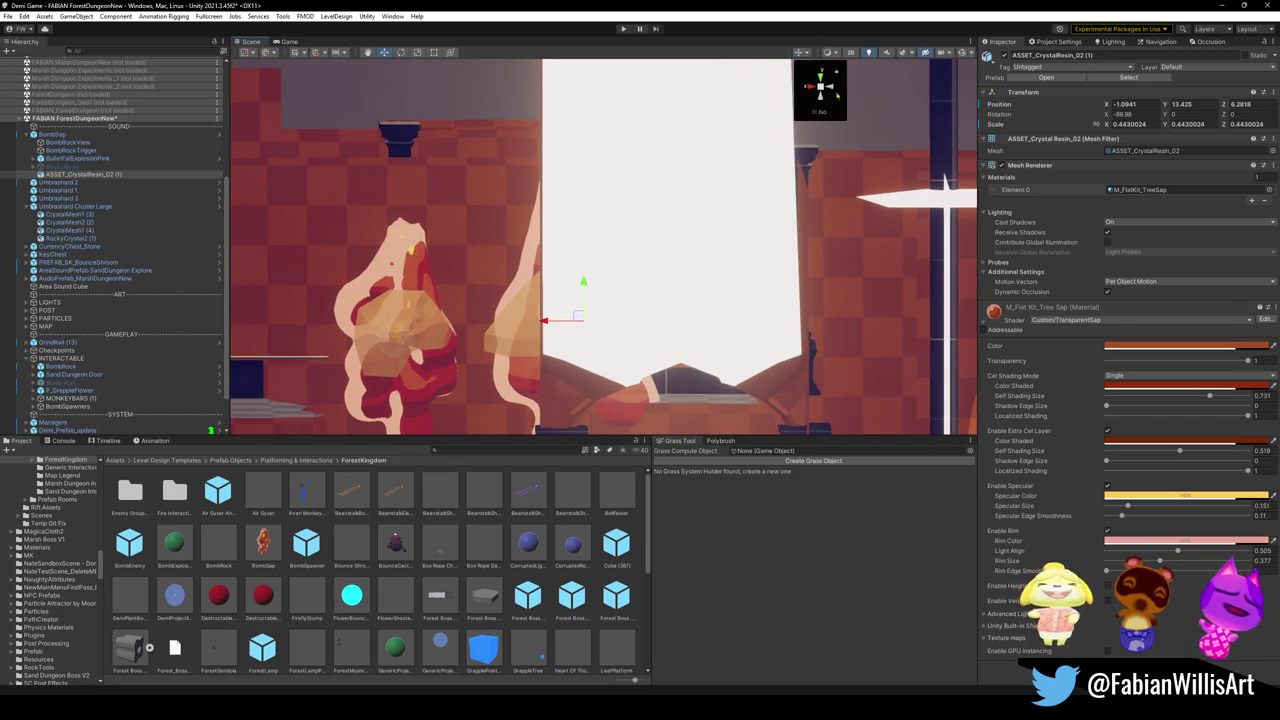
scroll(780, 154, up, 3)
mouse_move(783, 217)
mouse_down()
mouse_move(783, 245)
mouse_move(676, 216)
mouse_up()
scroll(676, 216, down, 5)
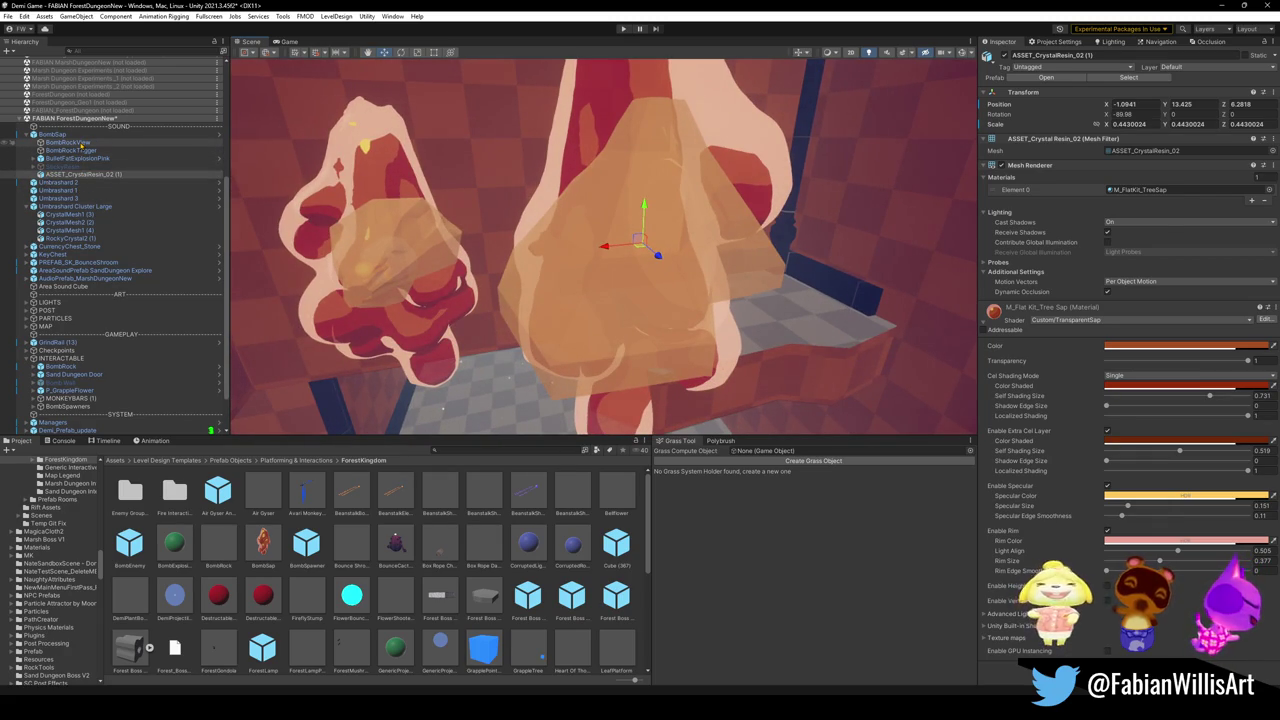
Step: Add a Mesh Collider using its own crystal mesh to ASSET_CrystalResin_02 (1)
click(82, 143)
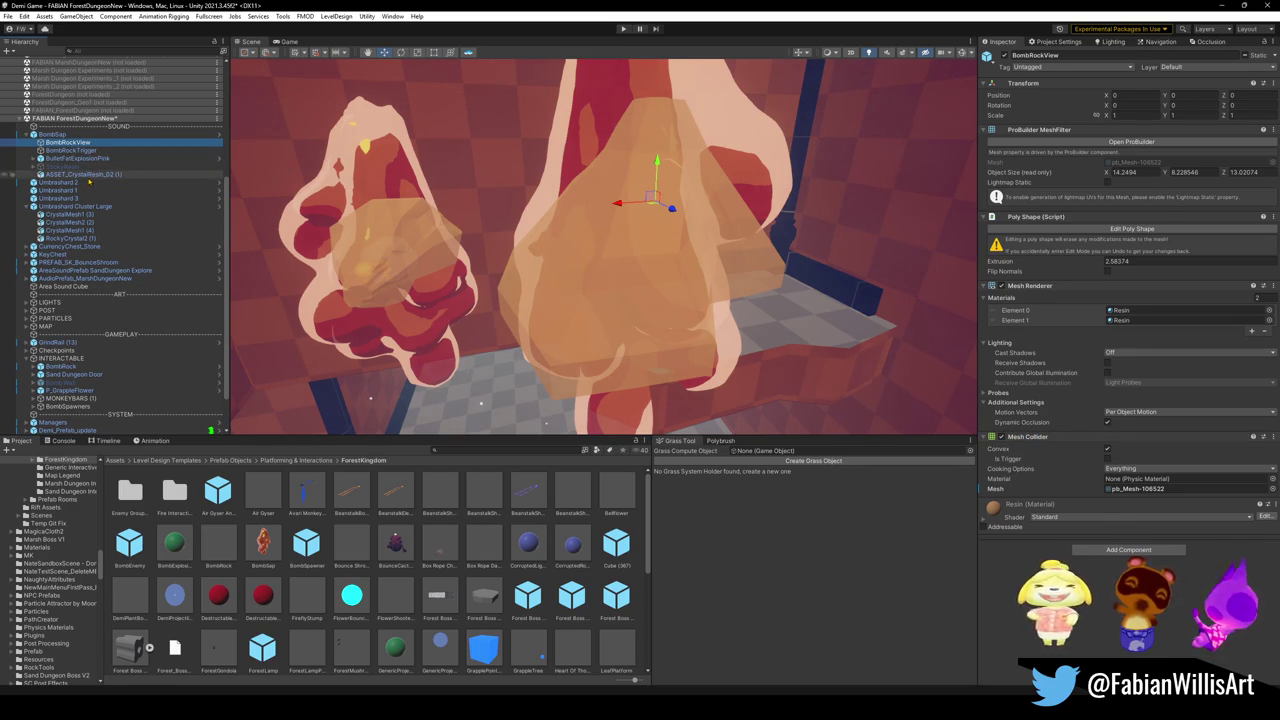
click(951, 408)
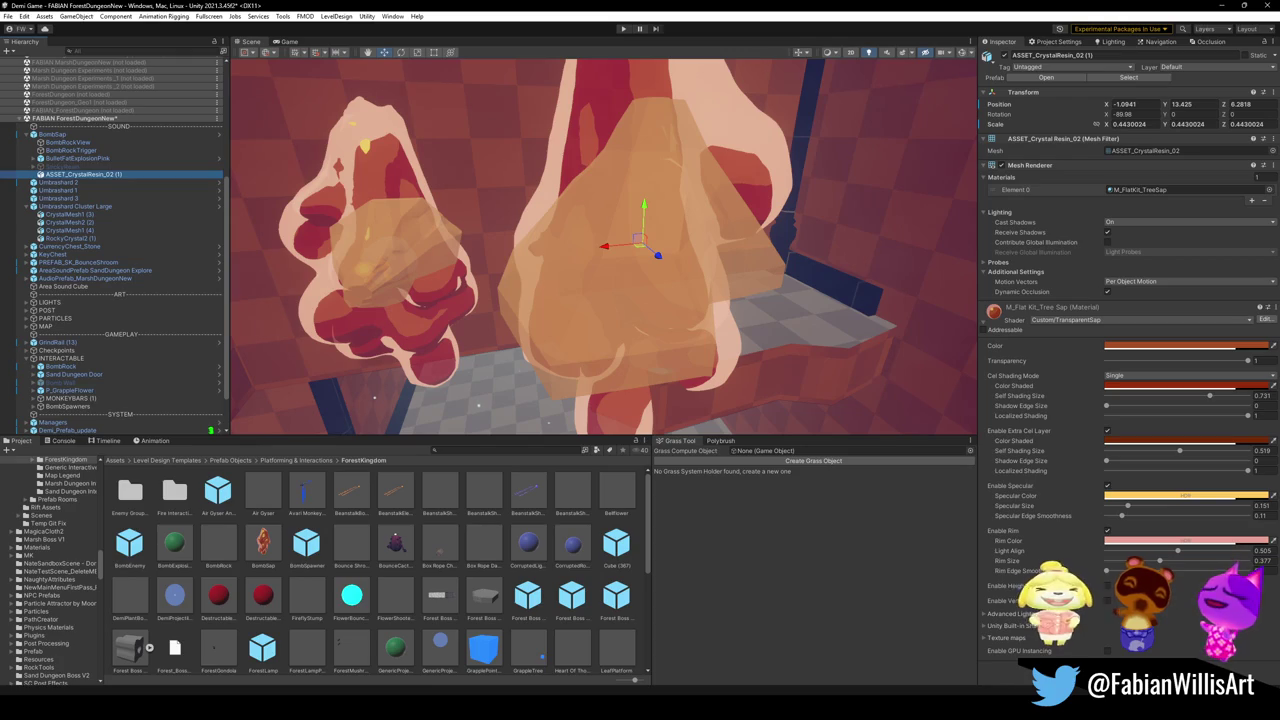
key(ctrl+shift+a)
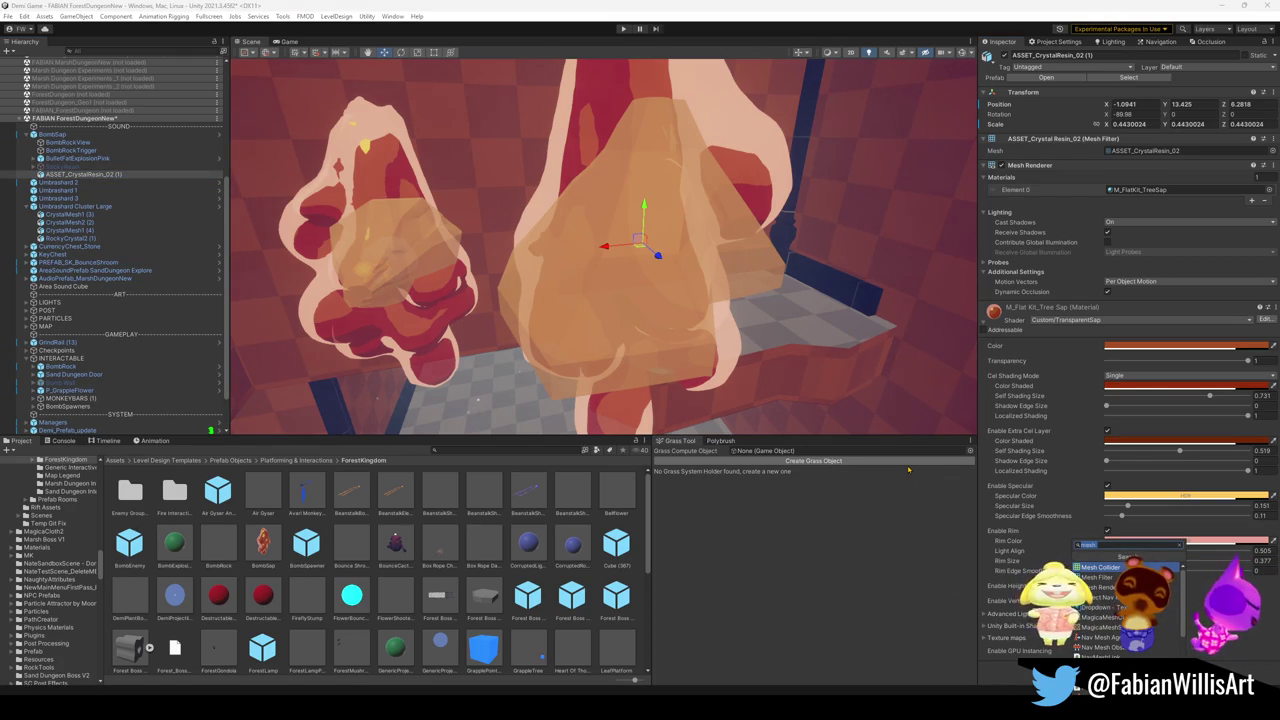
key(Return)
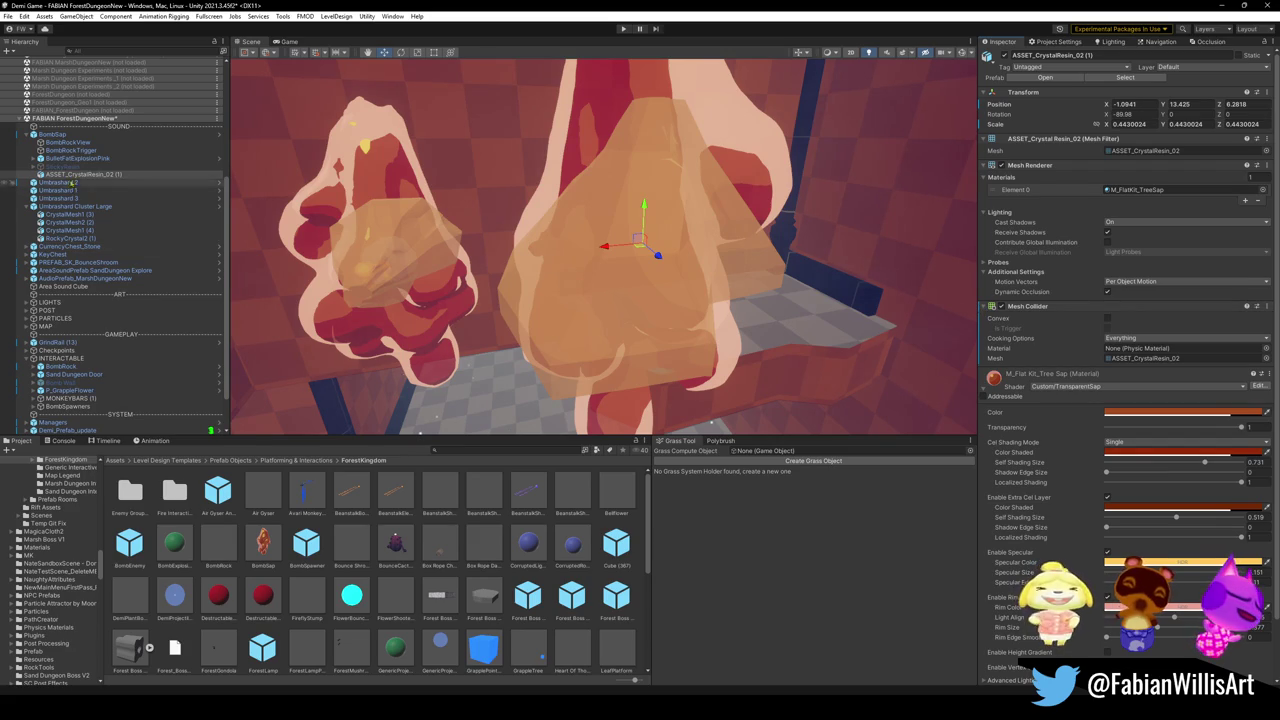
click(534, 302)
Step: Toggle BombRockView's mesh visibility to check its shape
click(66, 142)
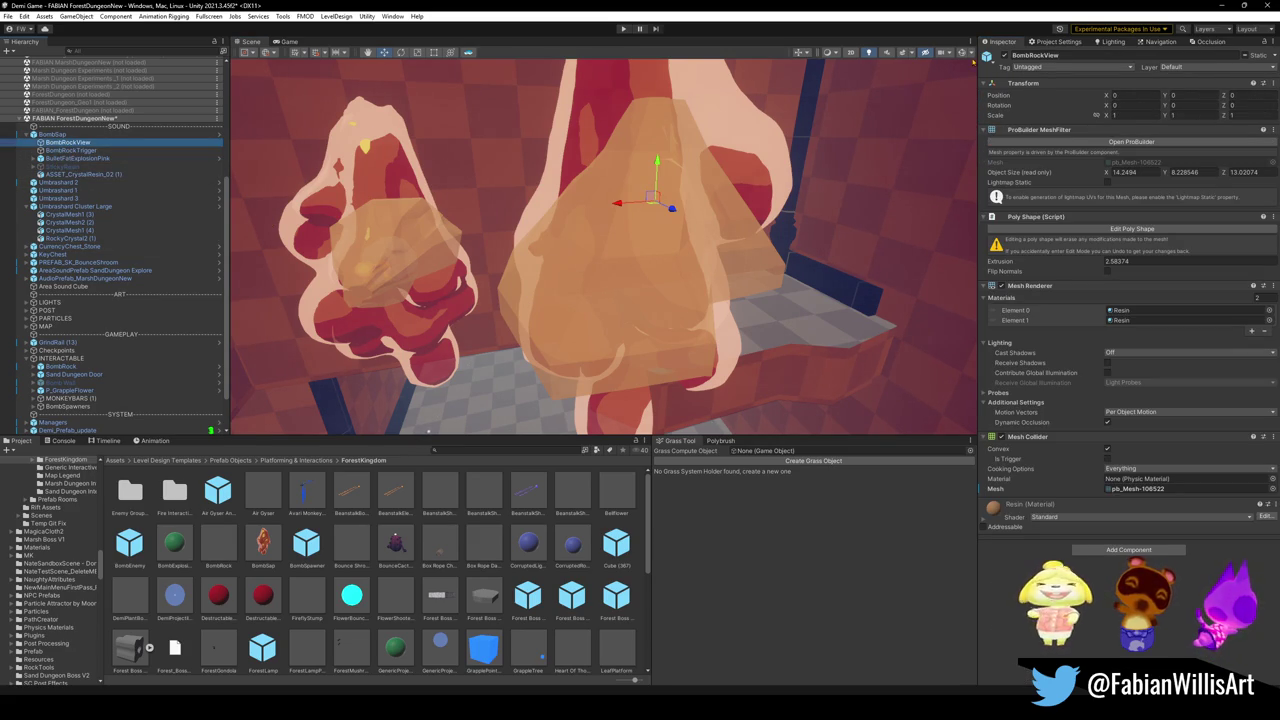
click(1004, 56)
click(1004, 57)
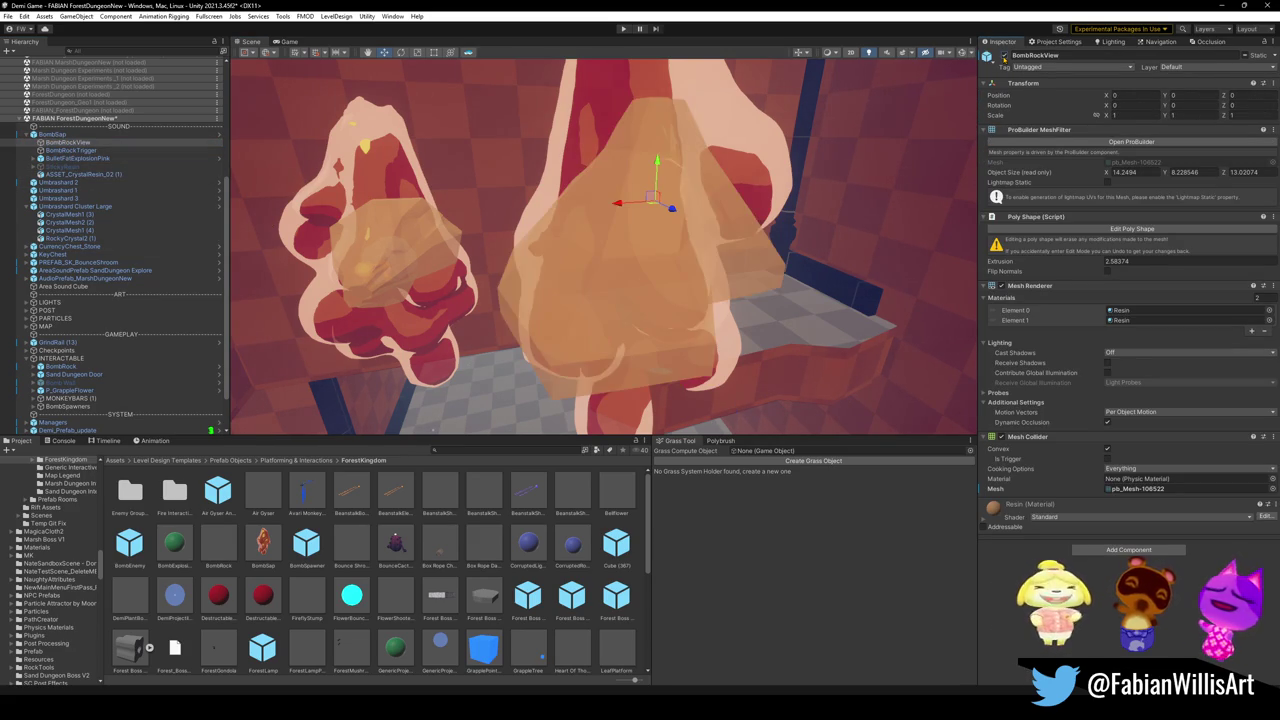
click(1004, 57)
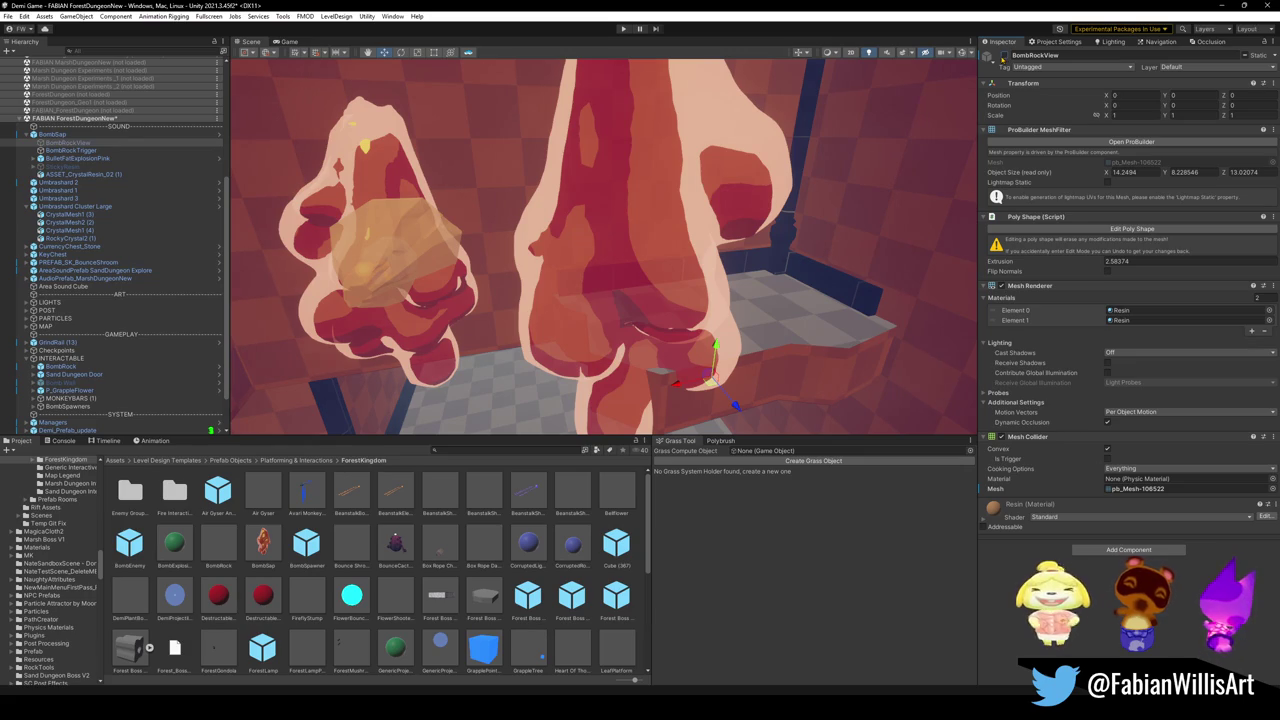
click(1004, 57)
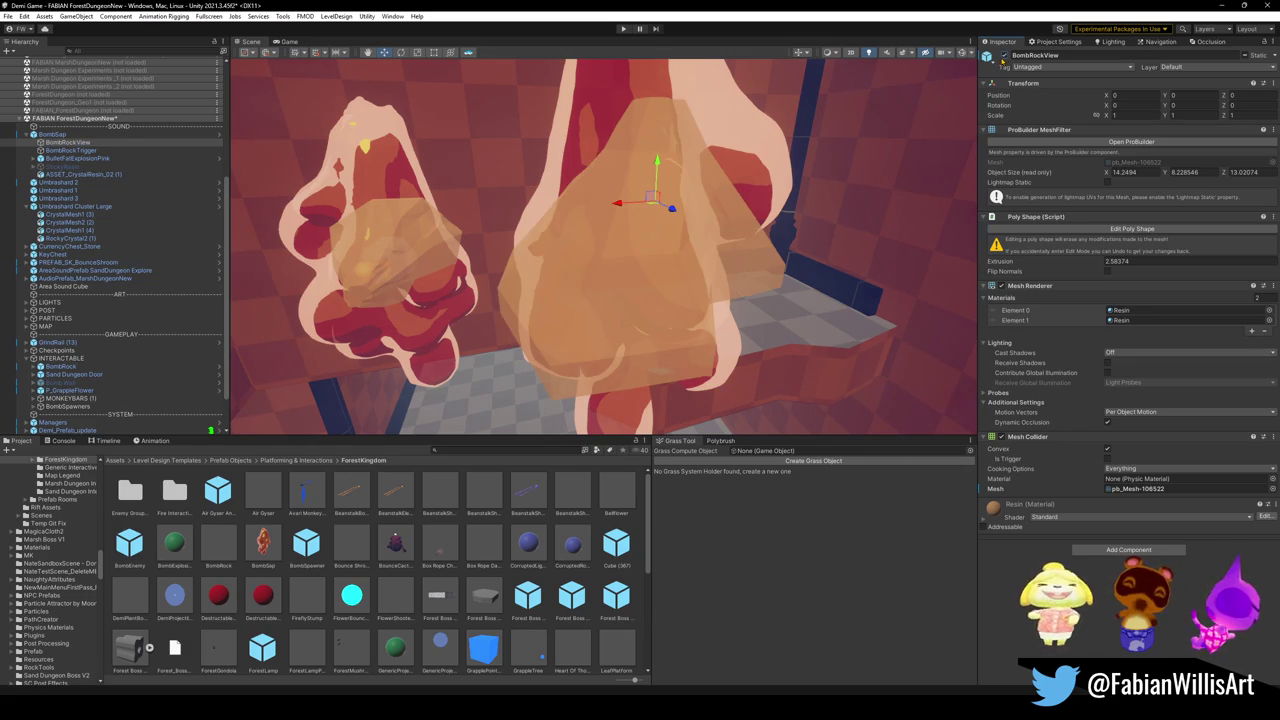
click(1004, 57)
Step: Review BombRockTrigger's mesh and components, leaving only its Mesh Collider and Rigidbody
click(70, 150)
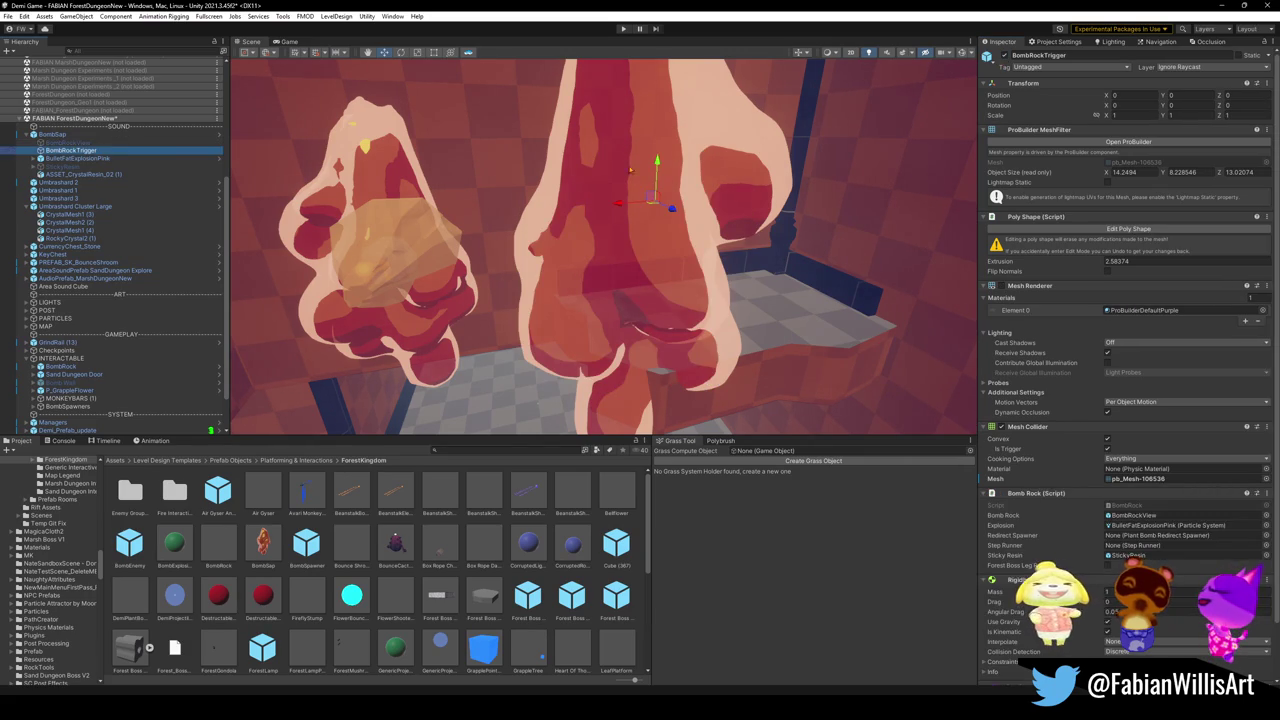
click(1002, 287)
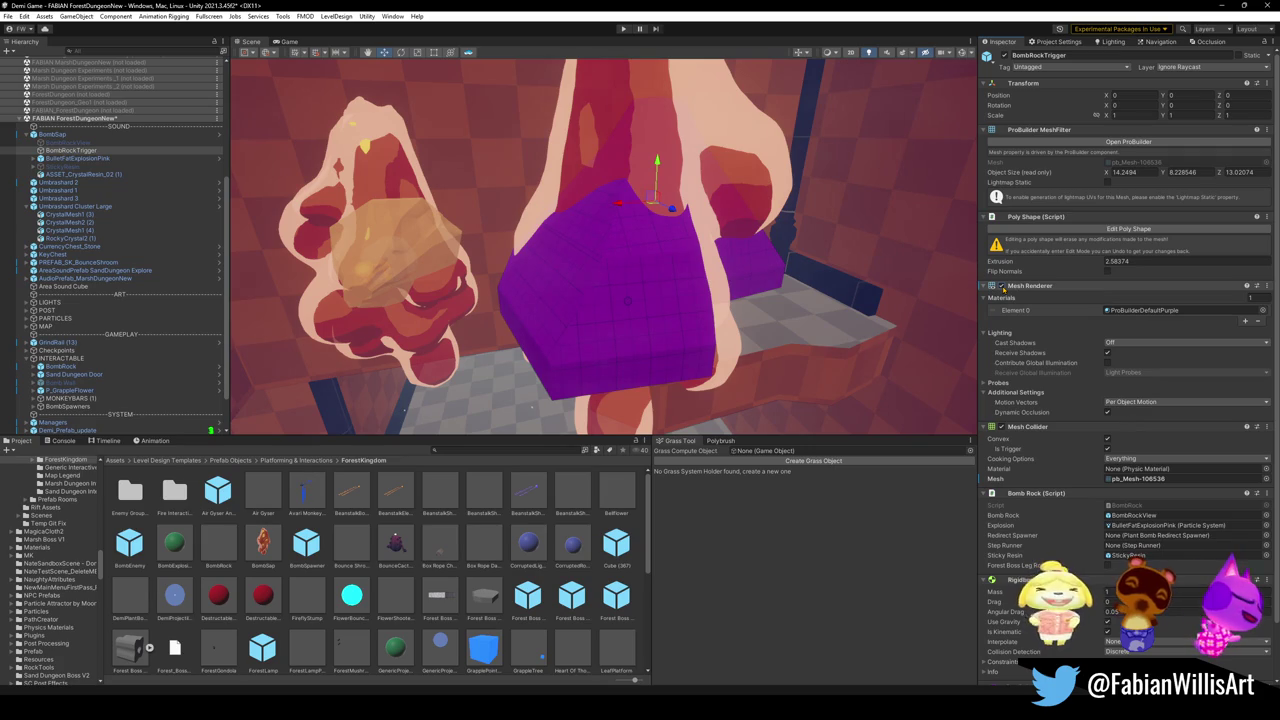
click(1002, 287)
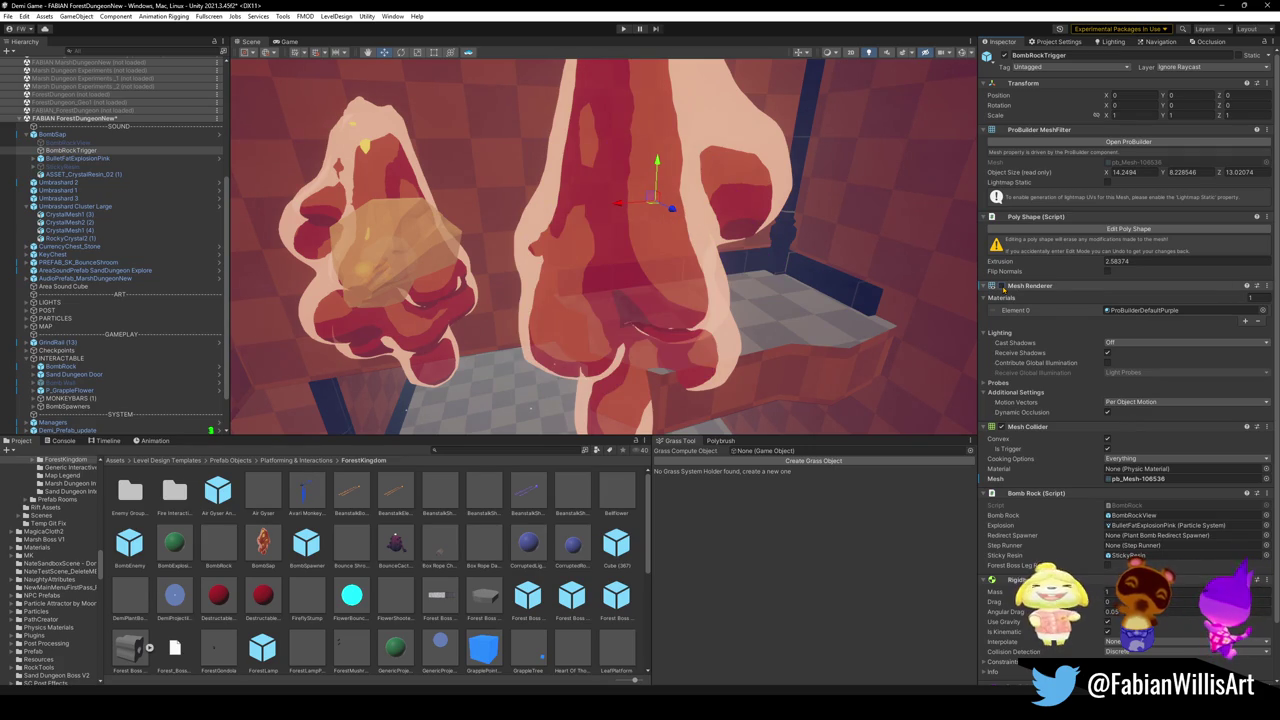
click(1002, 287)
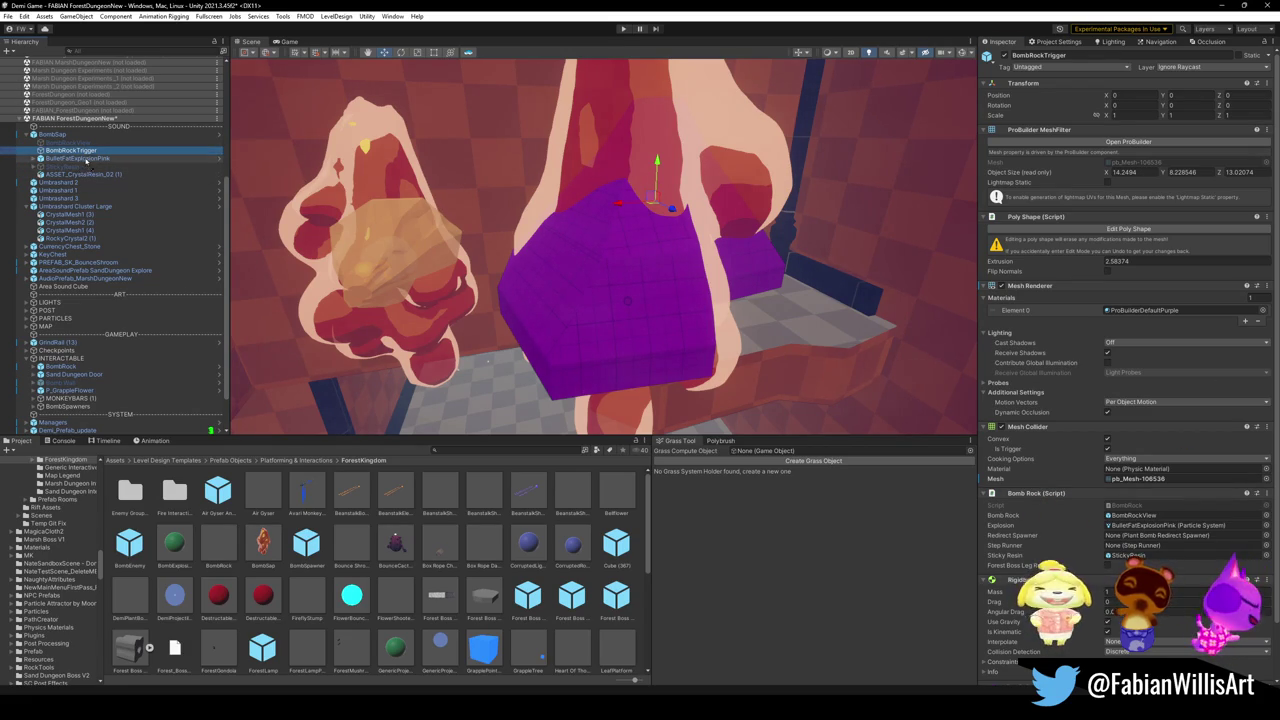
click(41, 158)
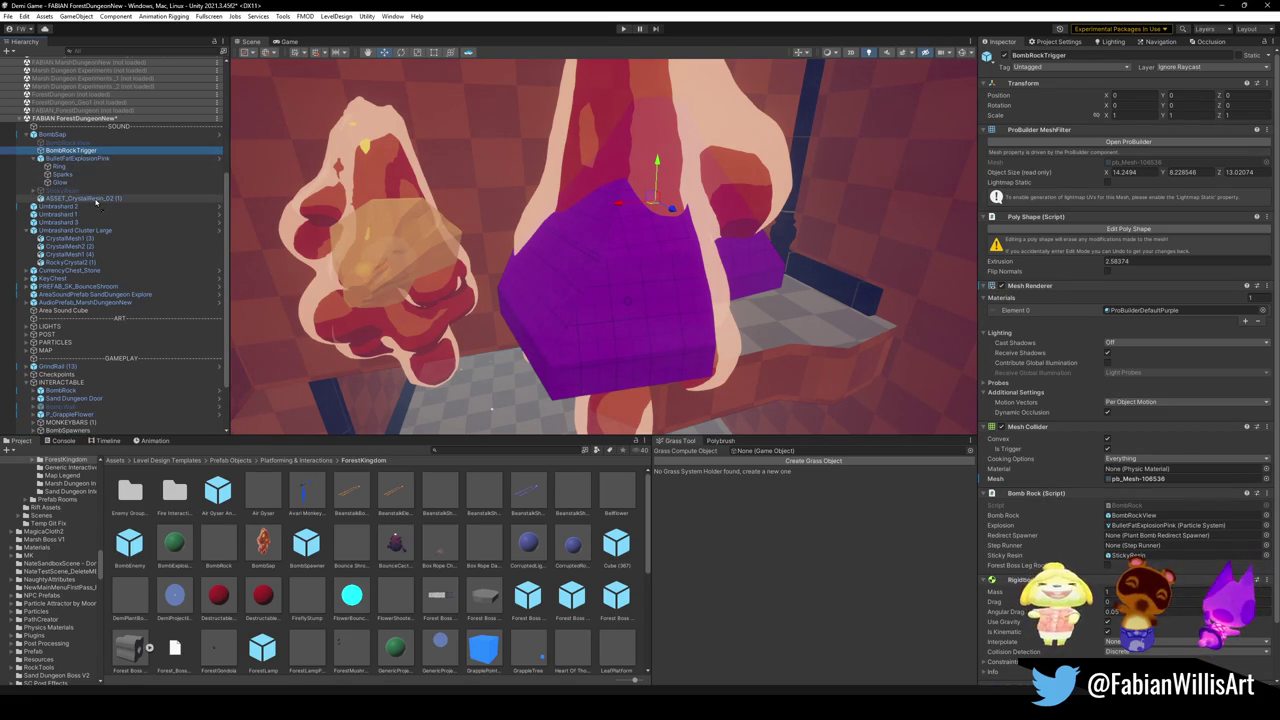
click(96, 200)
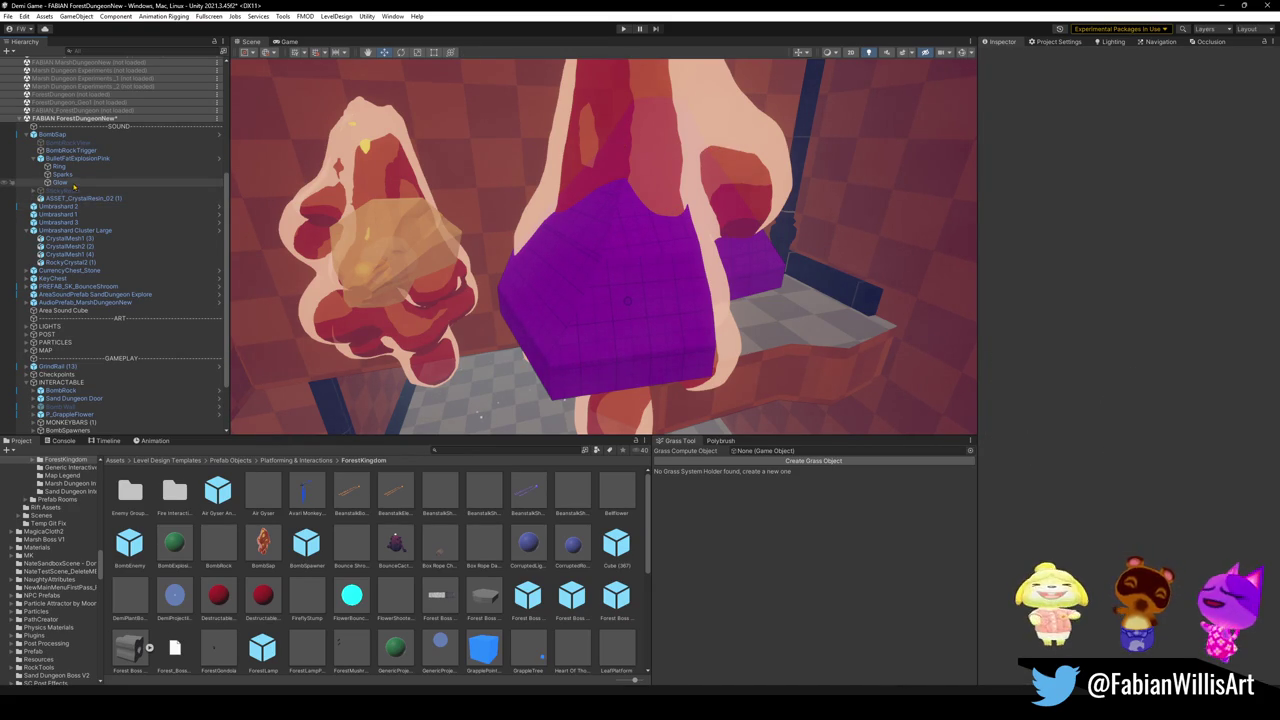
click(134, 151)
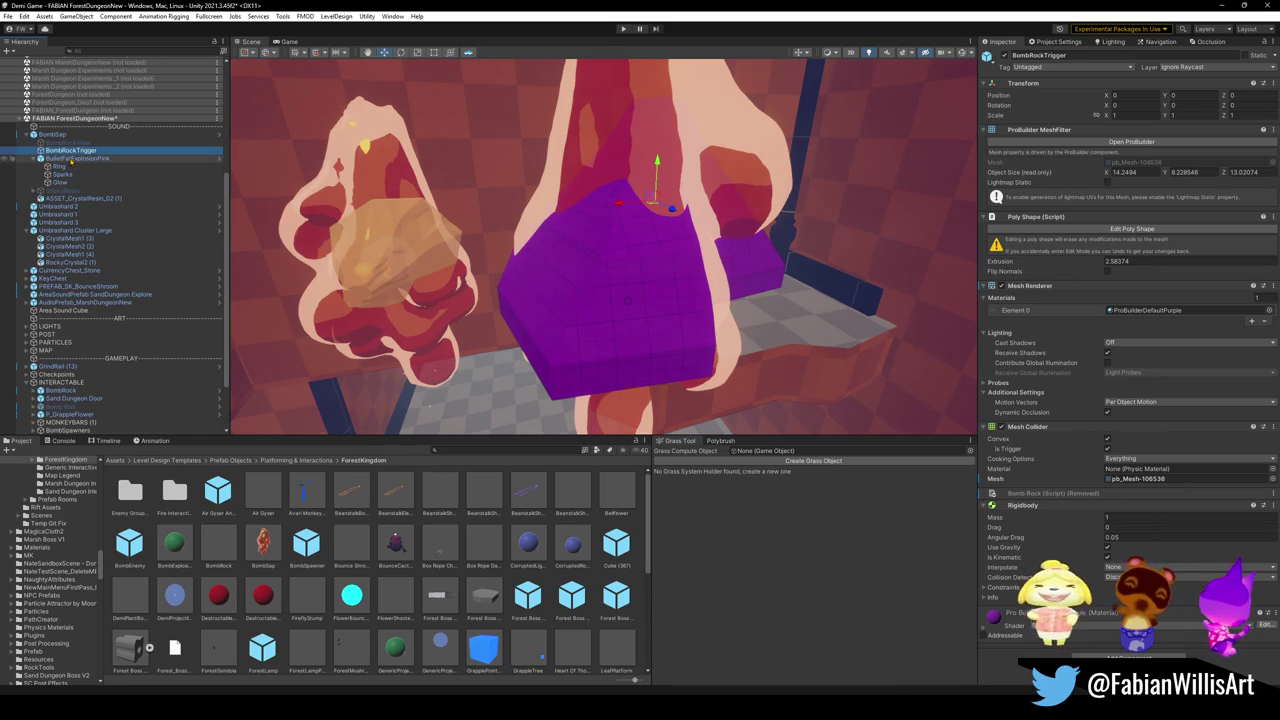
Step: Add a Rigidbody component to ASSET_CrystalResin_02 (1)
click(80, 198)
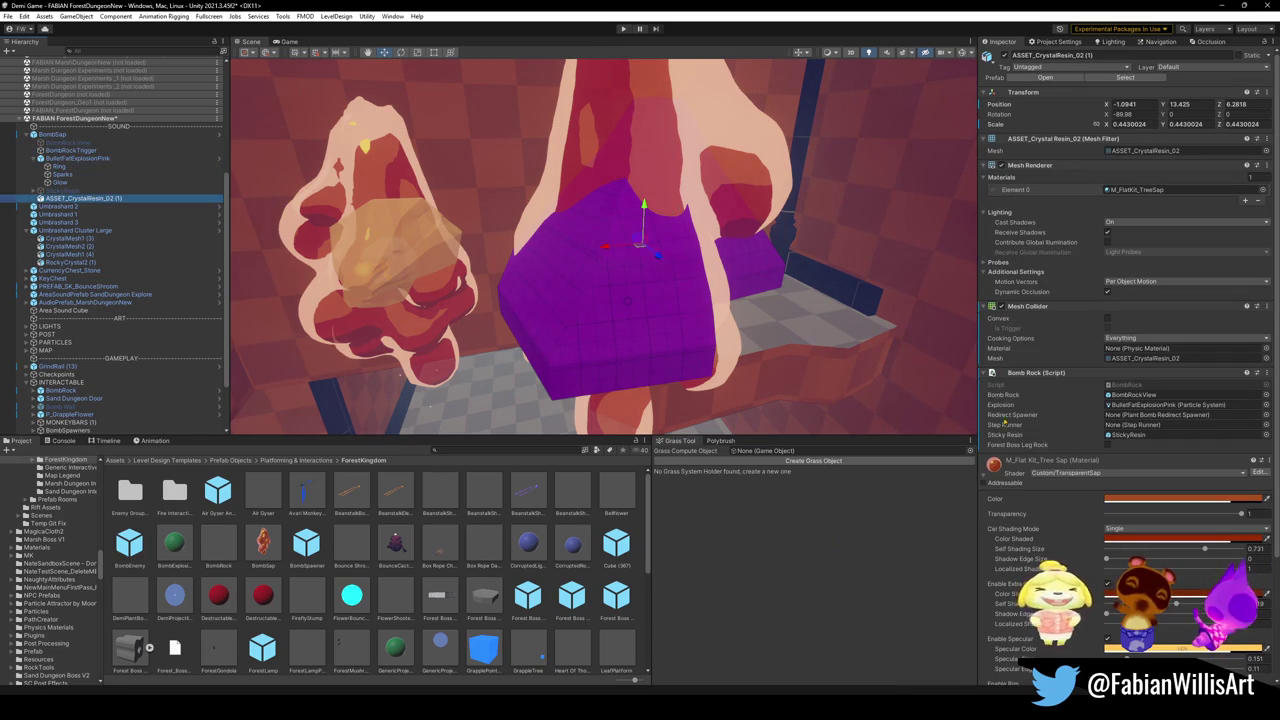
click(1040, 460)
click(1128, 505)
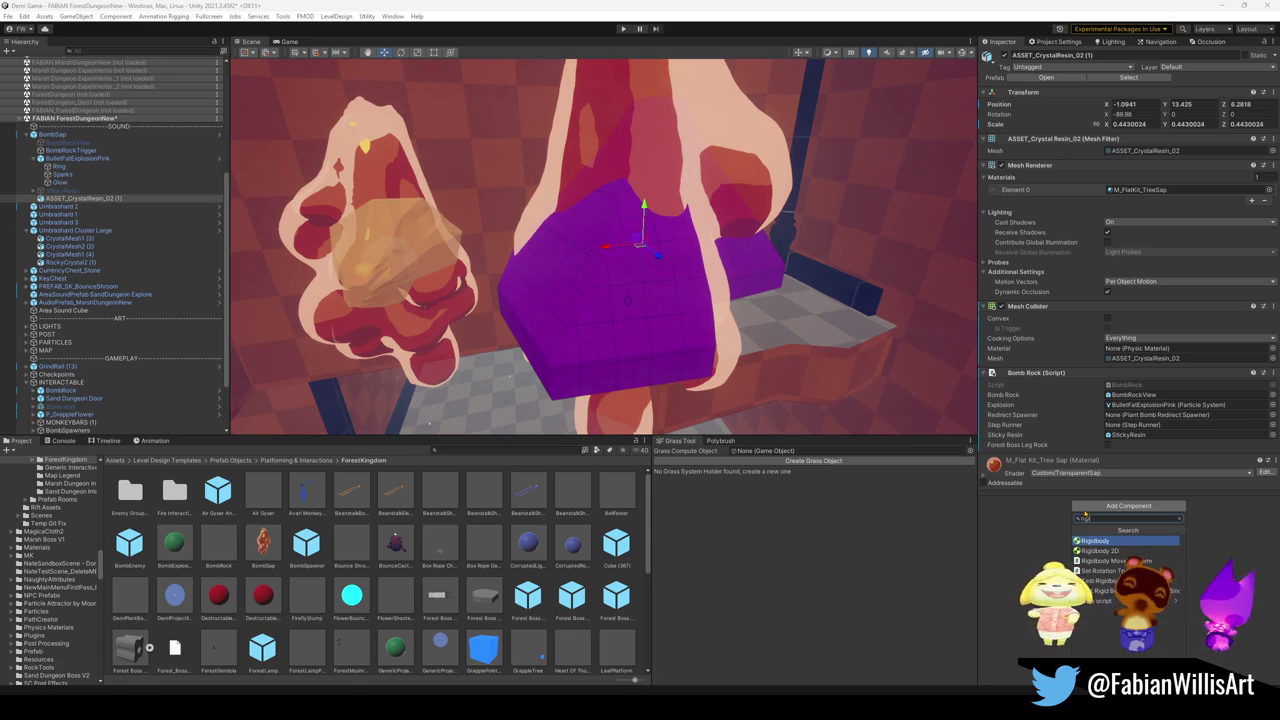
key(Return)
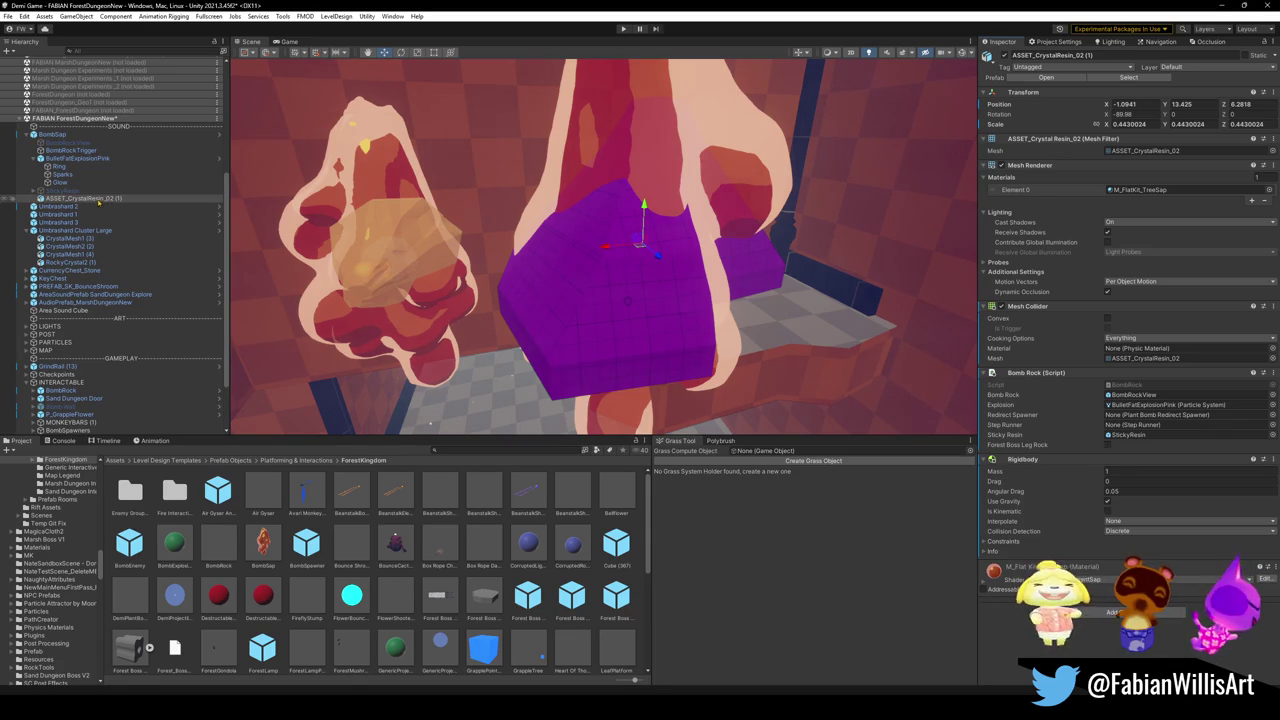
Step: Copy the Rigidbody component values from BombRockTrigger
click(105, 158)
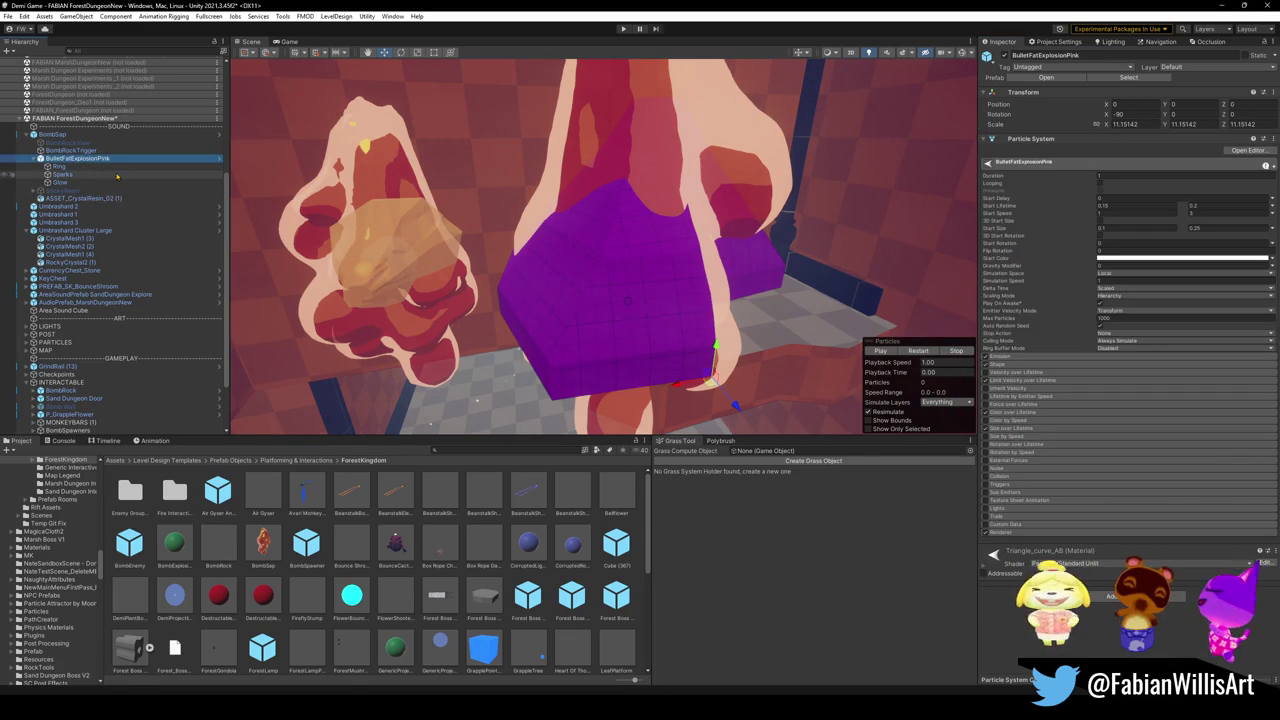
click(65, 150)
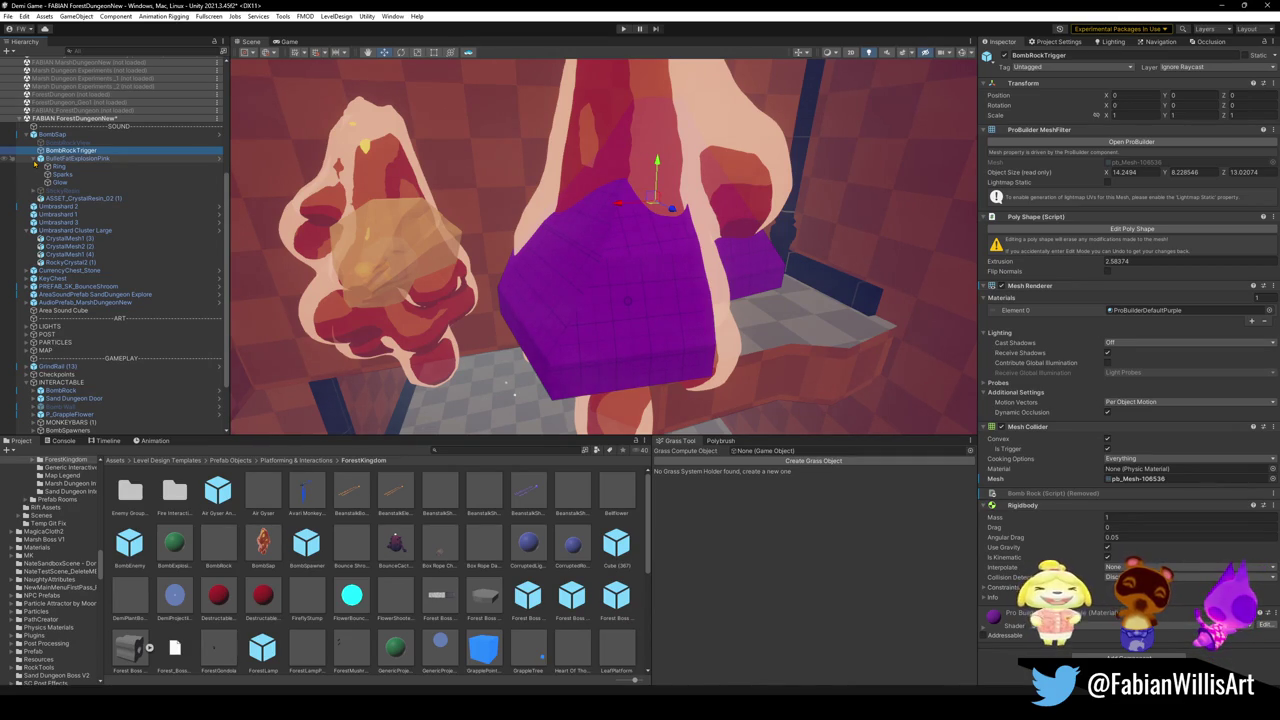
right_click(1035, 505)
click(1075, 520)
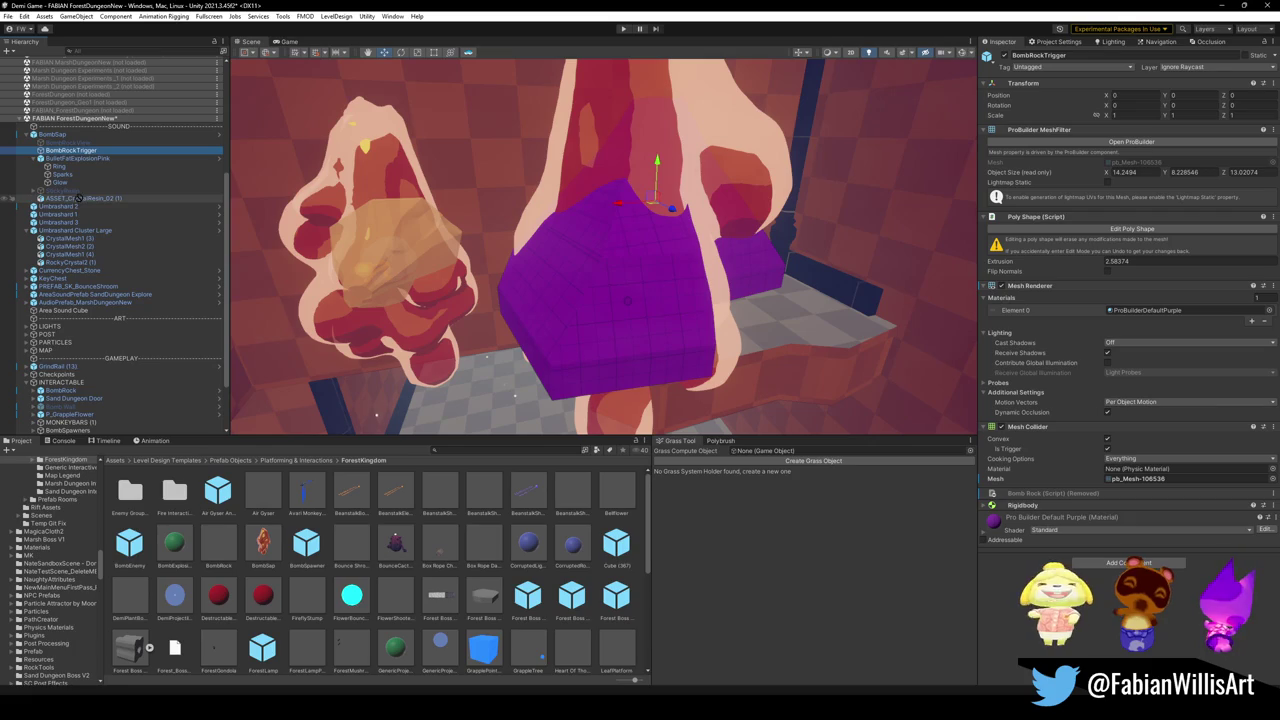
click(1030, 505)
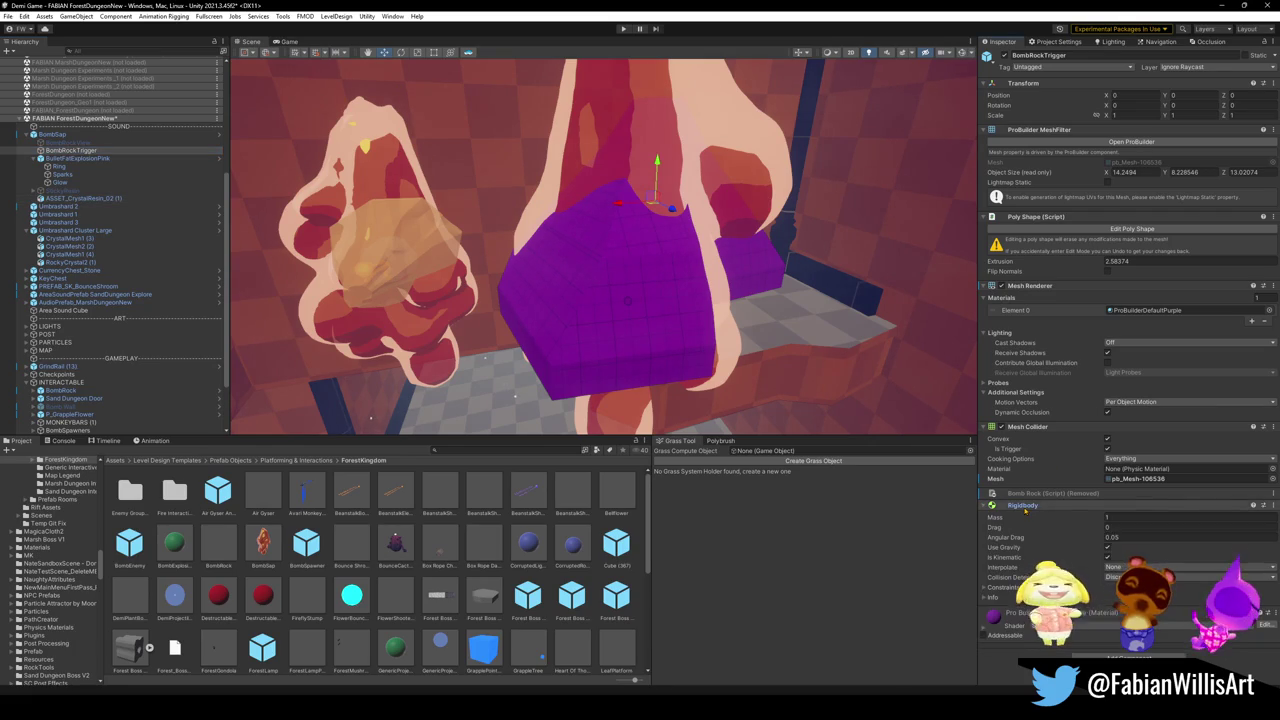
right_click(1037, 506)
click(1088, 562)
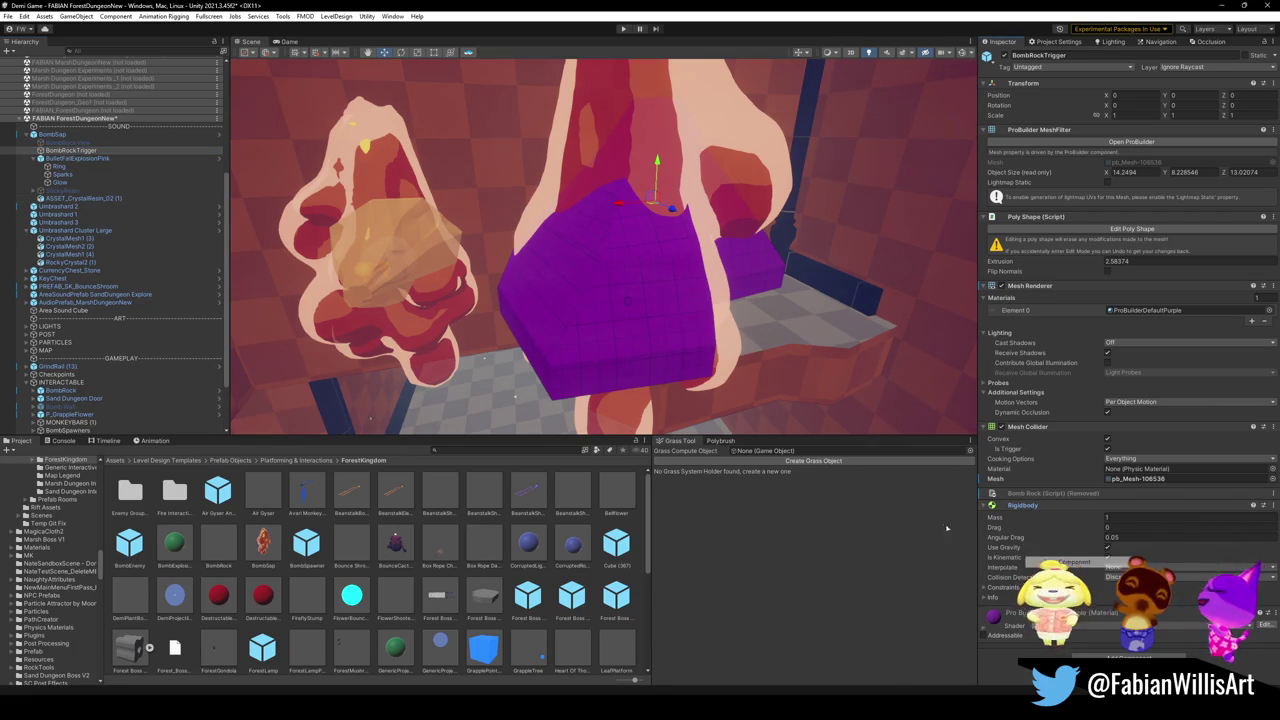
Step: Paste the copied Rigidbody values (Mass 1, Angular Drag 0.05, gravity, kinematic) onto the crystal resin
click(124, 199)
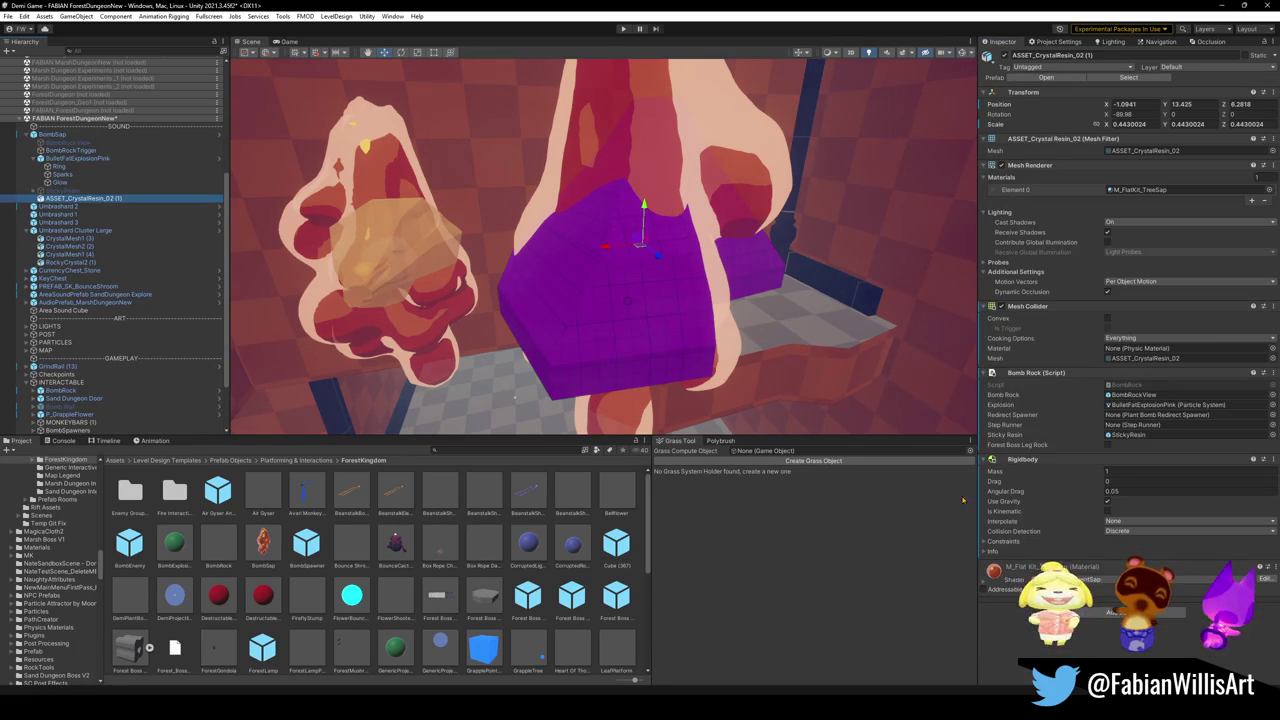
right_click(1040, 461)
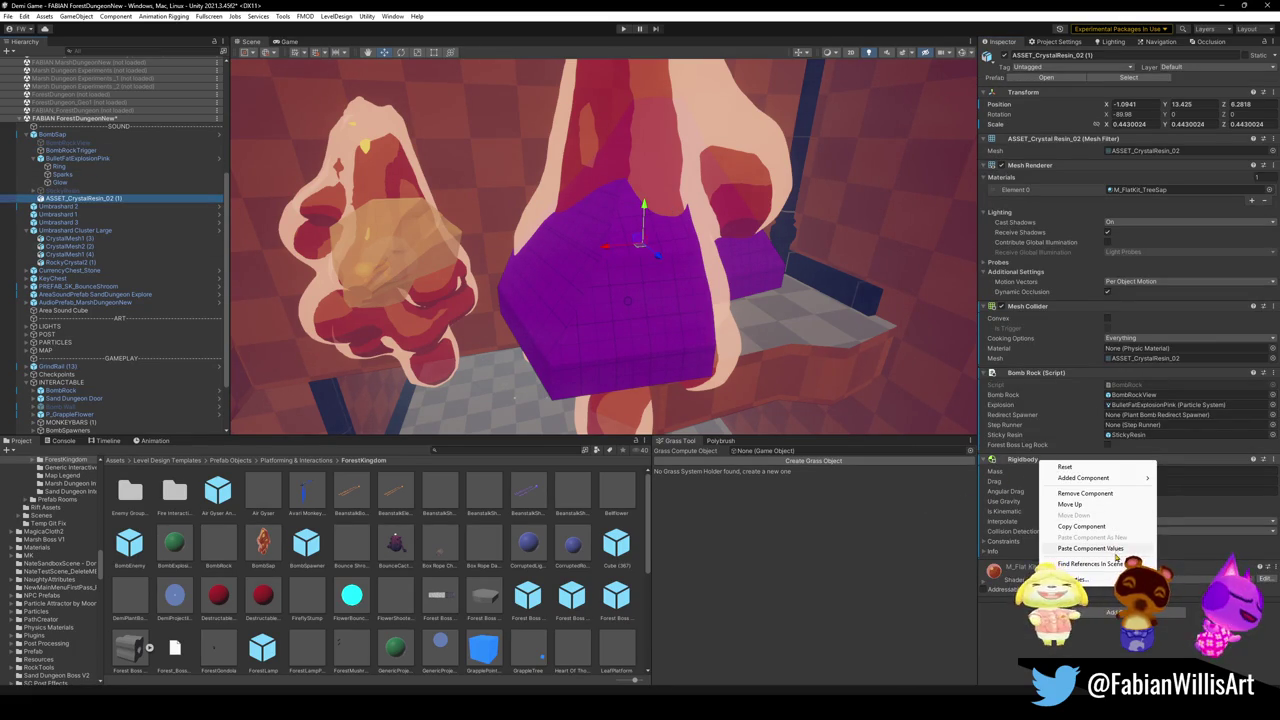
click(1116, 553)
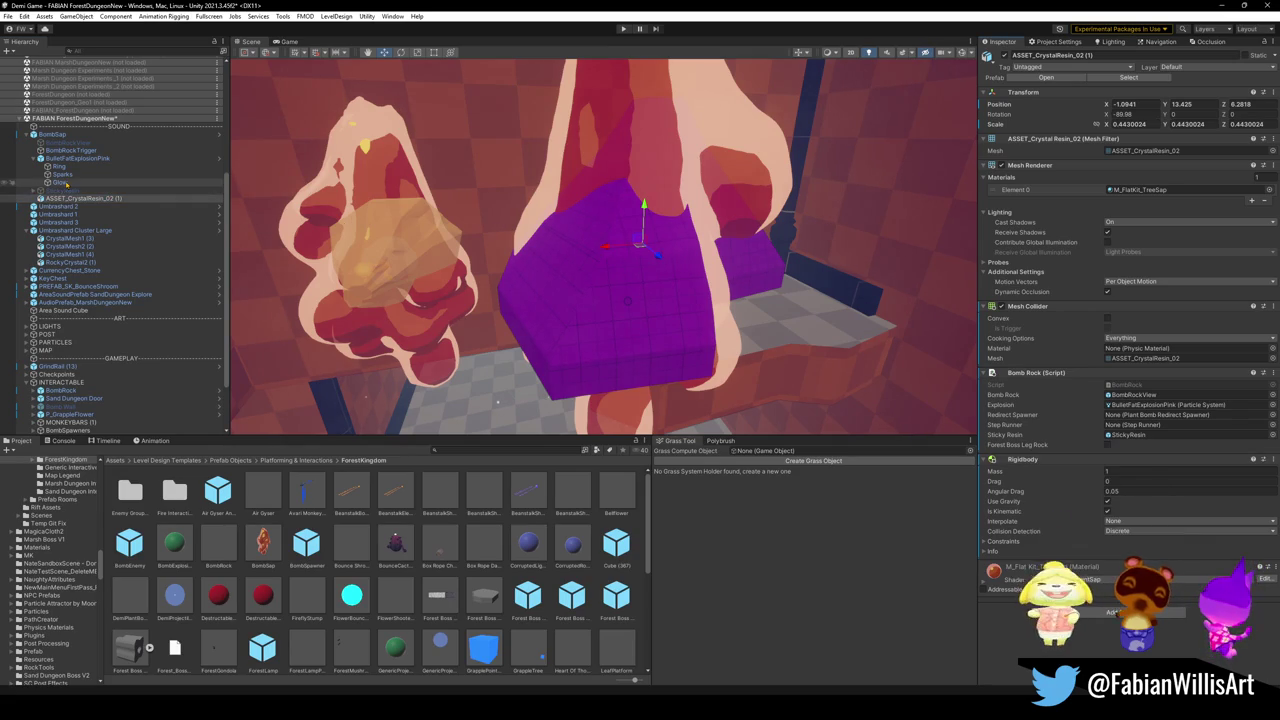
click(68, 151)
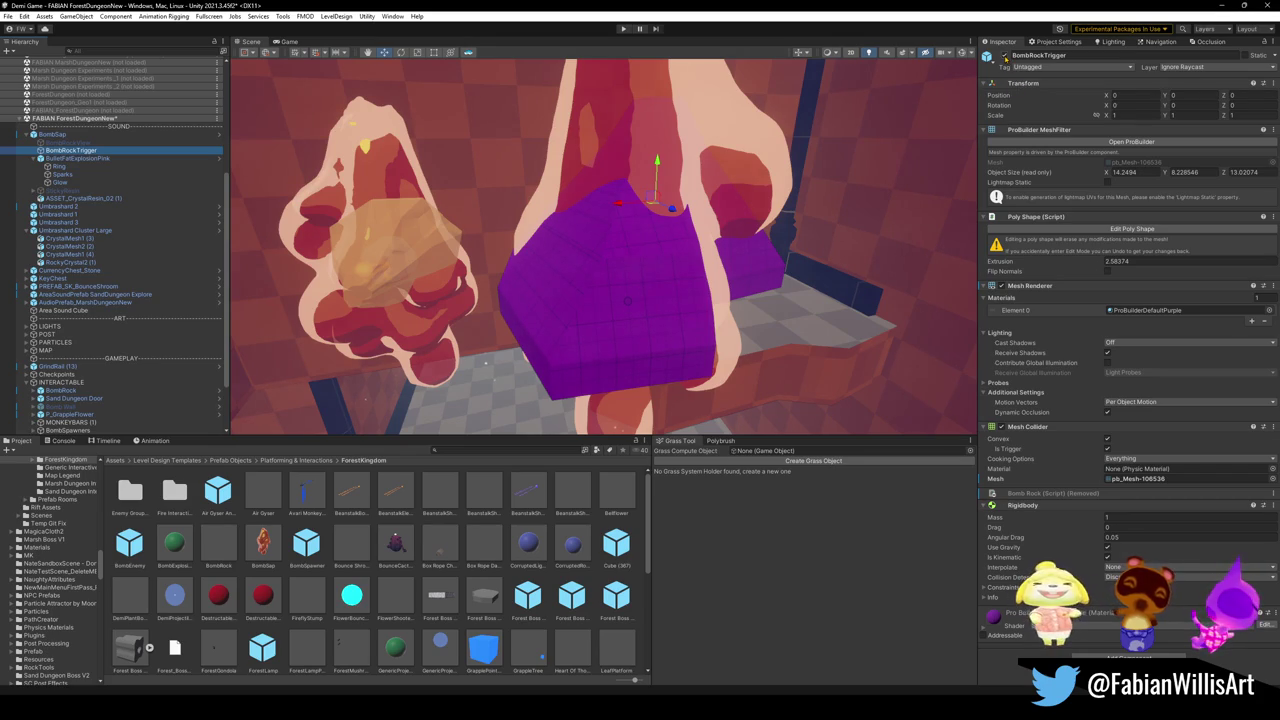
Step: Disable the purple BombRockView and BombRockTrigger objects
click(110, 143)
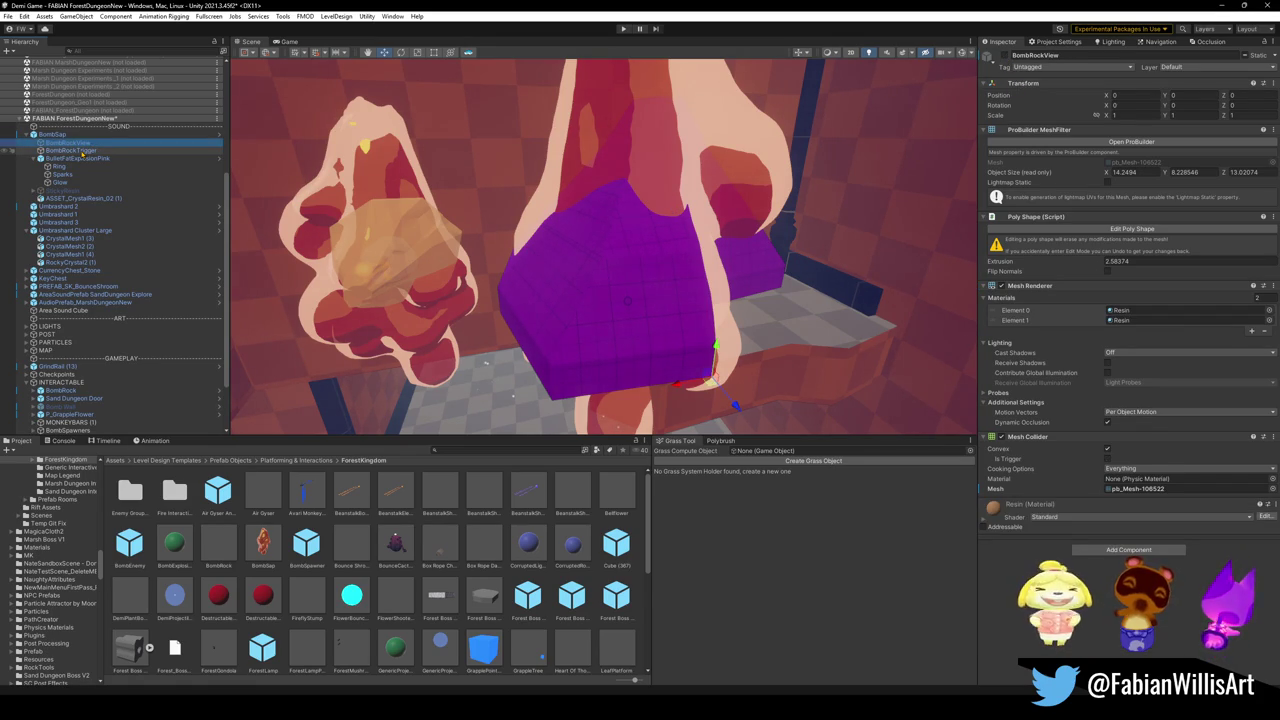
click(80, 150)
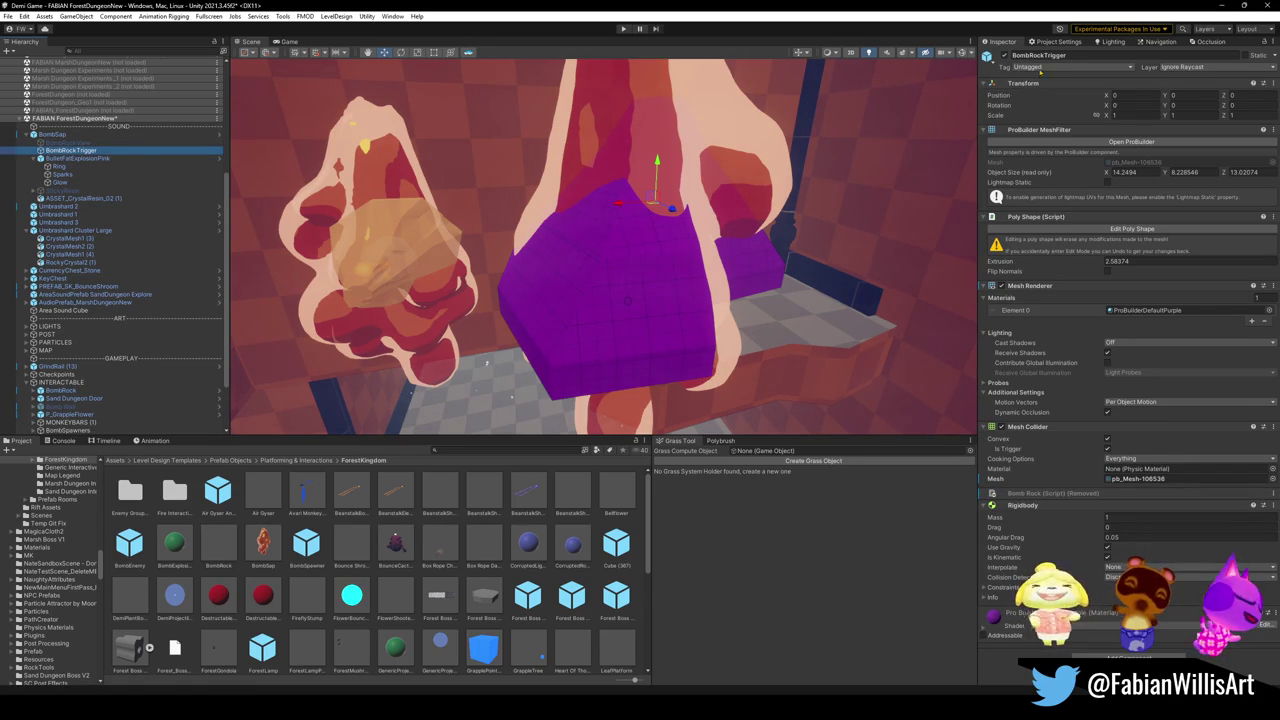
key(alt+shift+a)
Step: Put ASSET_CrystalResin_02 (1) on the Ignore Raycast layer
click(80, 198)
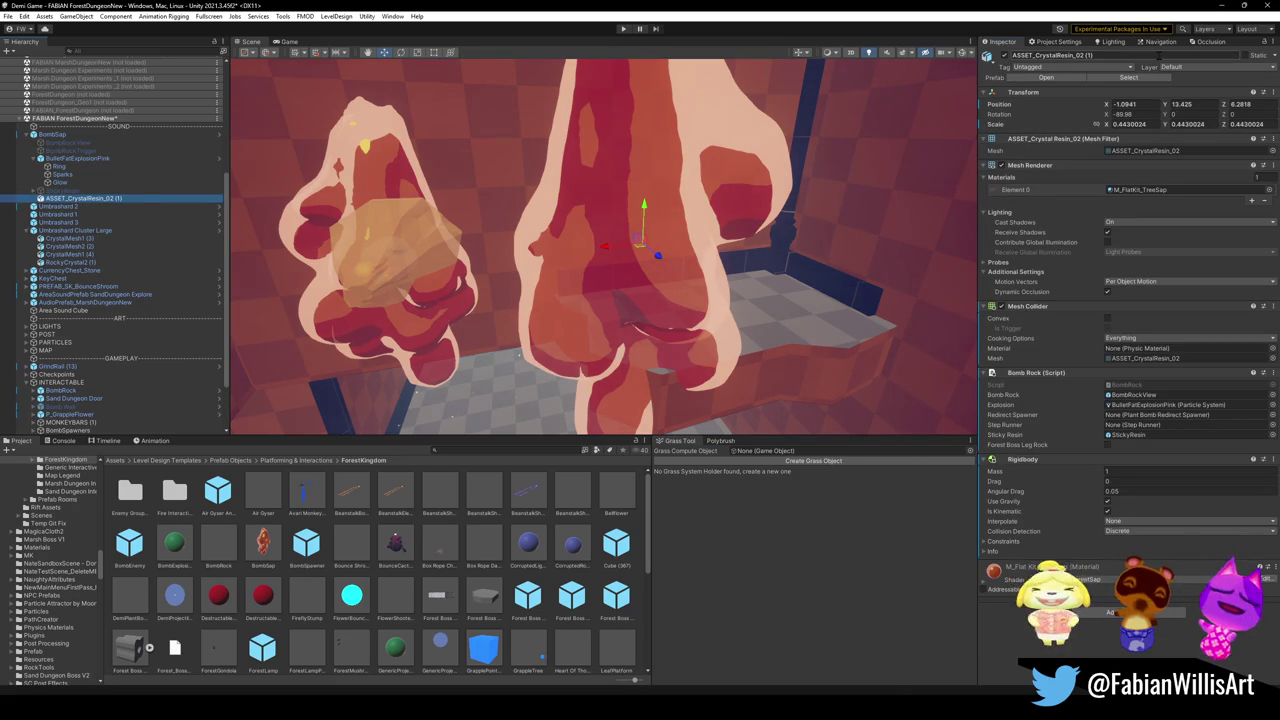
click(1214, 67)
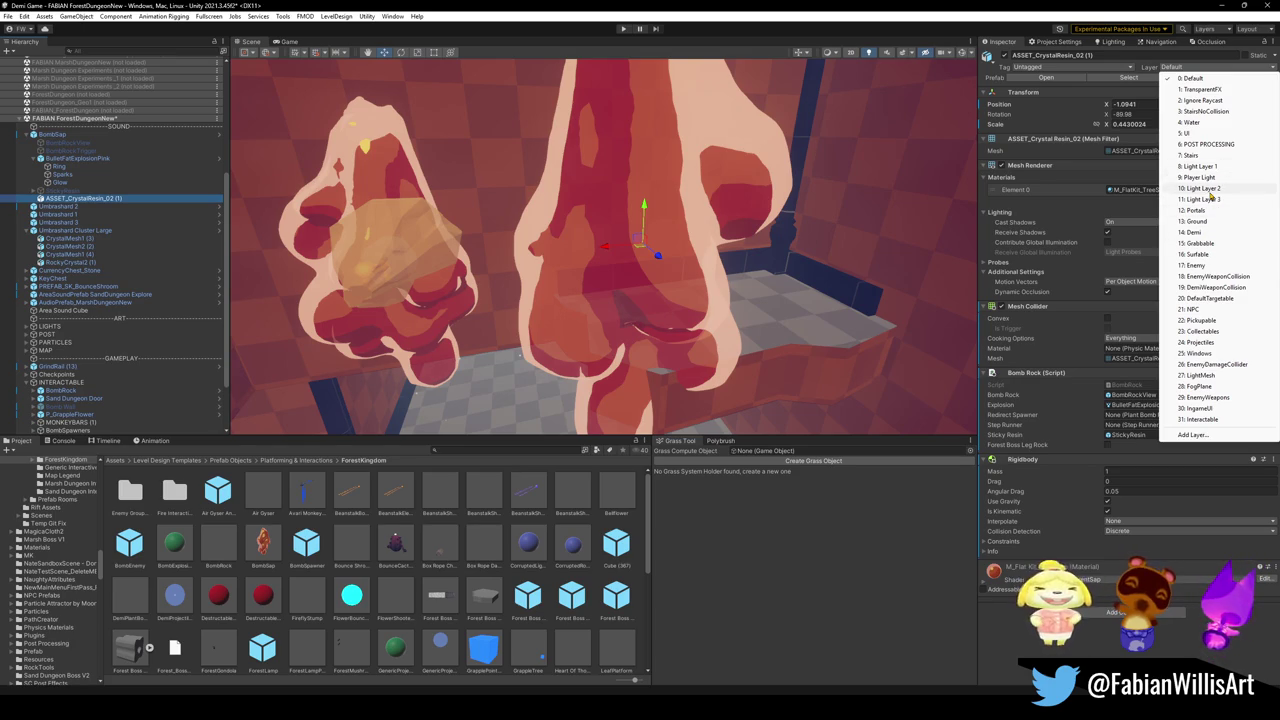
click(1203, 100)
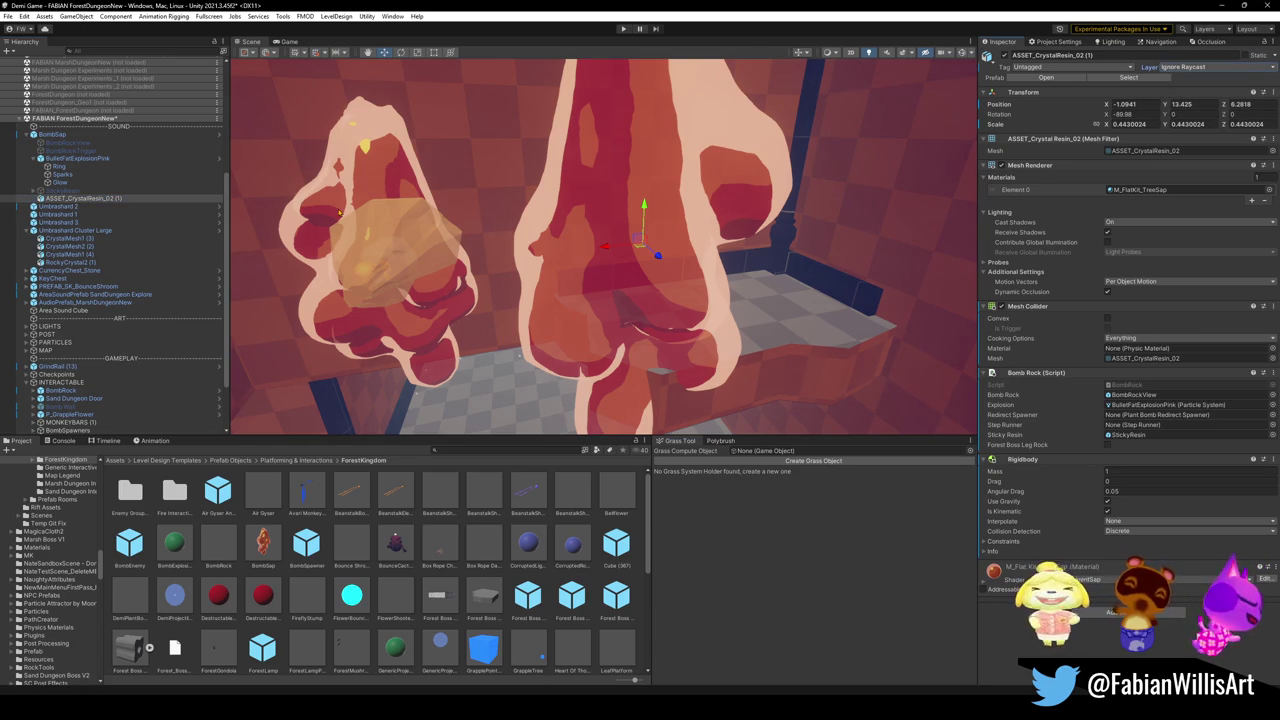
Step: Inspect the BulletFatExplosionPink effect and its Ring and Glow particle children
click(78, 158)
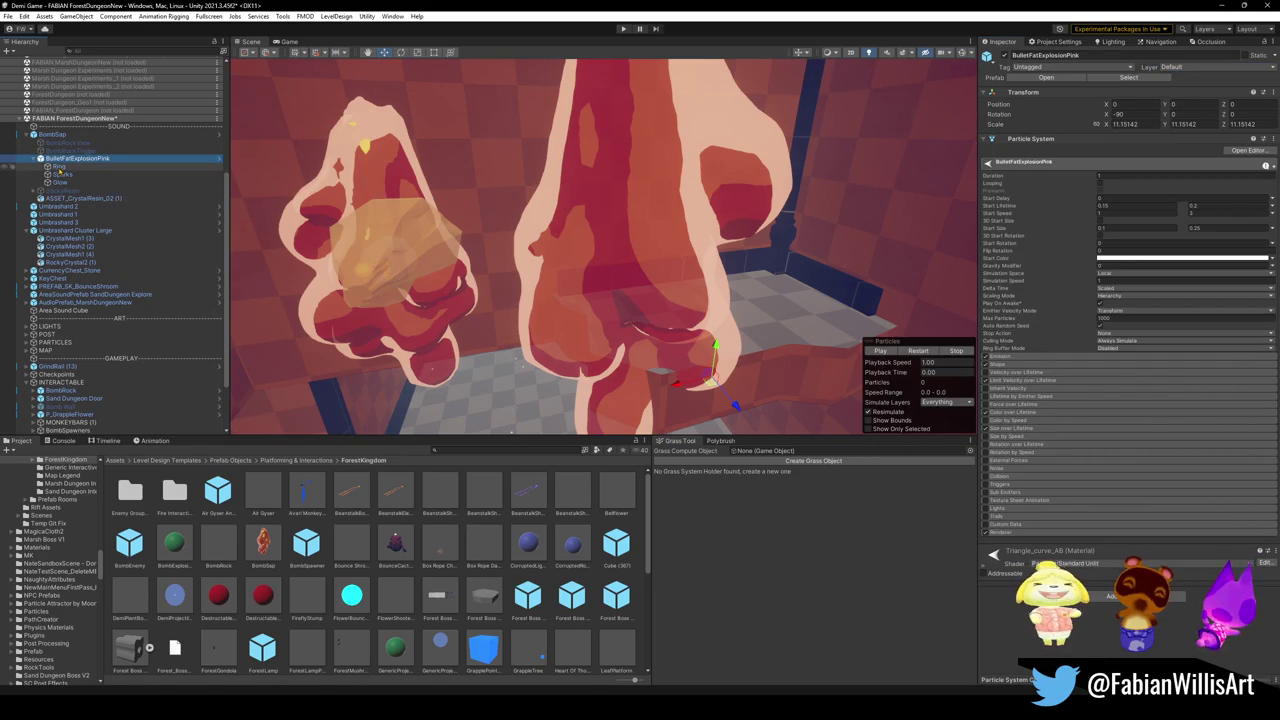
click(60, 167)
click(60, 182)
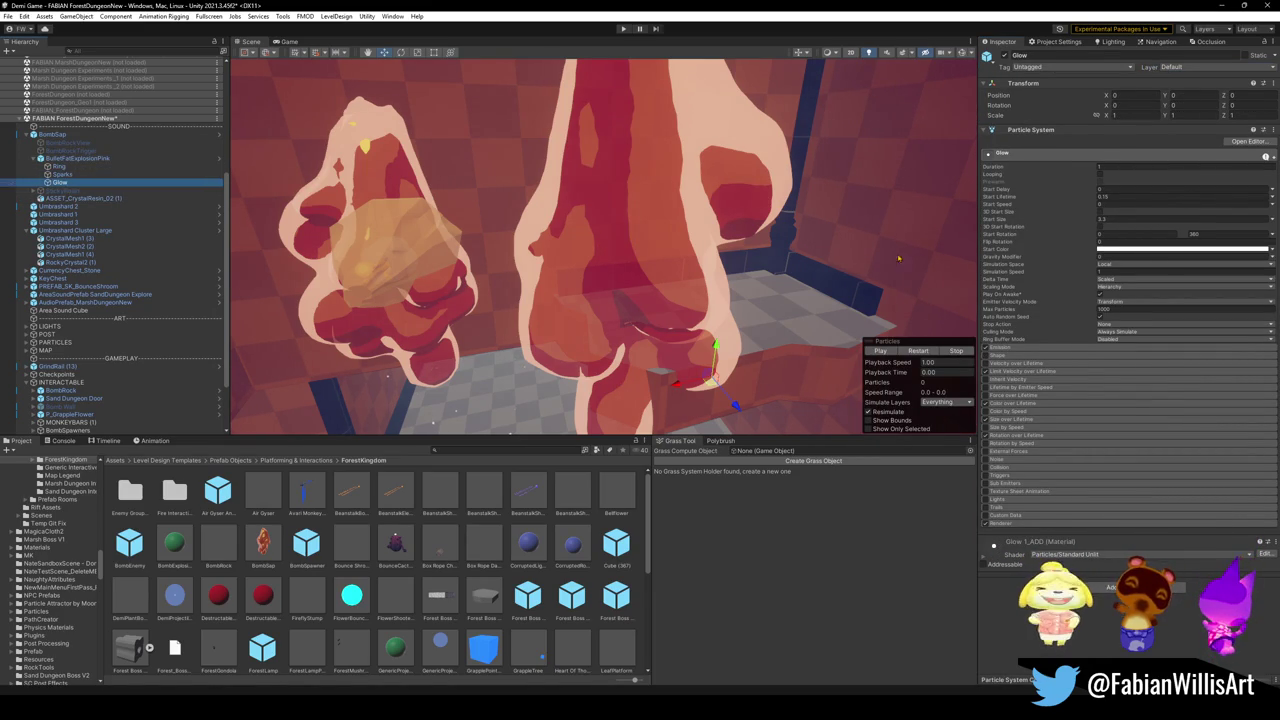
click(75, 160)
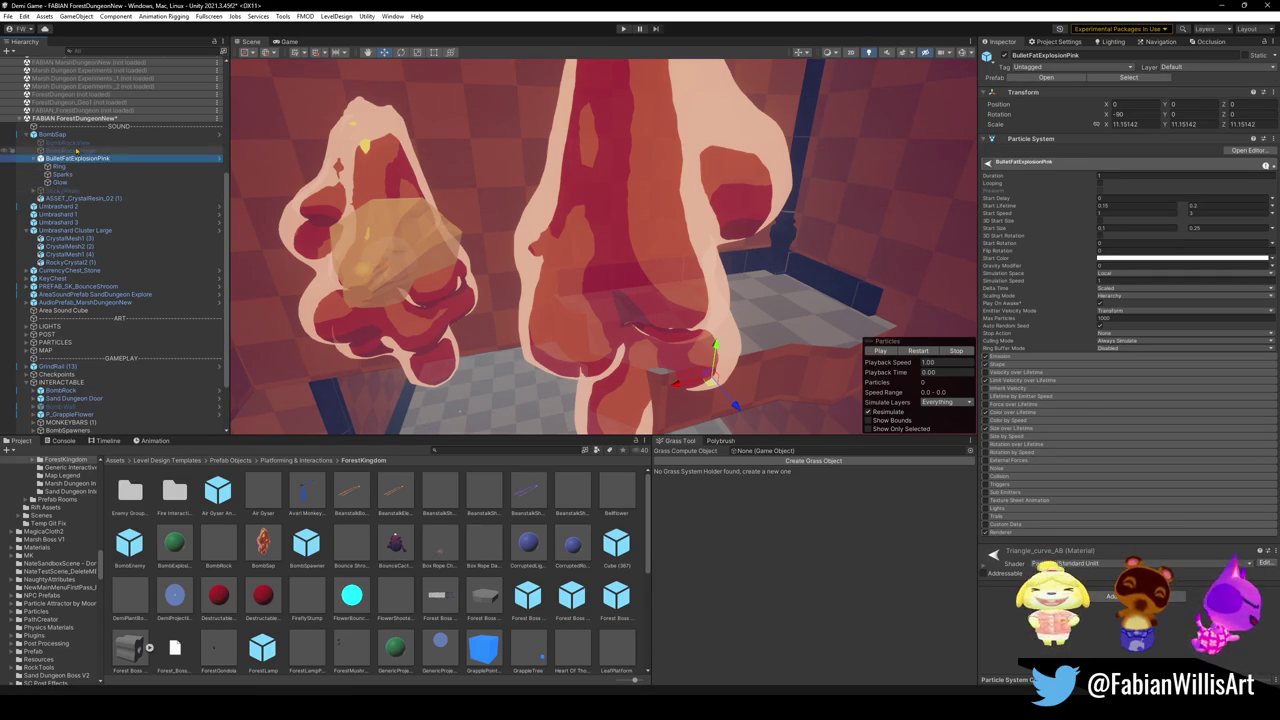
click(55, 134)
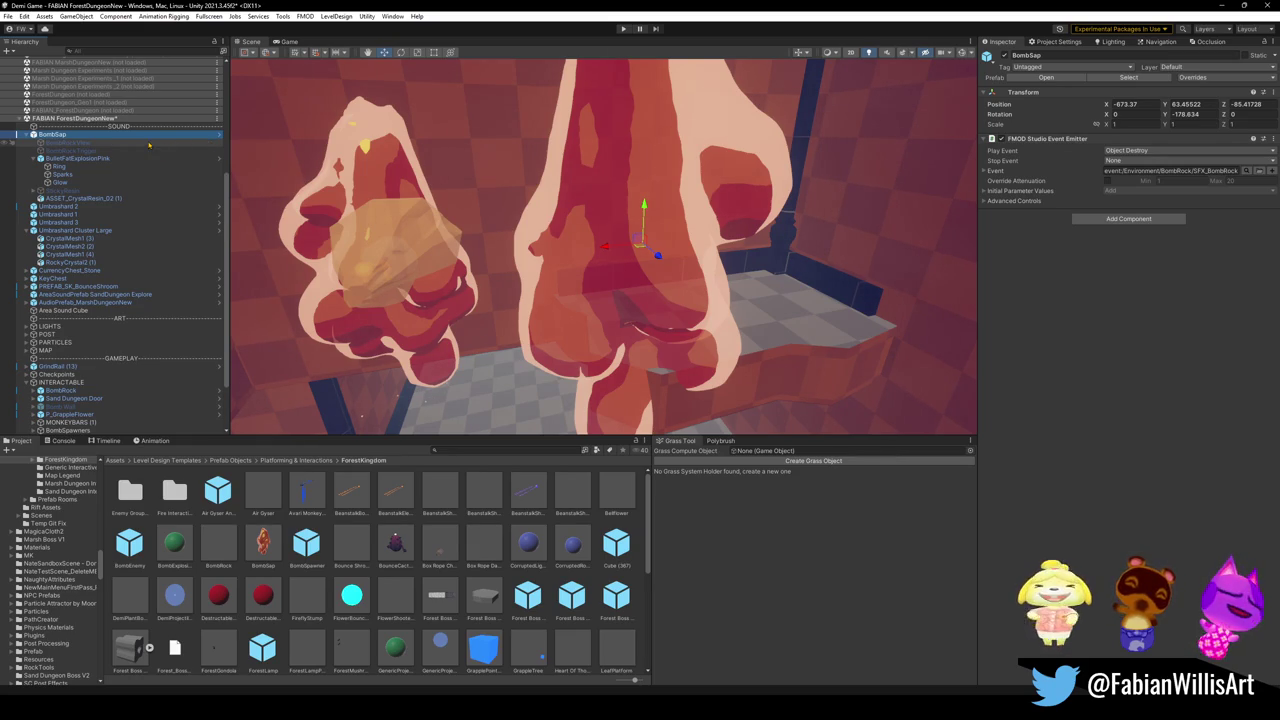
Step: Frame BombSap in the Scene view, then run the dungeon in Play mode
click(148, 149)
click(148, 144)
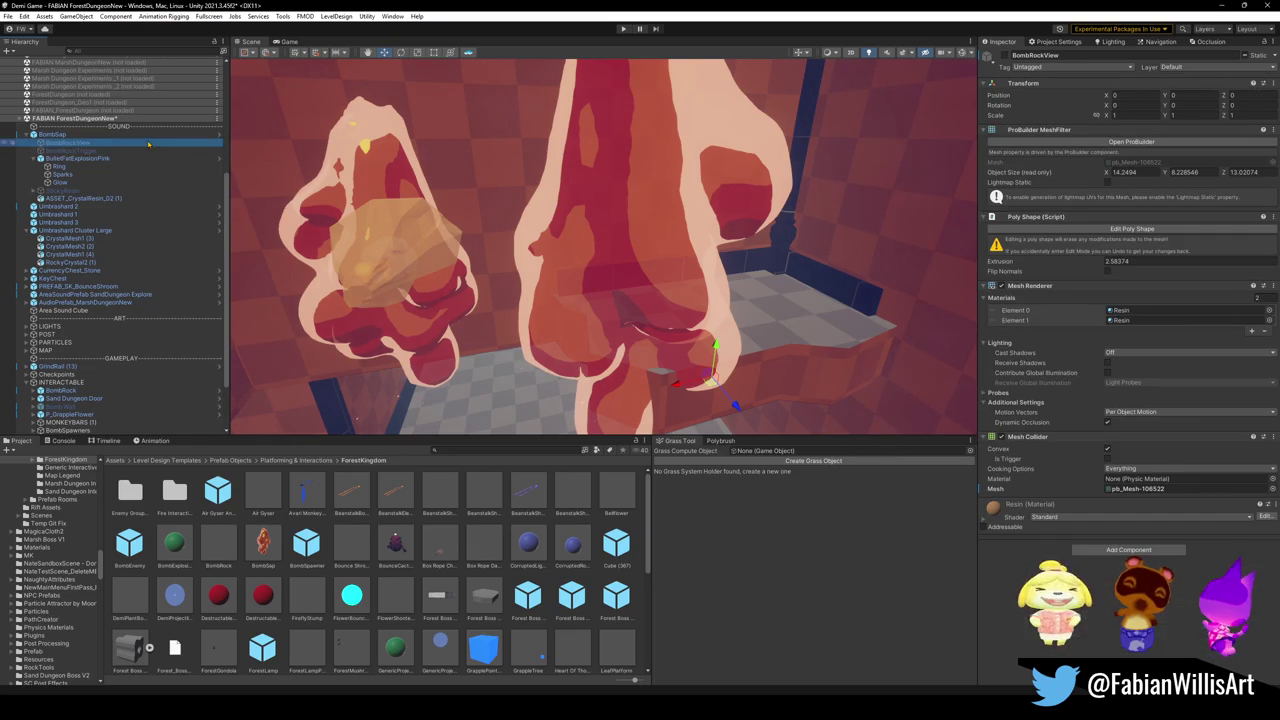
click(52, 134)
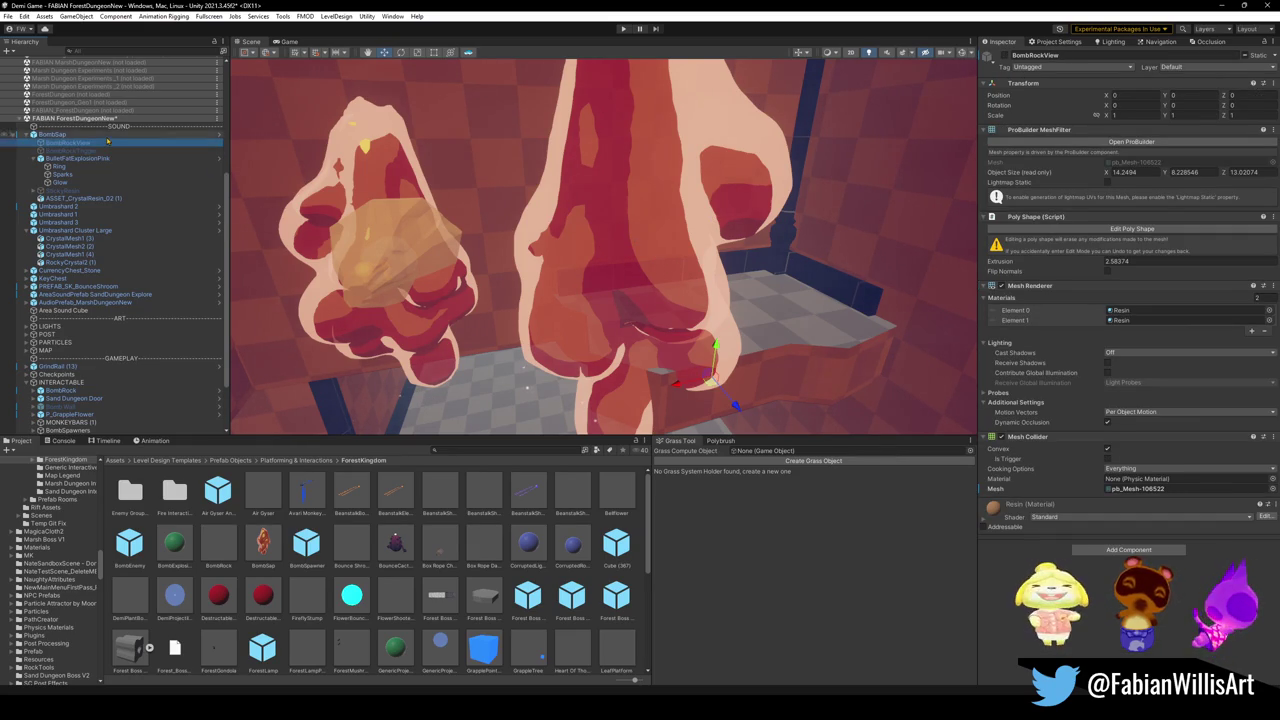
key(f)
drag(663, 186, 640, 230)
mouse_move(700, 190)
mouse_down()
mouse_move(531, 280)
mouse_move(546, 306)
mouse_move(593, 228)
mouse_move(680, 206)
mouse_move(700, 230)
mouse_move(386, 337)
mouse_move(326, 340)
mouse_move(480, 209)
mouse_move(715, 216)
mouse_move(700, 208)
mouse_up()
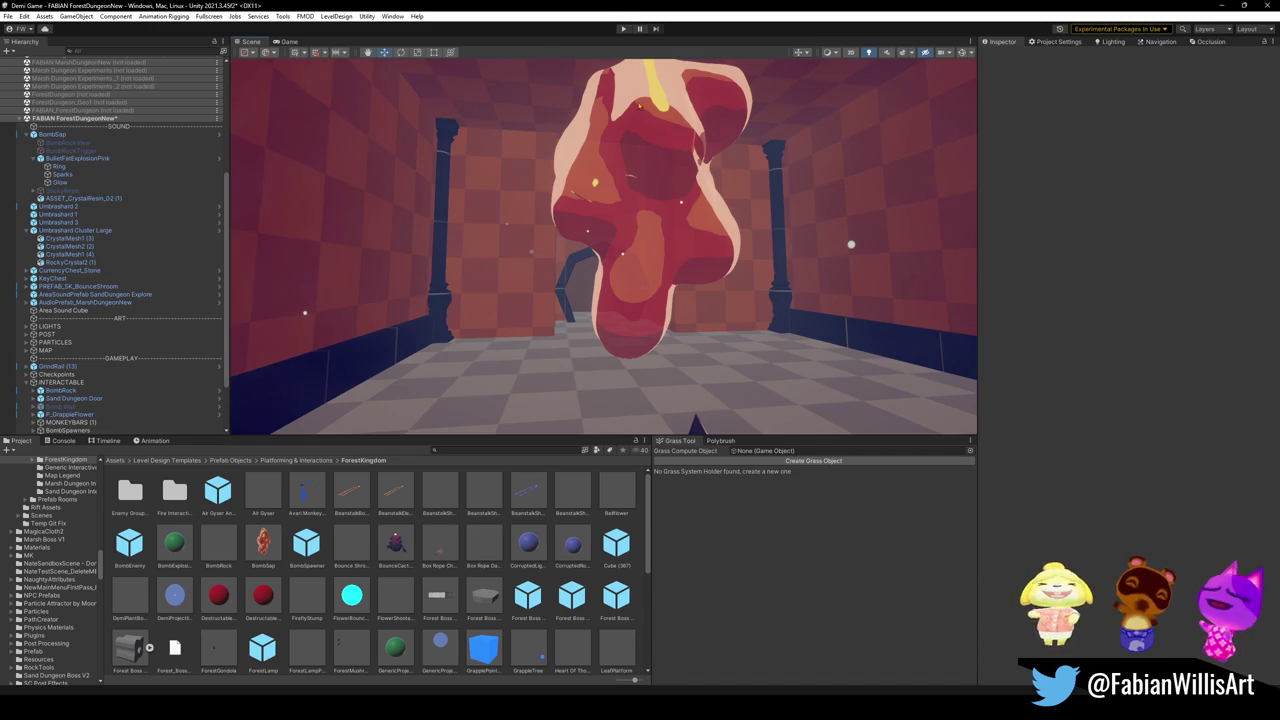
mouse_move(636, 119)
mouse_down()
mouse_move(692, 173)
mouse_move(578, 158)
mouse_move(656, 185)
mouse_move(604, 197)
mouse_move(630, 184)
mouse_up()
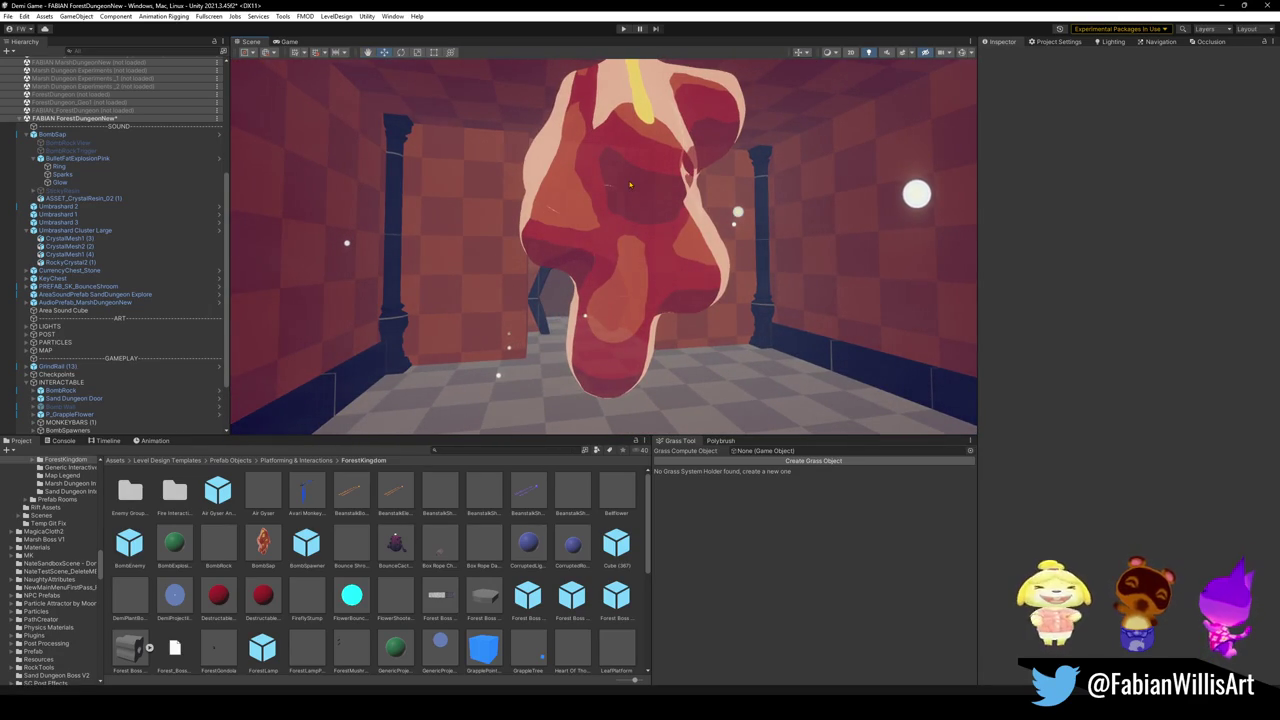
key(f)
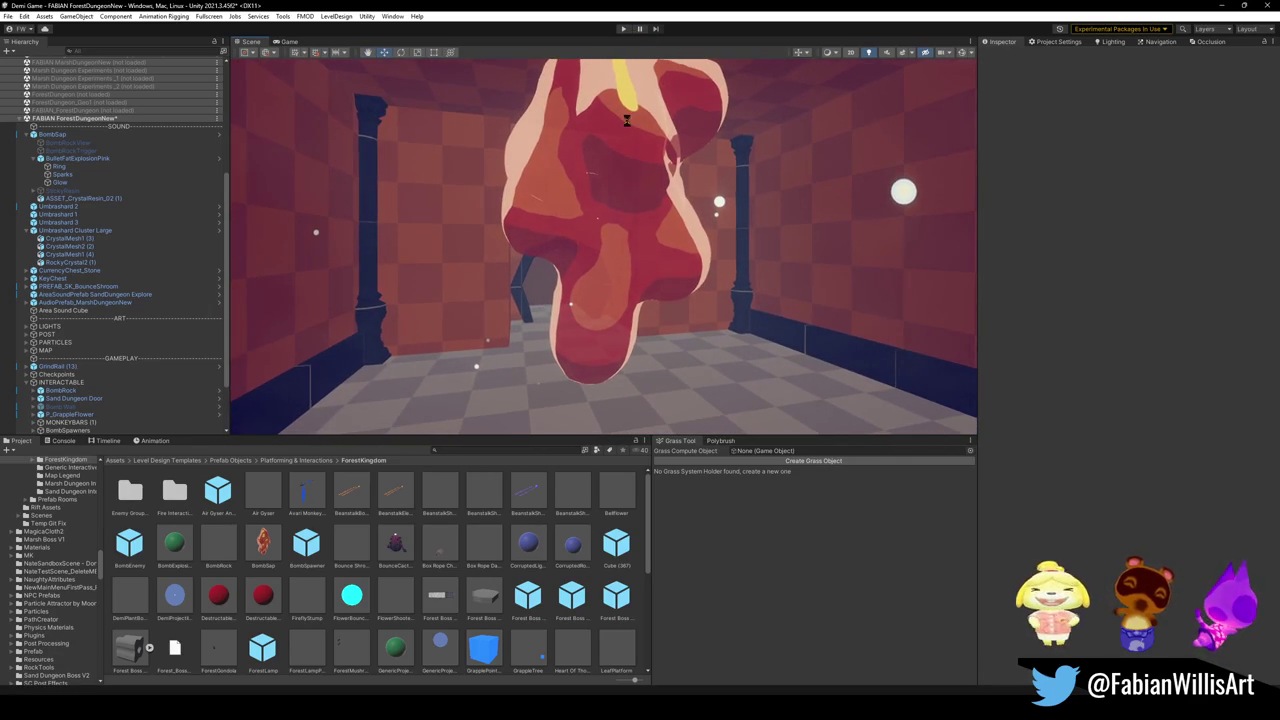
click(622, 30)
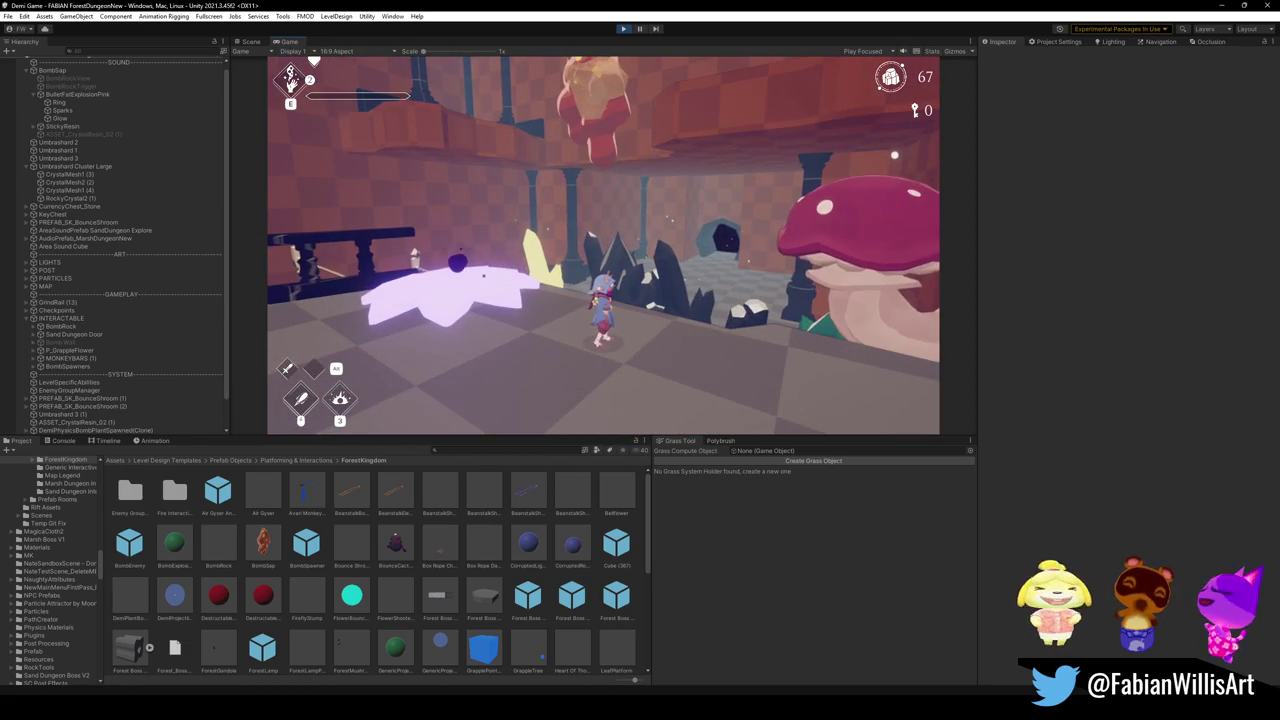
Step: Inspect BombRockView in the Scene tab mid-game, resume, then pause on the Menu screen
key(Escape)
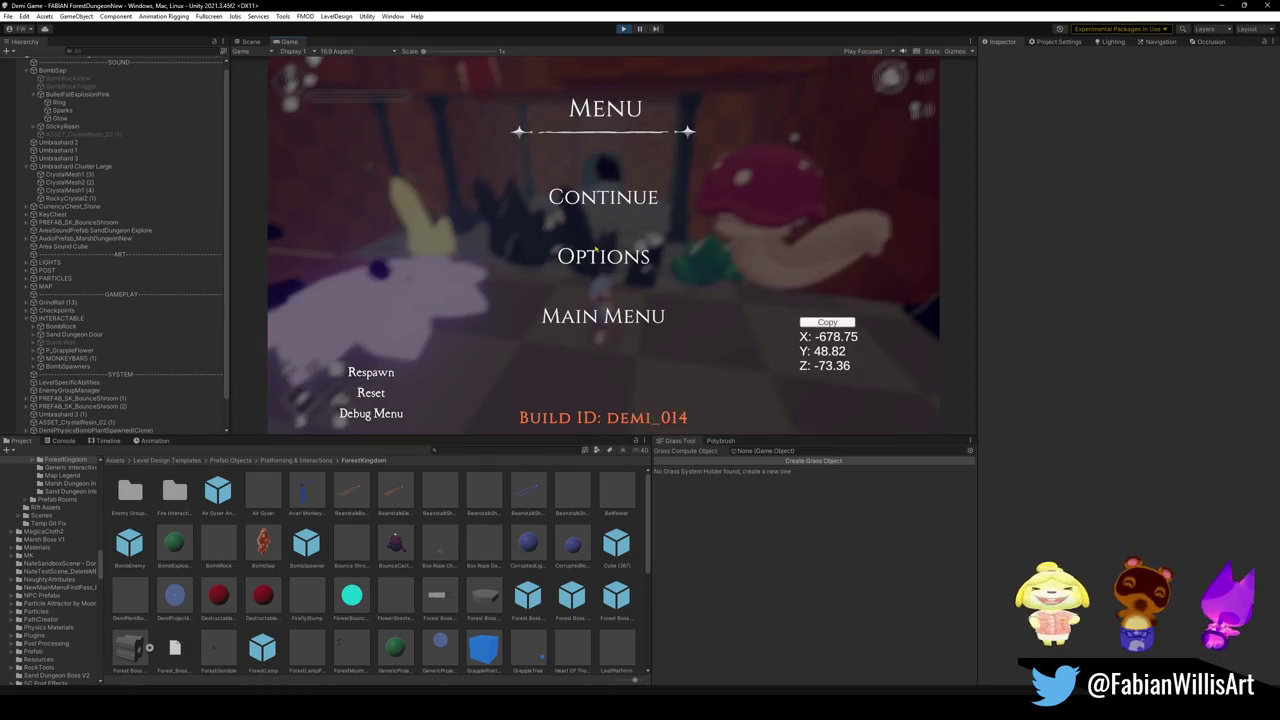
click(597, 202)
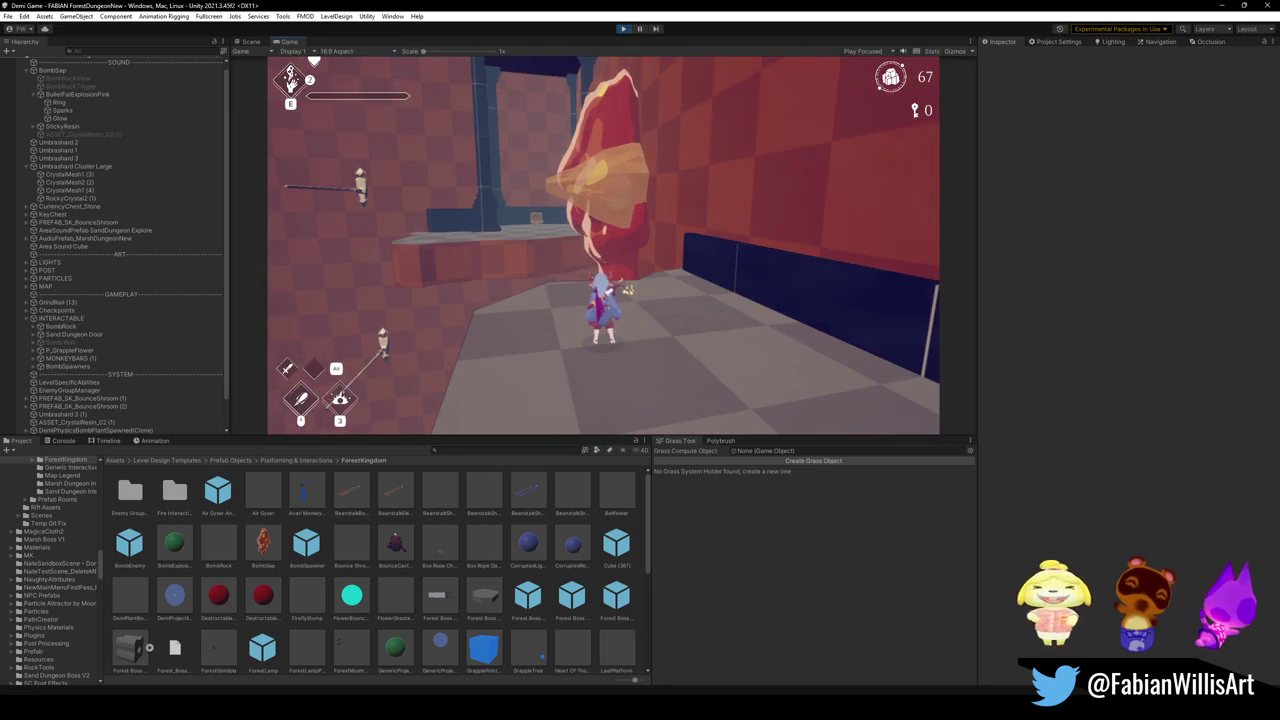
key(Escape)
click(250, 42)
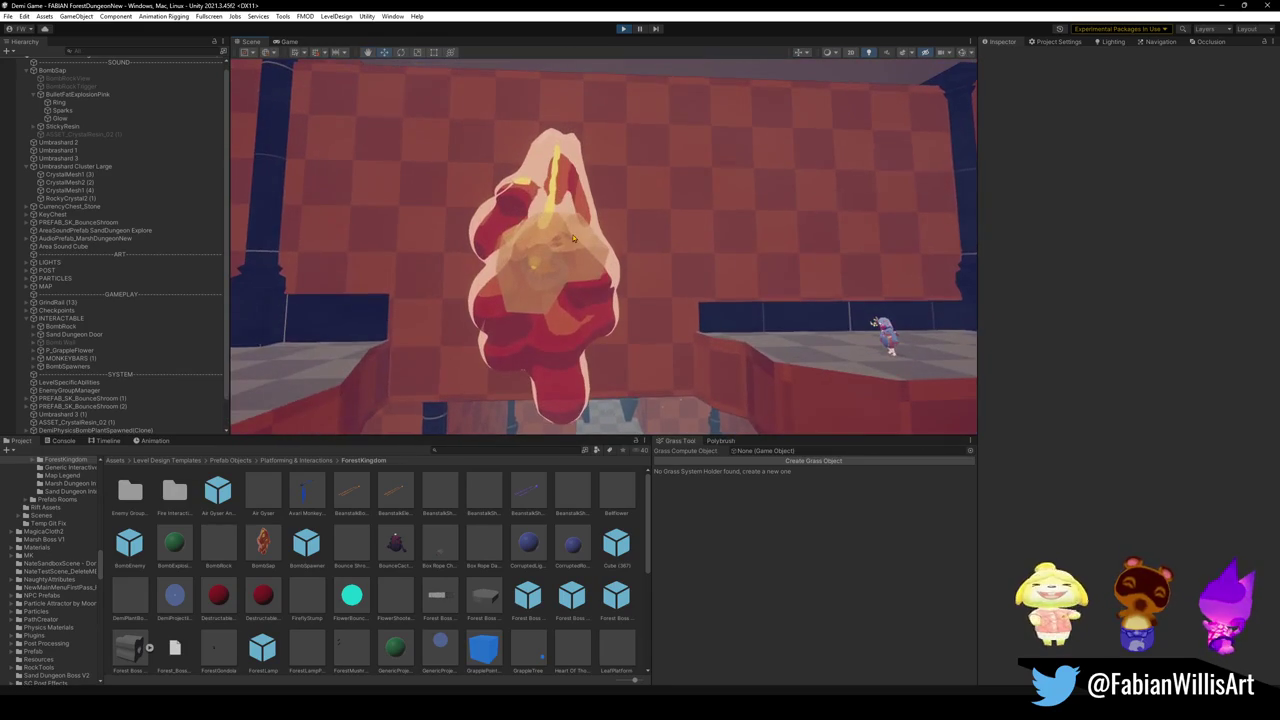
click(575, 240)
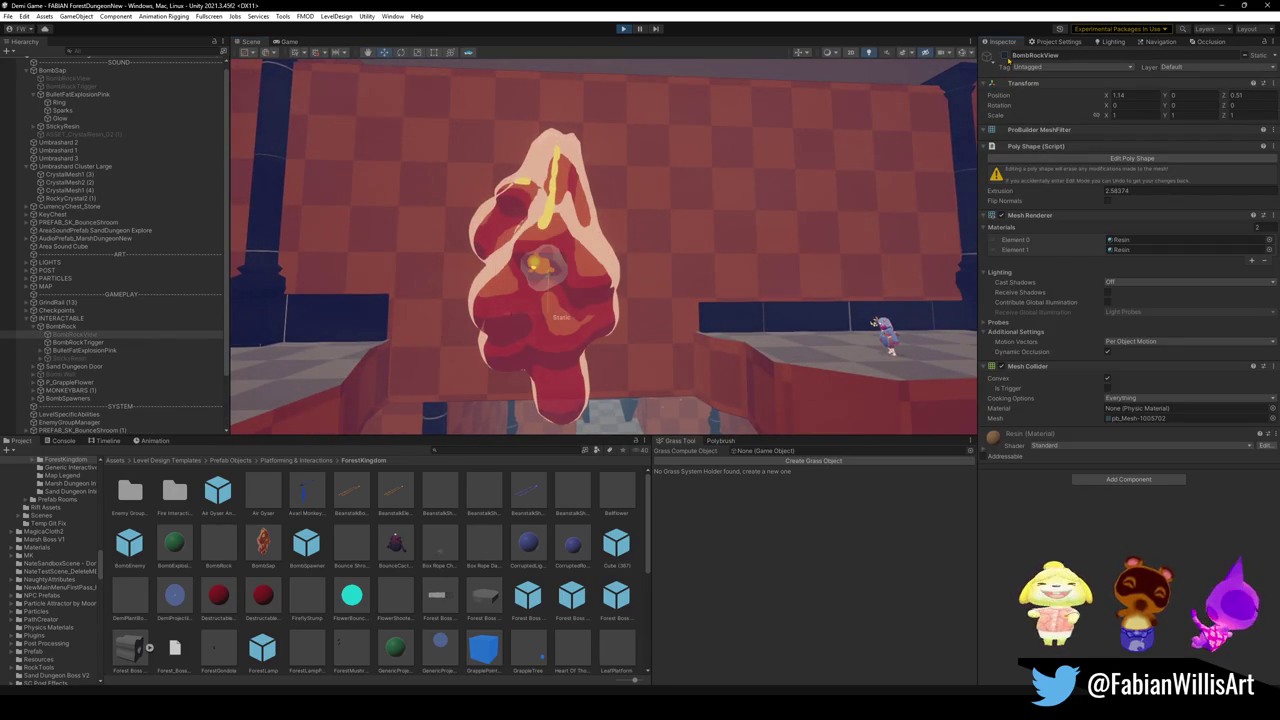
click(289, 42)
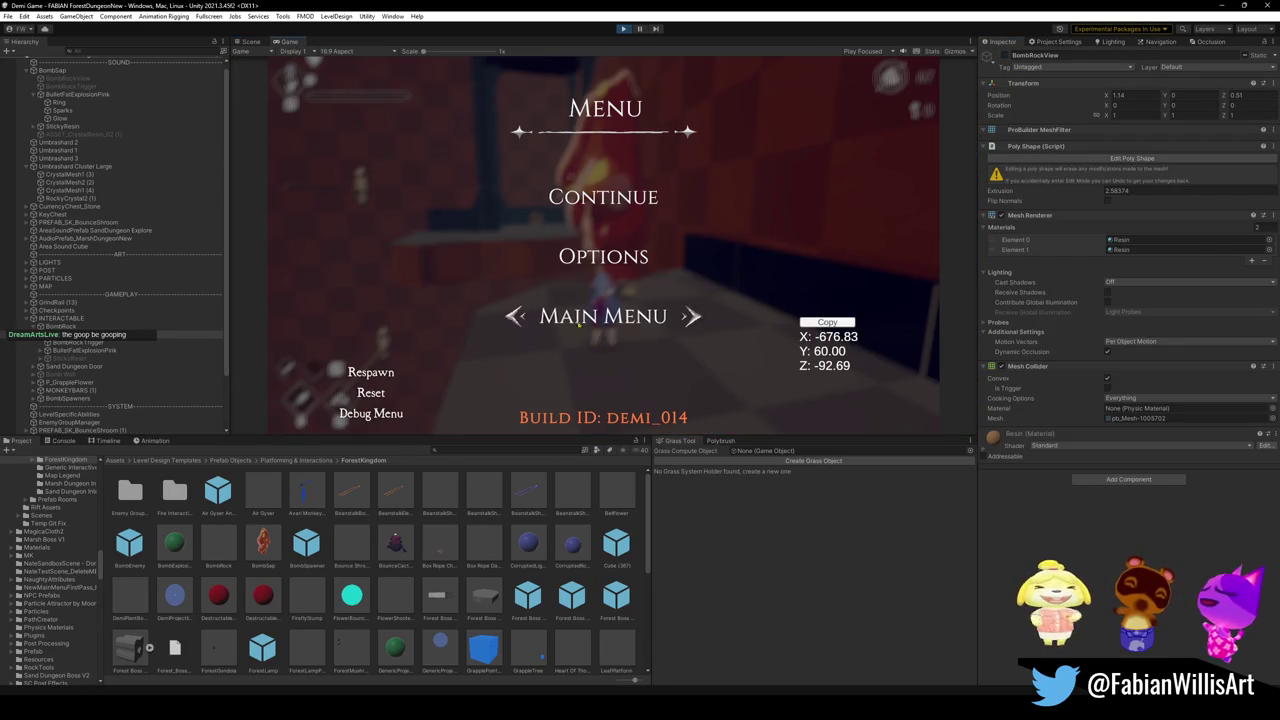
click(605, 205)
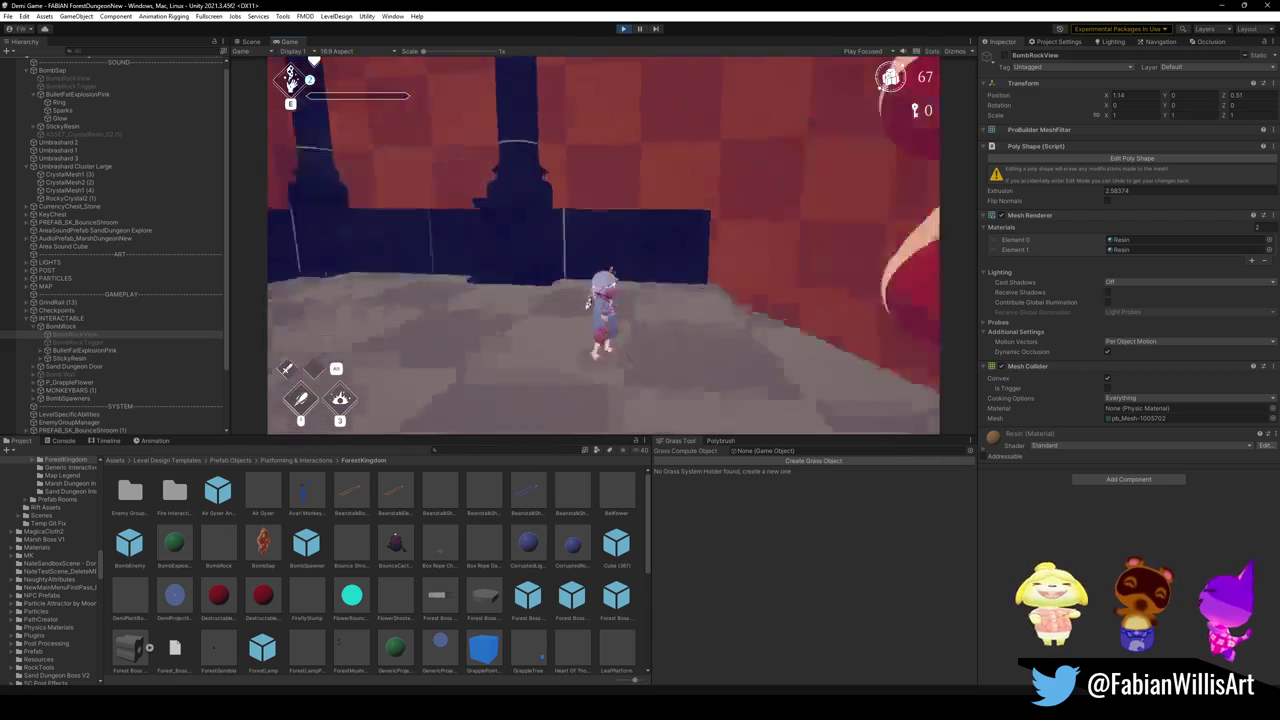
key(Escape)
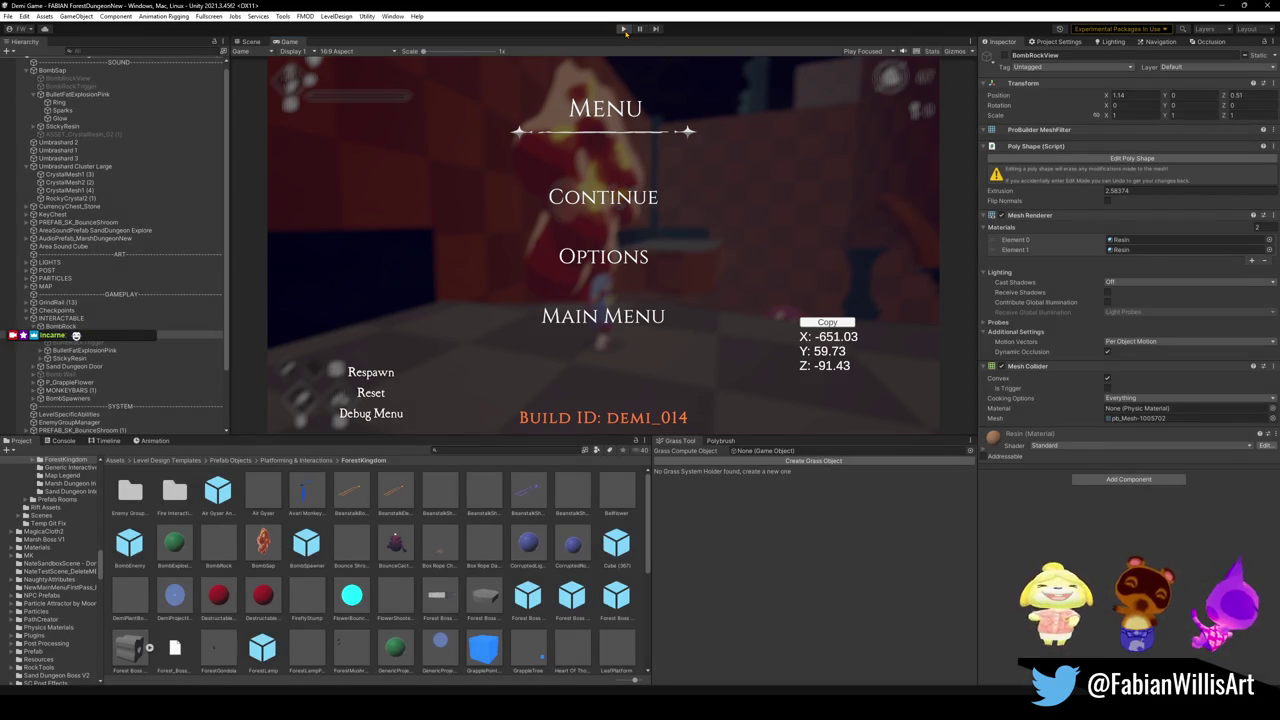
Step: Stop Play mode, undo the recent edits, and move BombSap down into the resin cluster
click(623, 28)
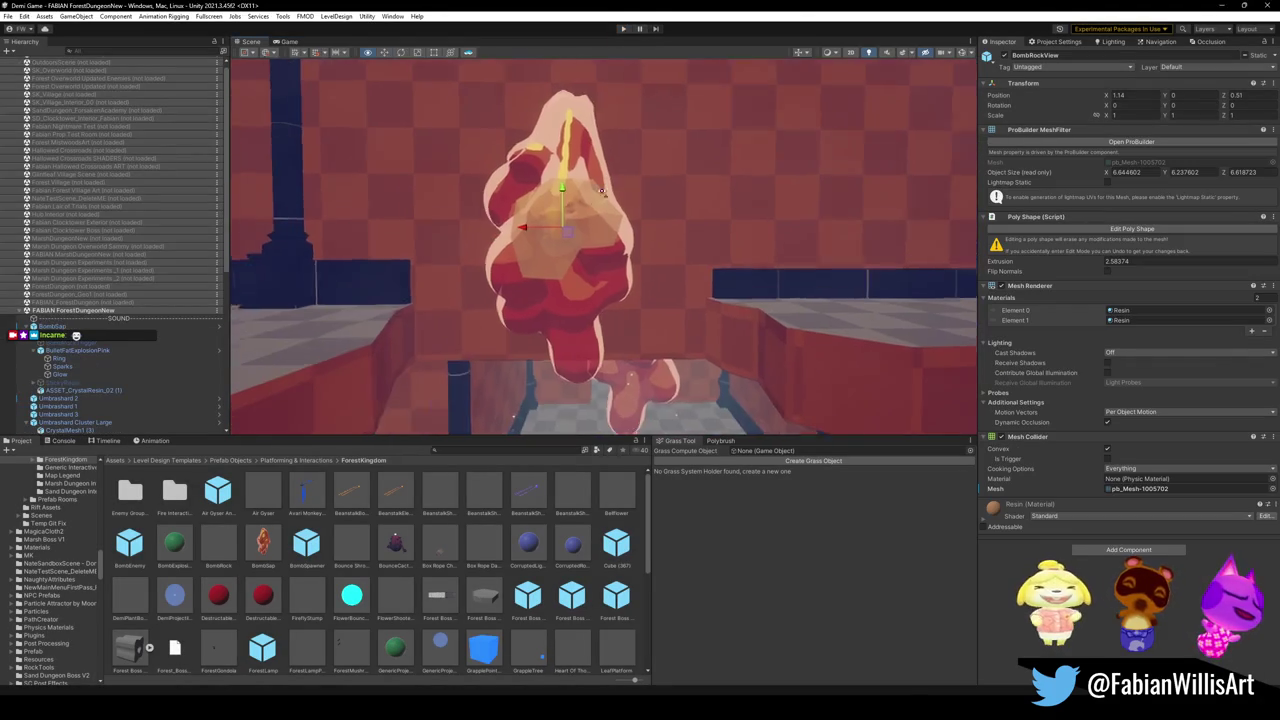
drag(628, 262, 632, 200)
key(ctrl+z)
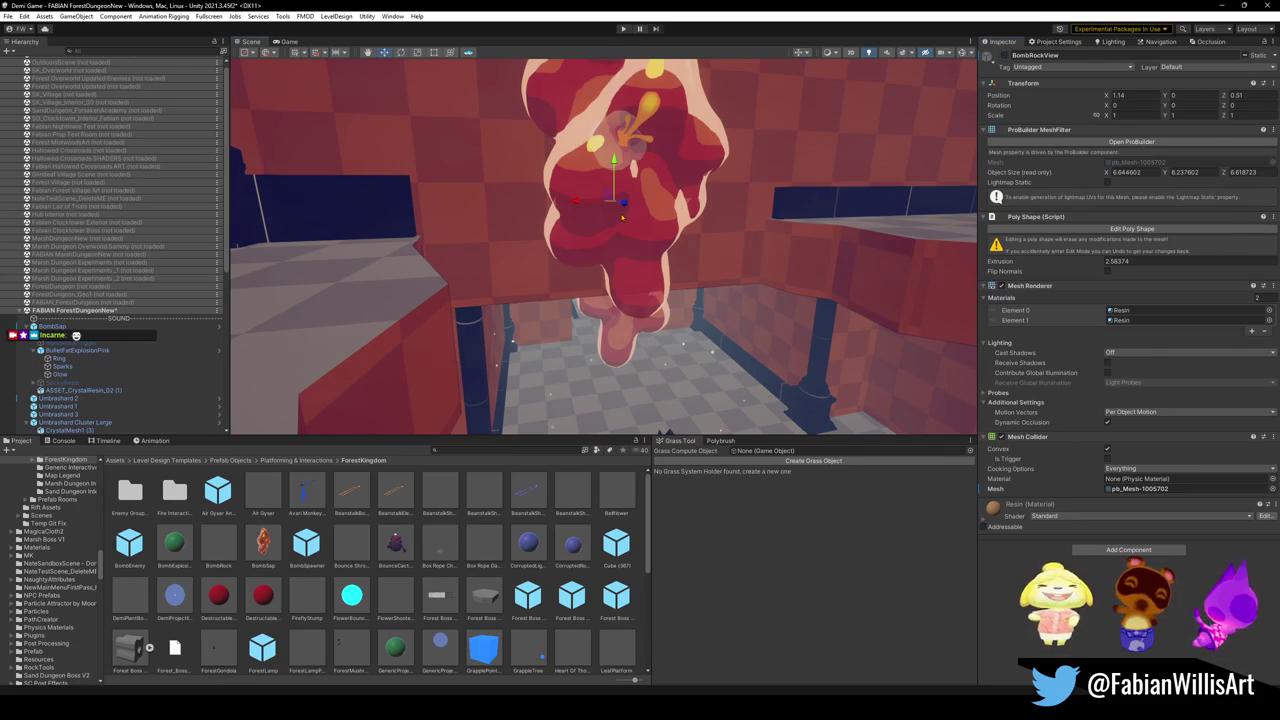
key(ctrl+z)
key(ctrl+z)
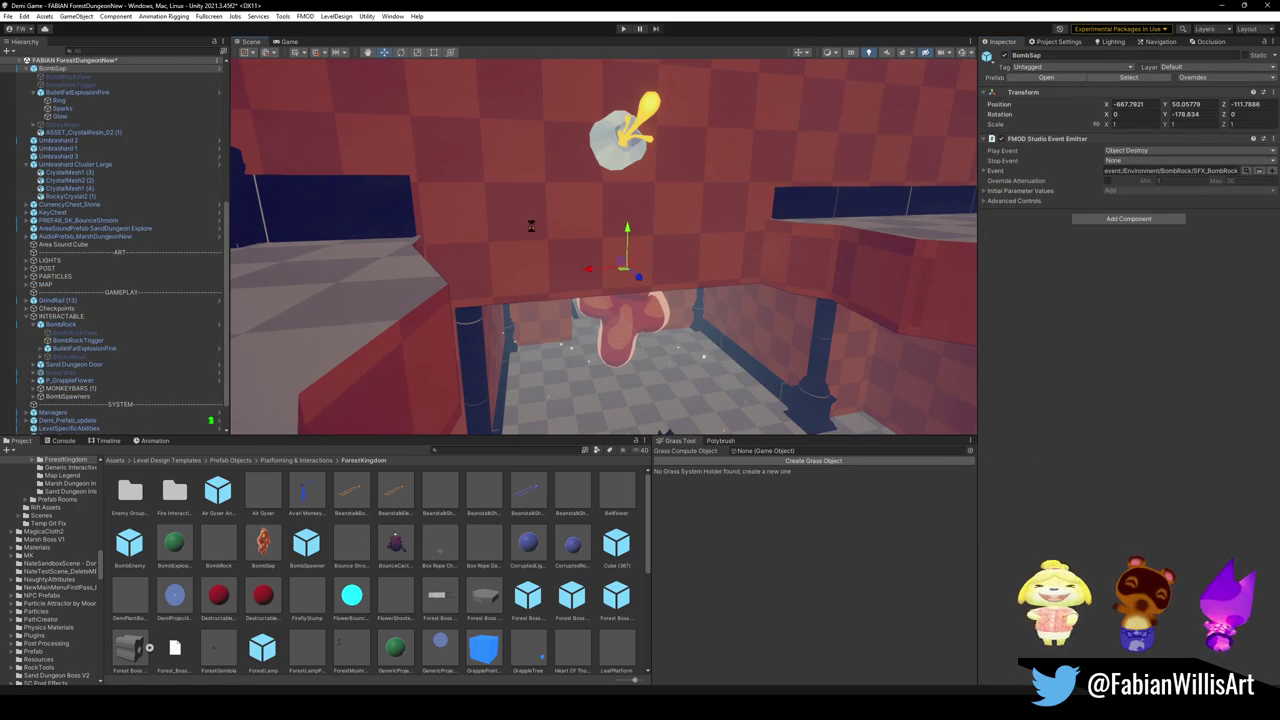
scroll(142, 186, up, 5)
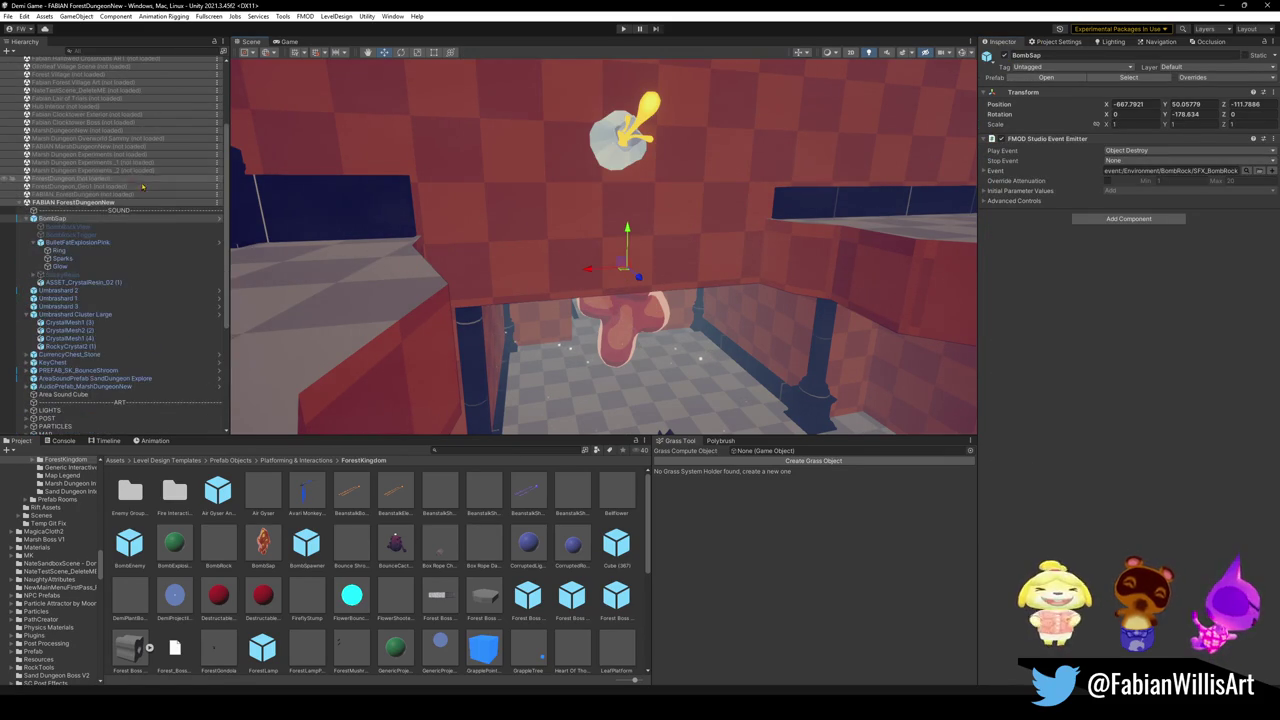
mouse_move(624, 266)
mouse_down()
mouse_move(640, 200)
mouse_move(607, 151)
mouse_move(642, 160)
mouse_move(638, 172)
mouse_move(652, 150)
mouse_up()
Step: Shift BombSap further into place and enlarge it to about 0.685 scale
key(r)
key(w)
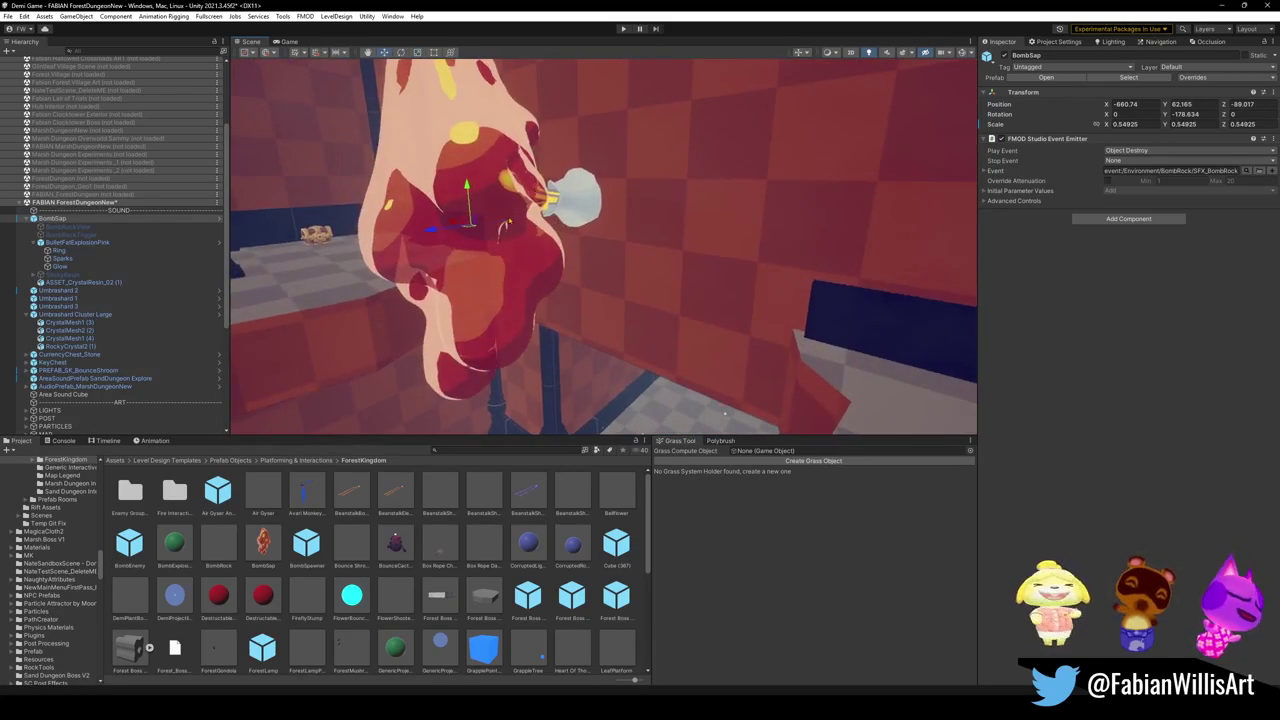
drag(443, 233, 517, 224)
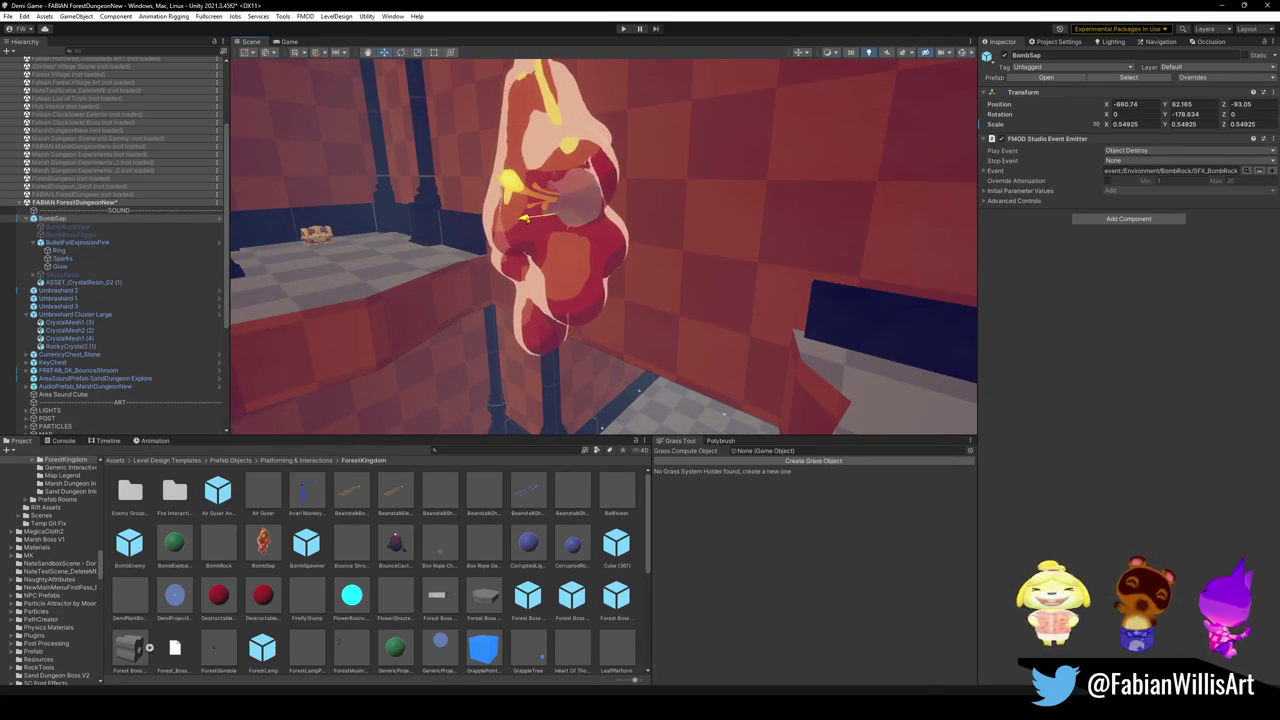
key(r)
drag(509, 222, 766, 209)
key(w)
Step: Tilt BombSap slightly forward and bring its scale to about 0.81
key(e)
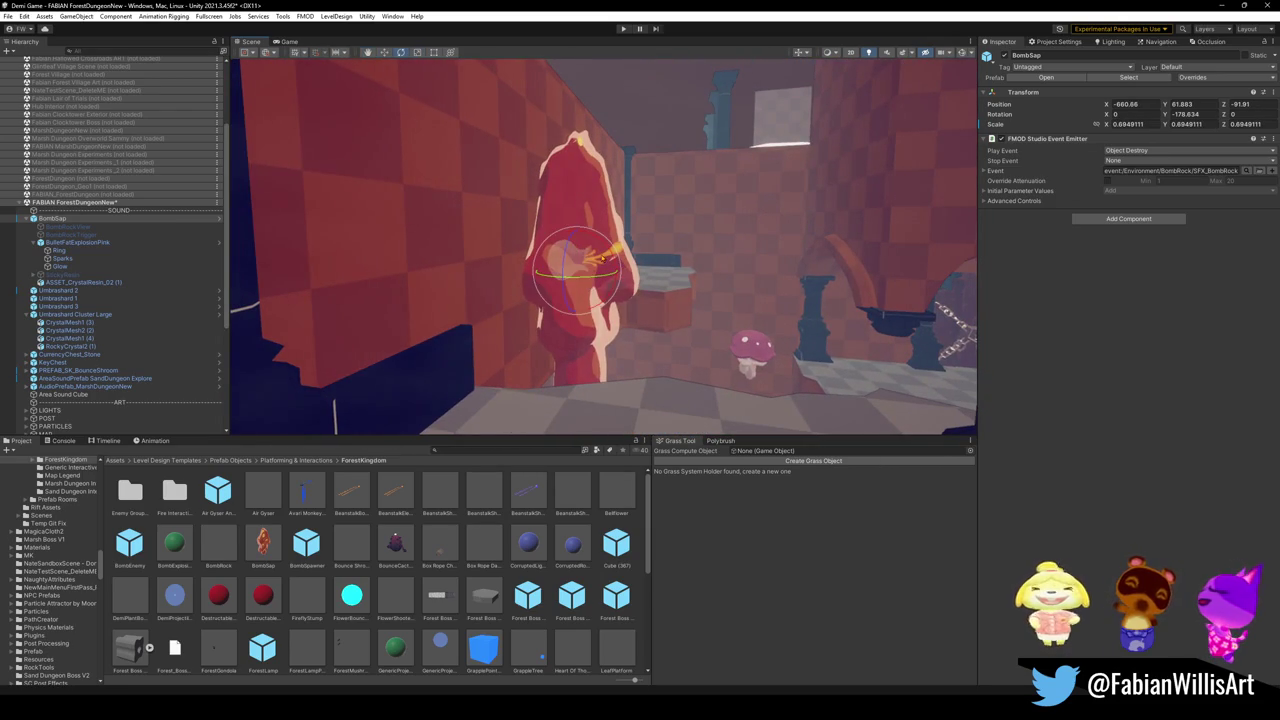
mouse_move(612, 254)
mouse_down()
mouse_move(613, 292)
mouse_move(494, 277)
mouse_move(682, 241)
mouse_move(638, 254)
mouse_up()
key(w)
key(r)
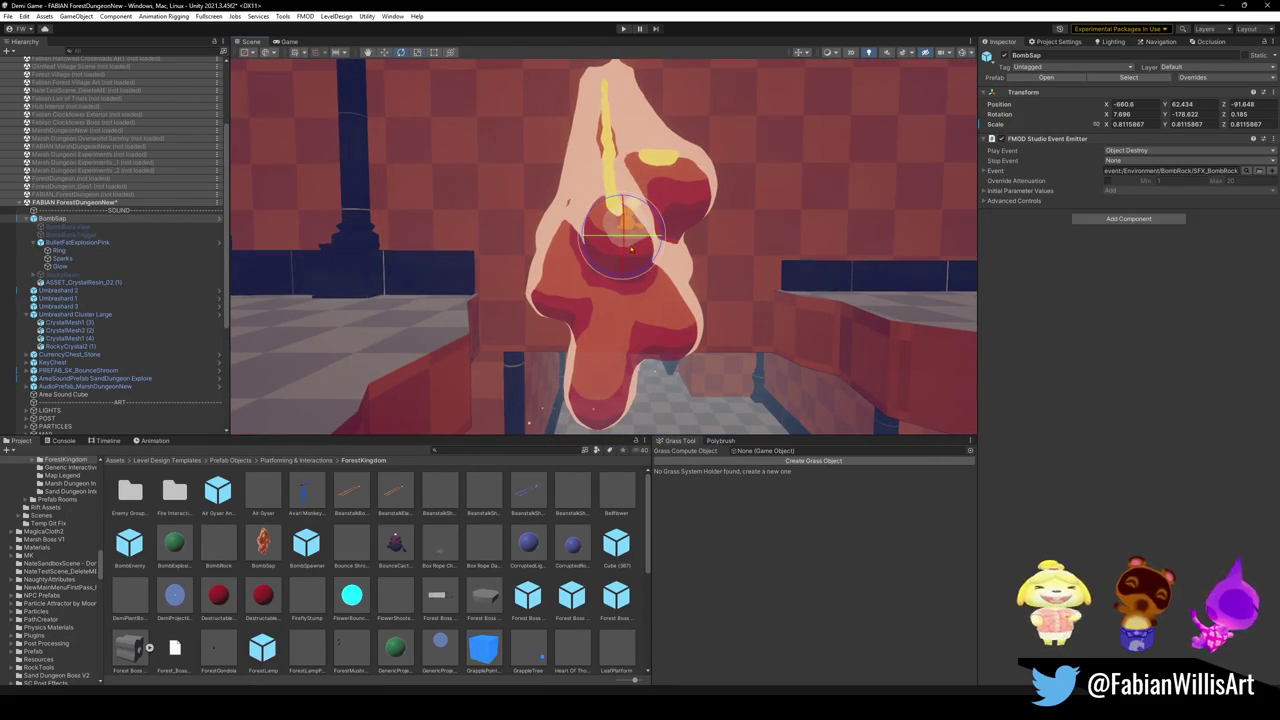
key(w)
Step: Check BombSap's placement from the side and deselect it
mouse_move(620, 215)
mouse_down()
mouse_move(506, 236)
mouse_move(610, 260)
mouse_move(552, 242)
mouse_move(741, 236)
mouse_move(620, 380)
mouse_move(540, 440)
mouse_up()
key(e)
key(w)
click(416, 580)
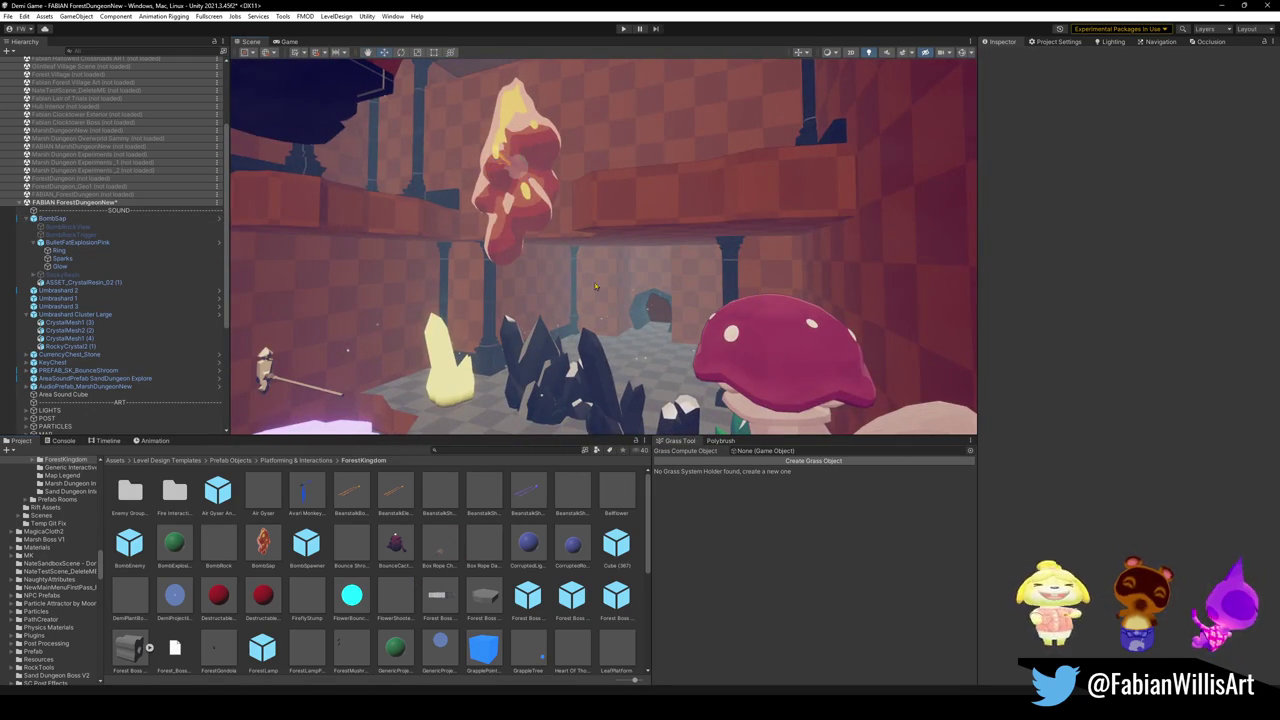
scroll(587, 272, up, 2)
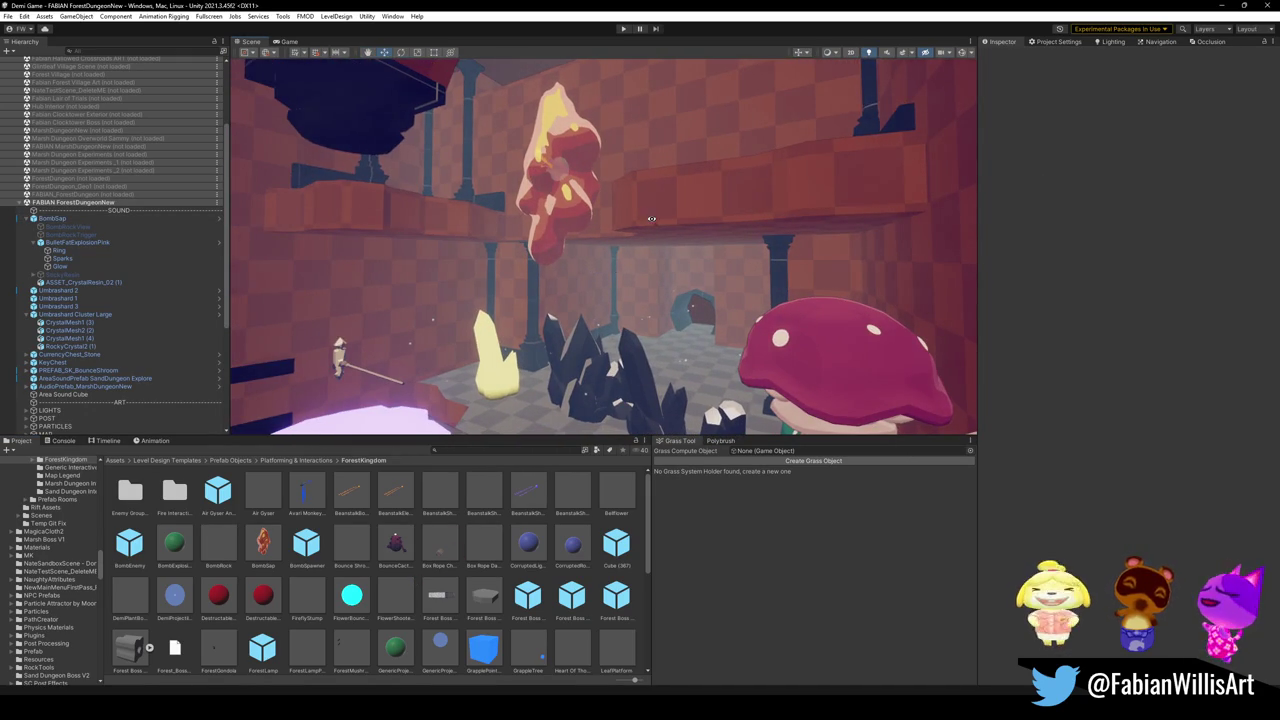
scroll(744, 155, up, 2)
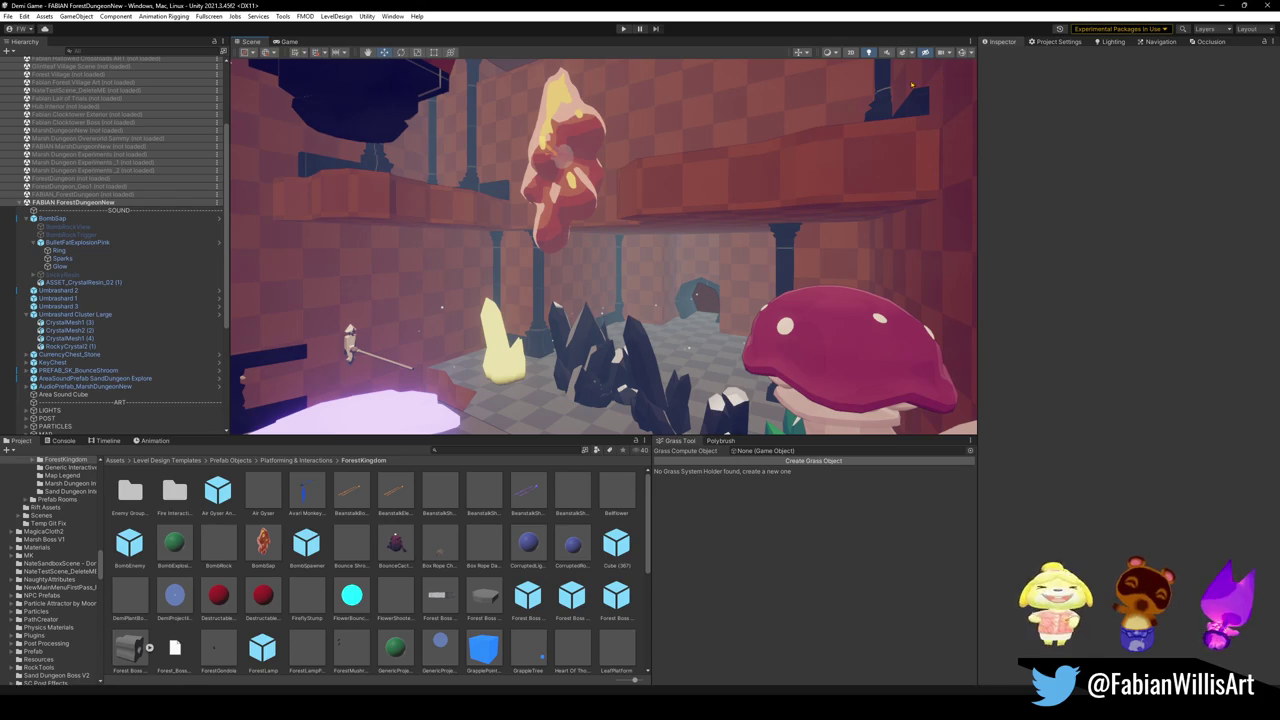
Step: Bring up TransparentSap.shader in Visual Studio and clear out stray edits
mouse_move(855, 657)
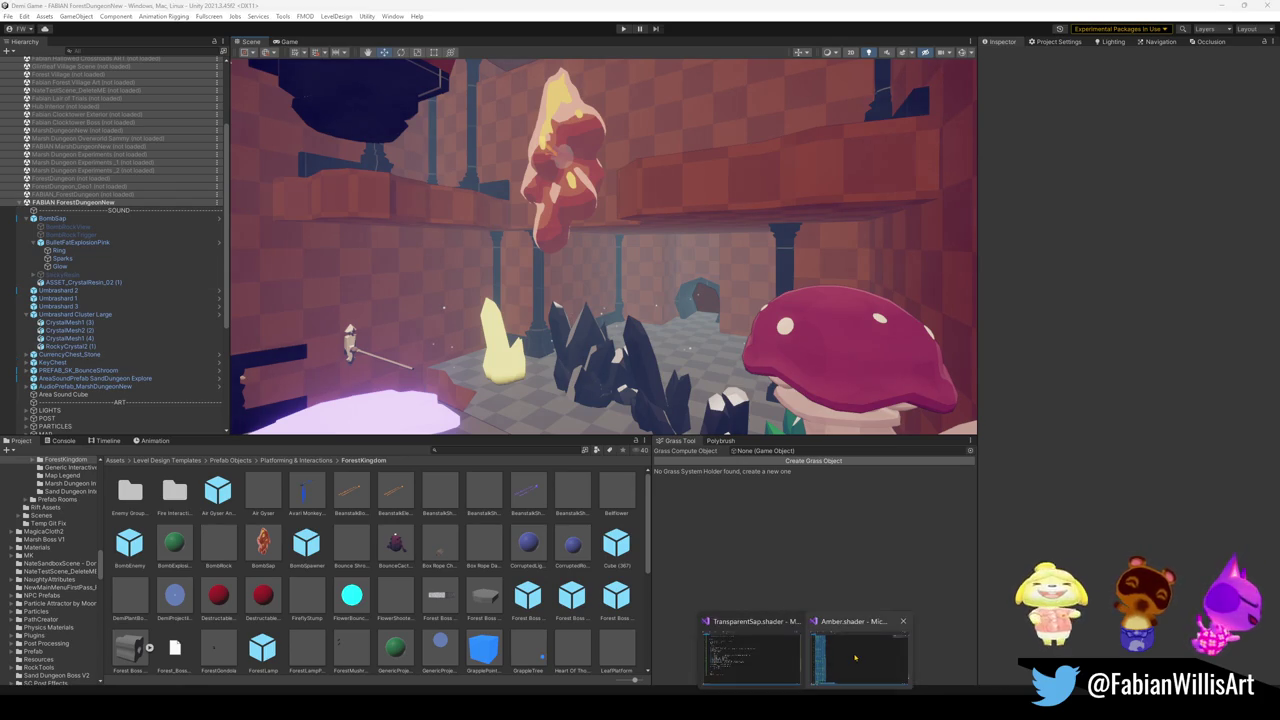
mouse_move(760, 651)
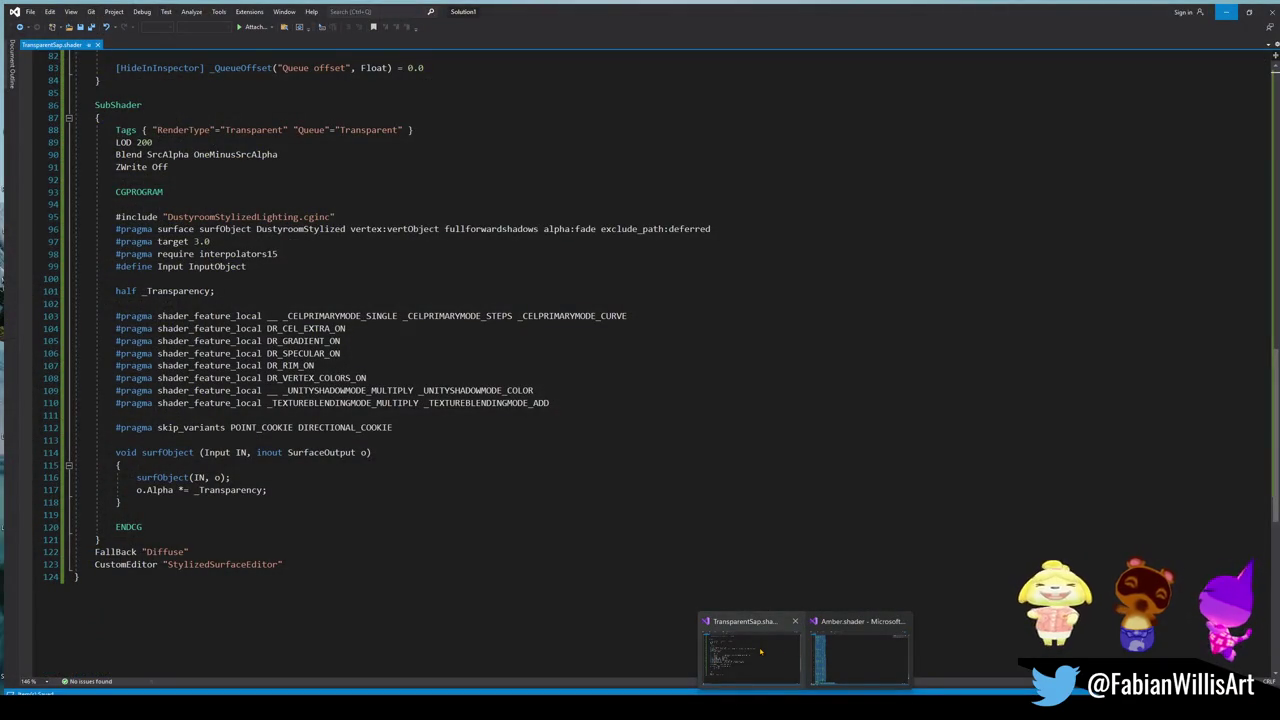
click(760, 651)
click(576, 477)
text(aa)
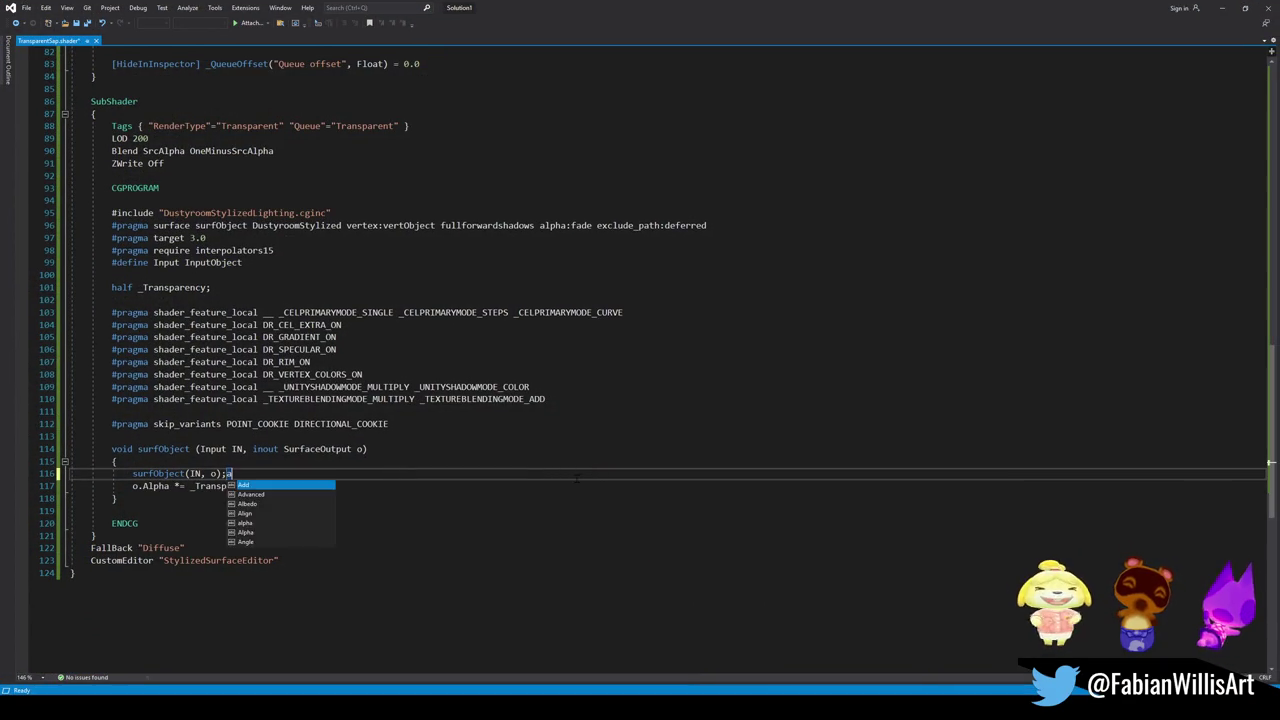
key(BackSpace)
key(ctrl+Home)
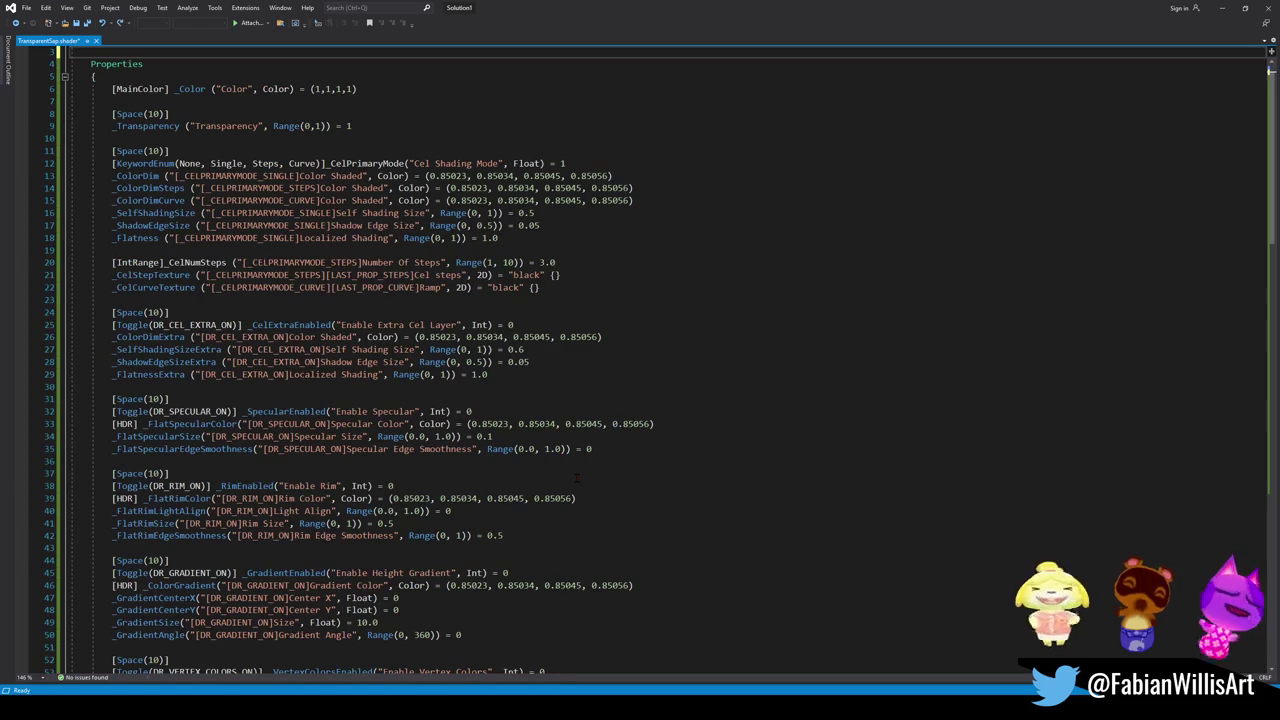
scroll(548, 497, up, 1)
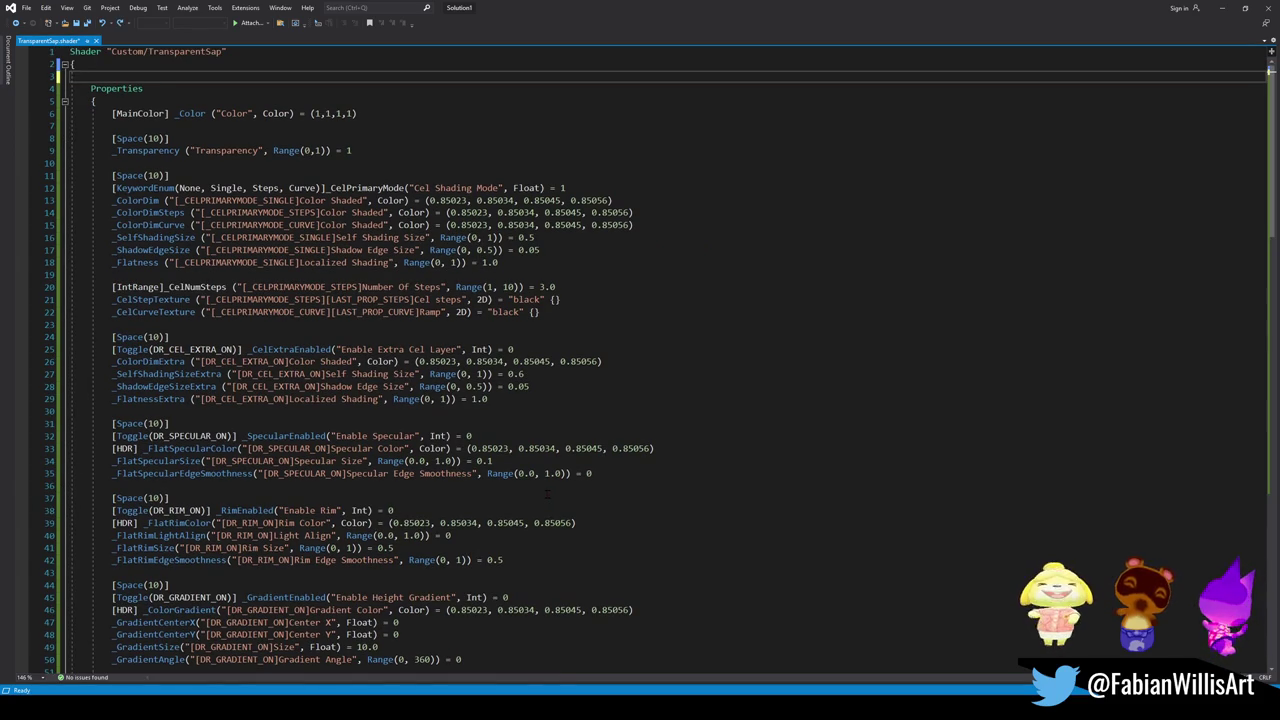
key(BackSpace)
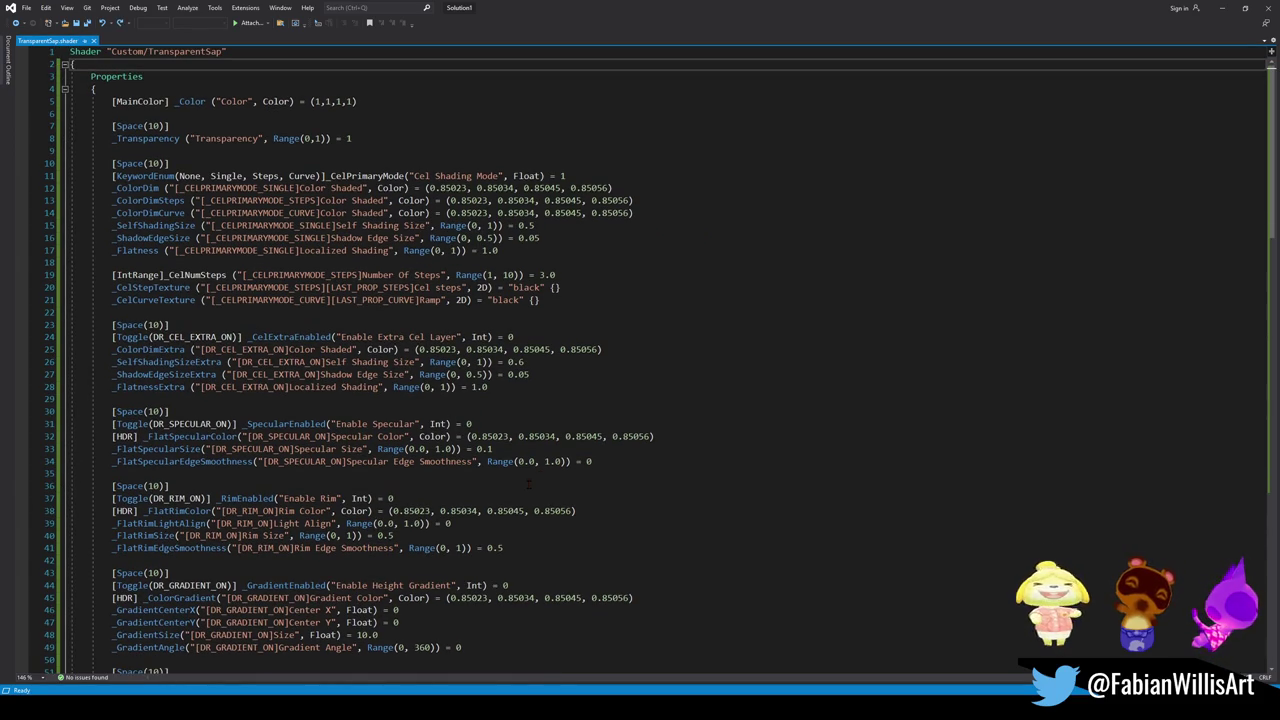
key(ctrl+z)
key(ctrl+z)
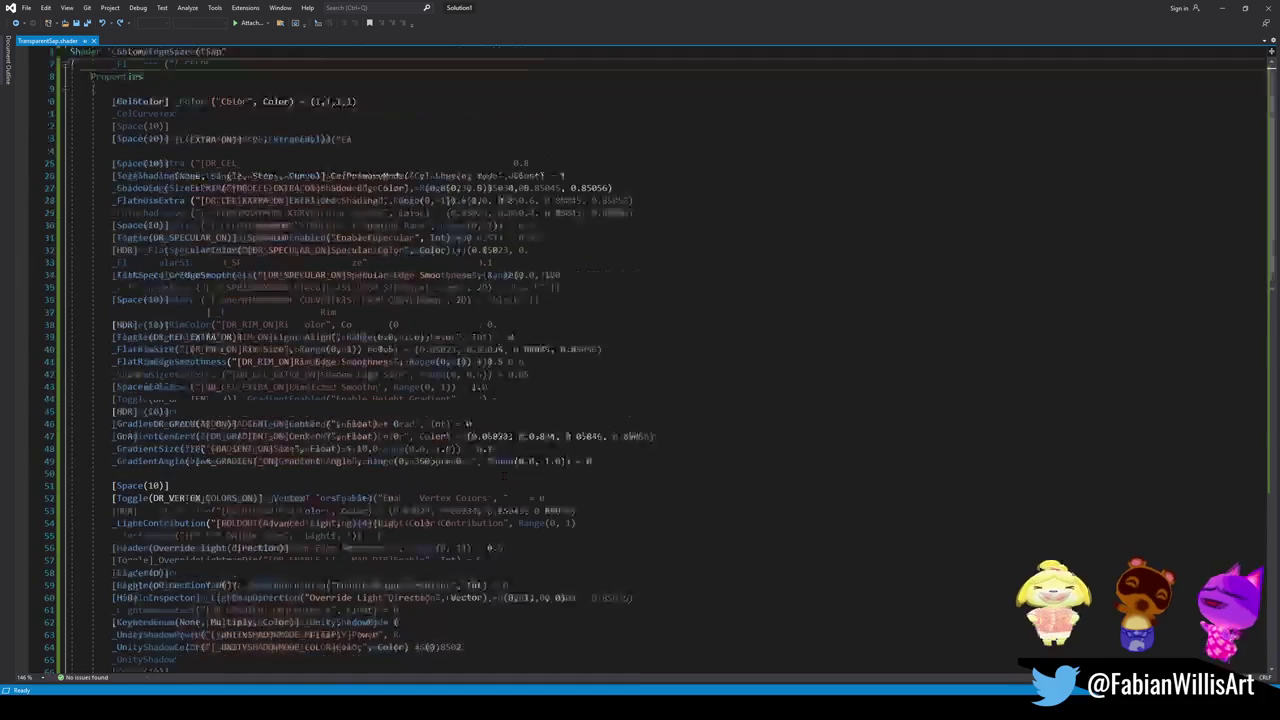
key(BackSpace)
Step: Replace all of TransparentSap.shader with the new sheen code and save it
key(ctrl+a)
ctrl+scroll(503, 471, up, 1)
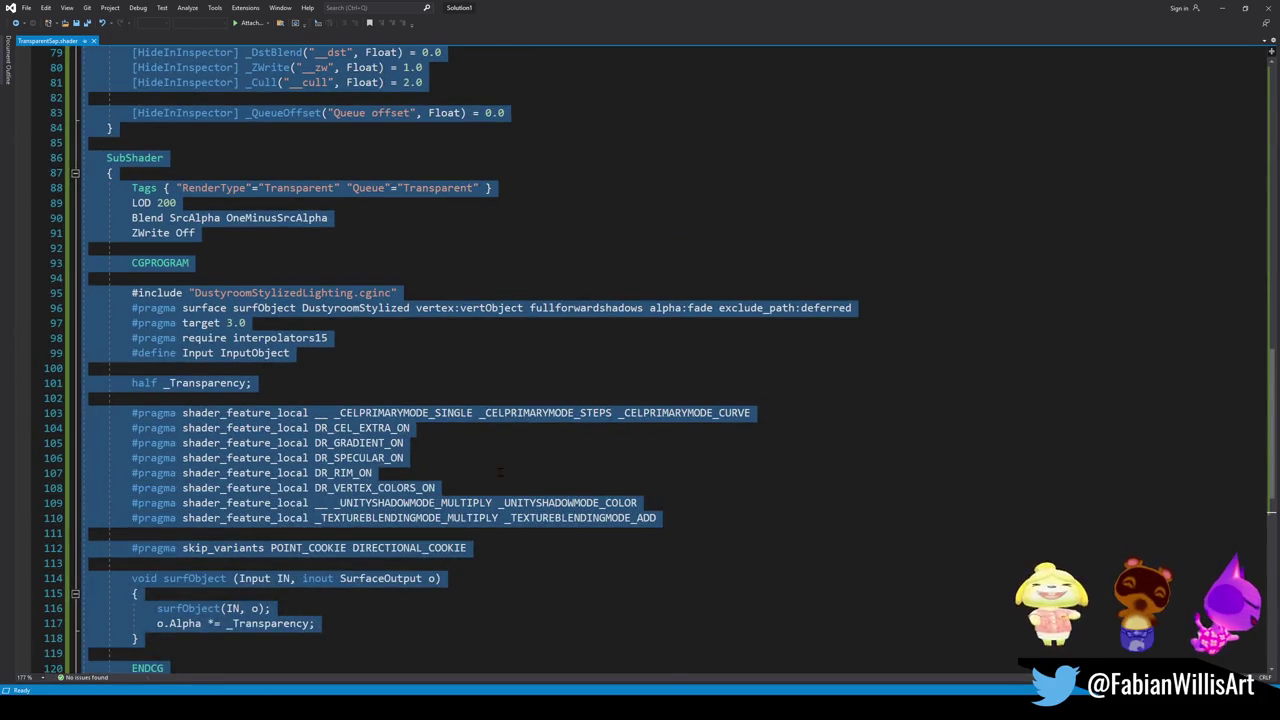
ctrl+scroll(500, 471, down, 2)
text(a)
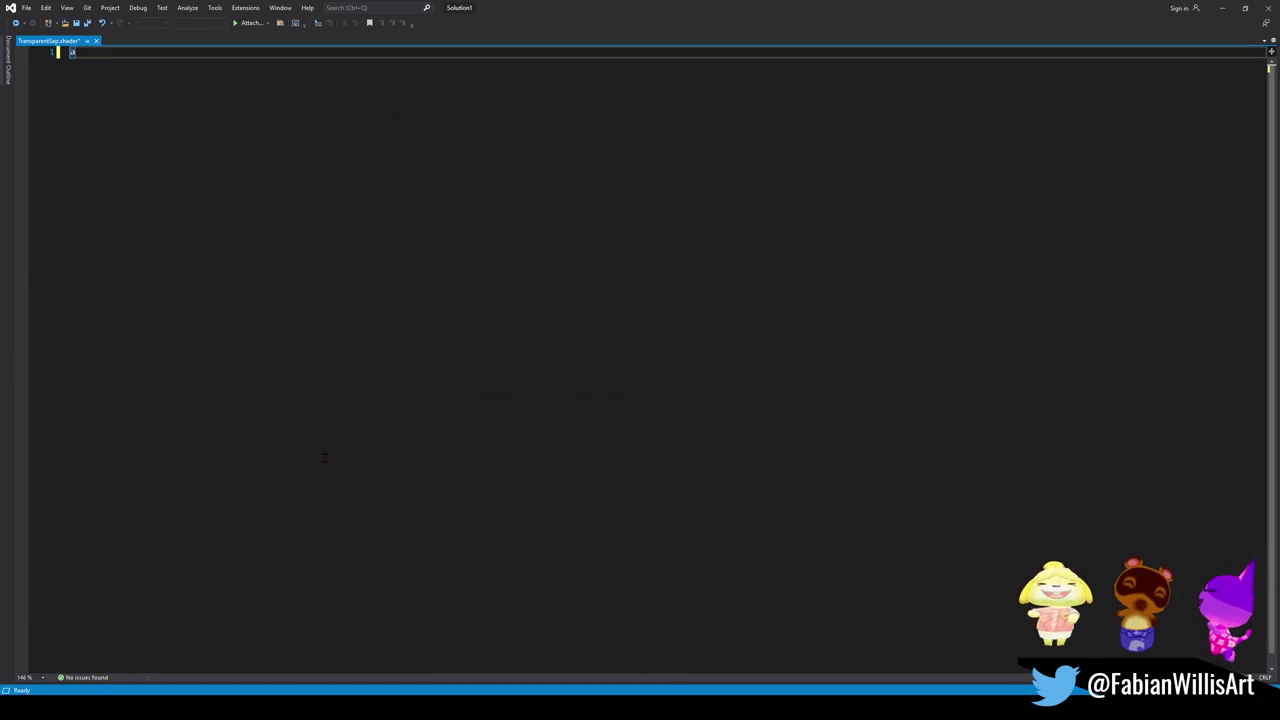
key(ctrl+z)
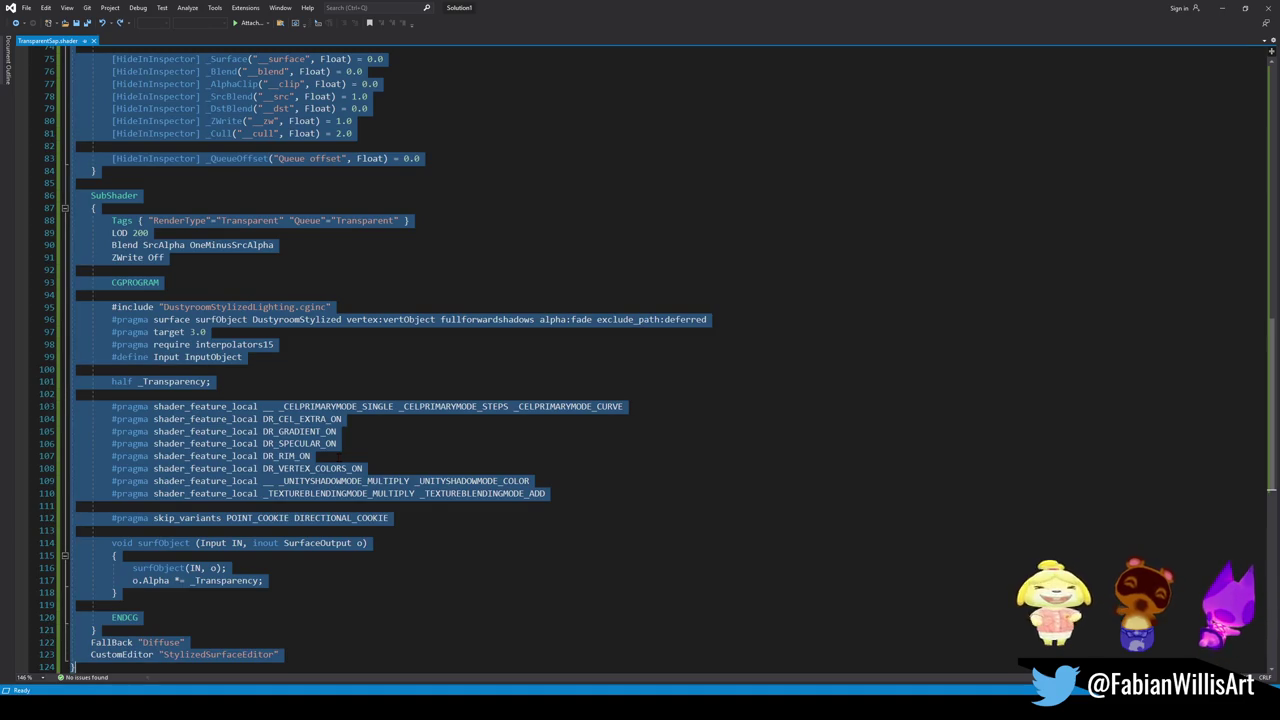
key(alt+Tab)
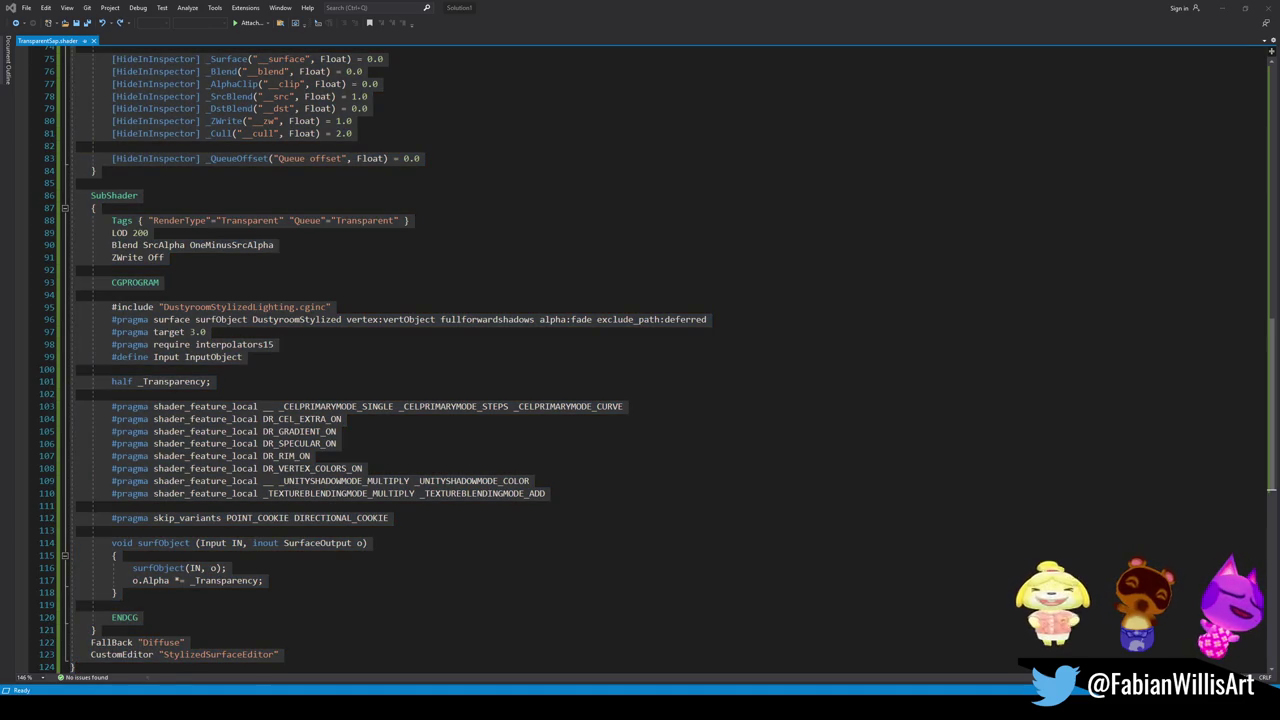
click(397, 319)
key(ctrl+a)
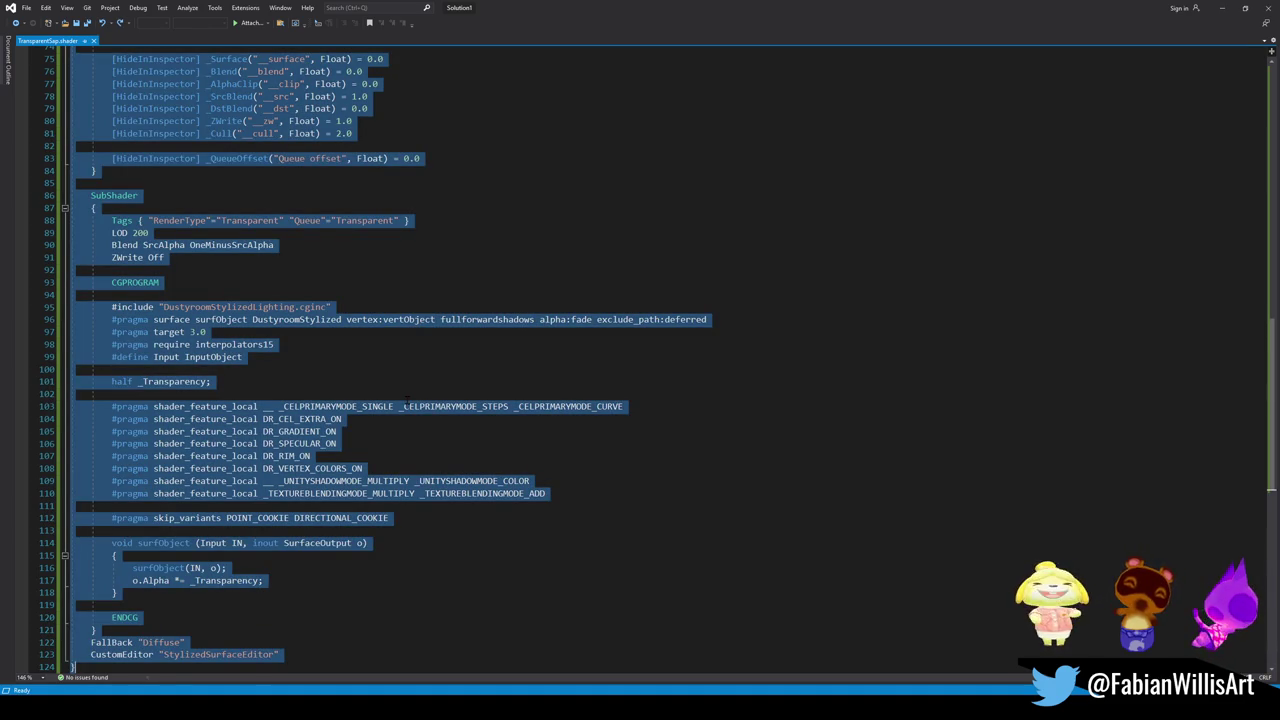
key(ctrl+v)
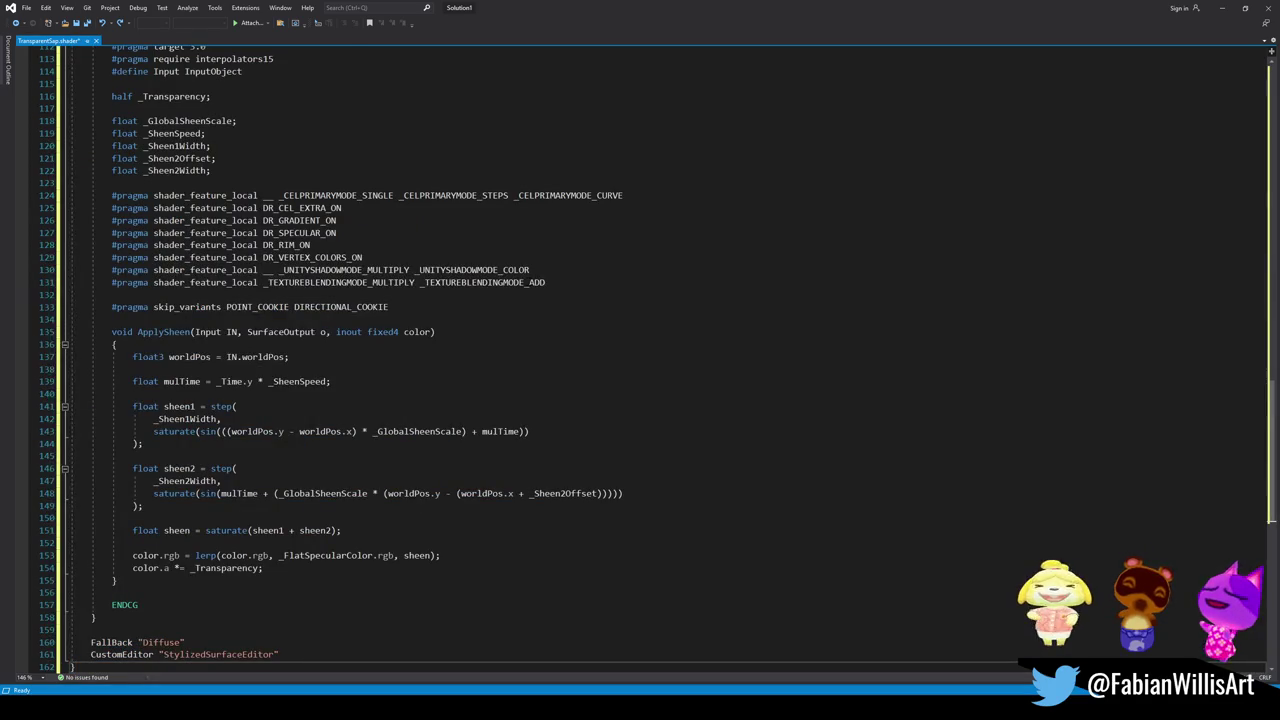
key(ctrl+s)
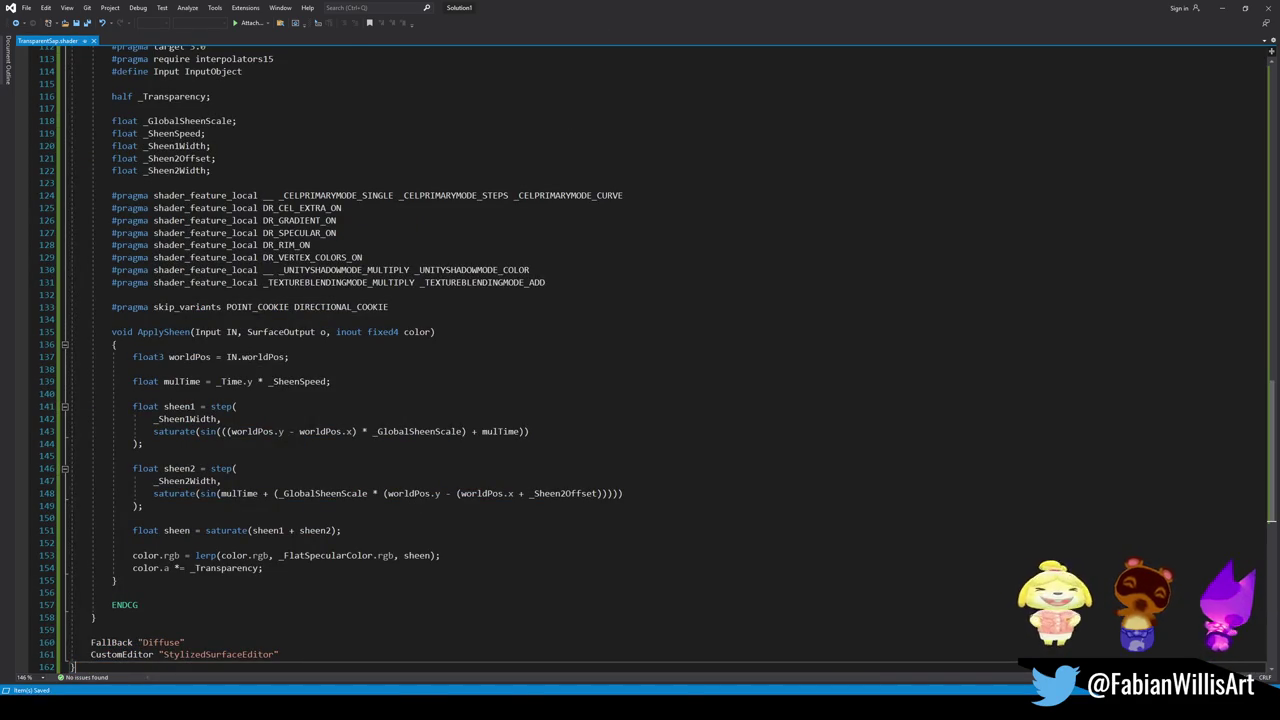
click(793, 665)
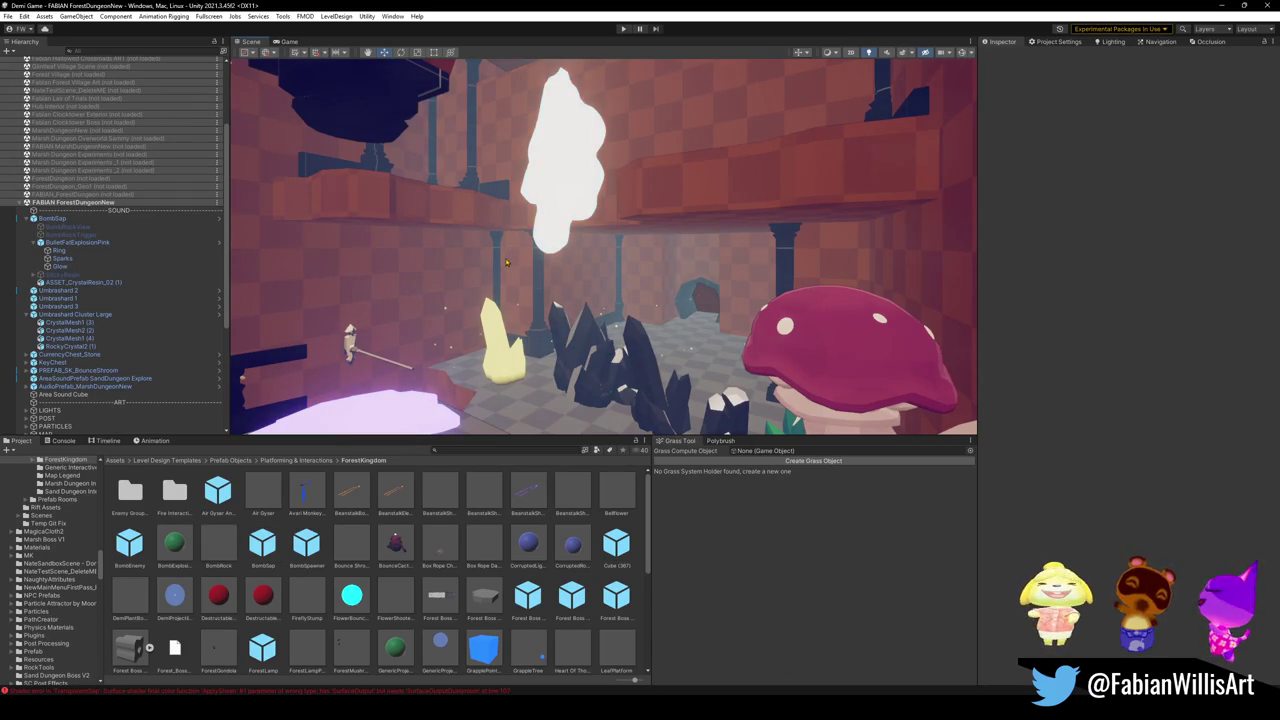
Step: Frame BombSap and inspect the crystal resin's Tree Sap material settings in the Inspector
key(f)
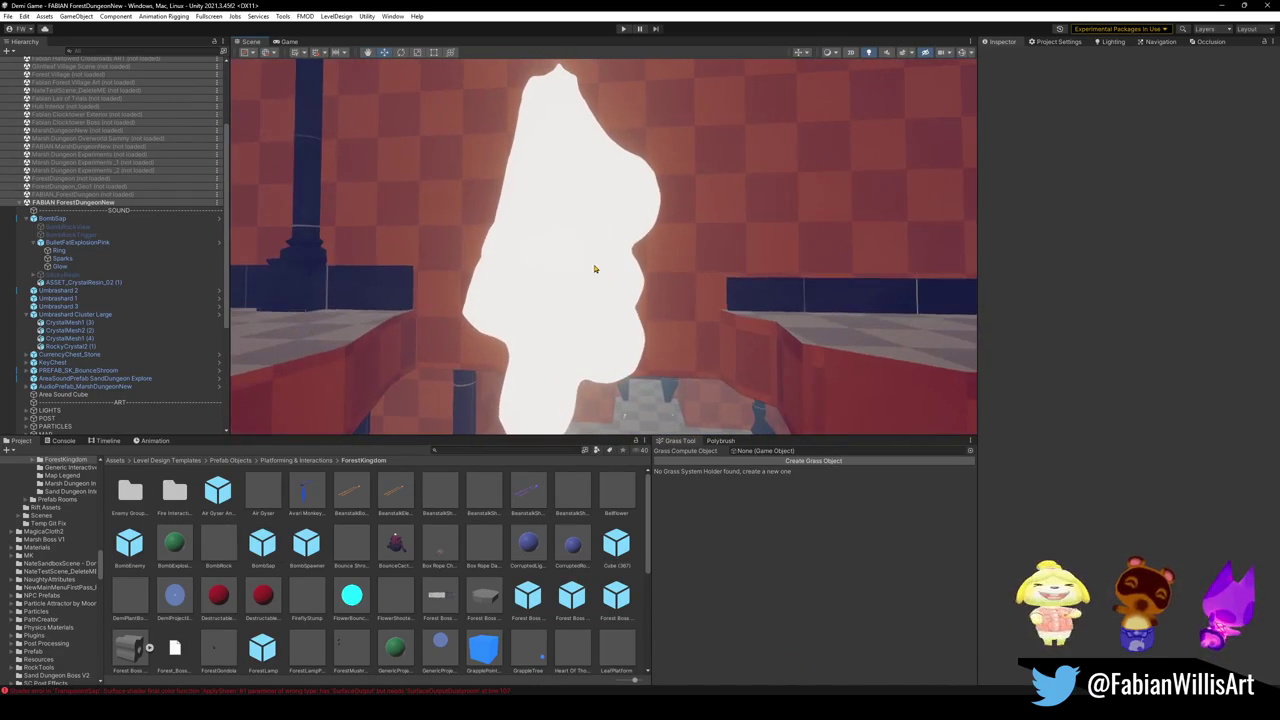
click(610, 316)
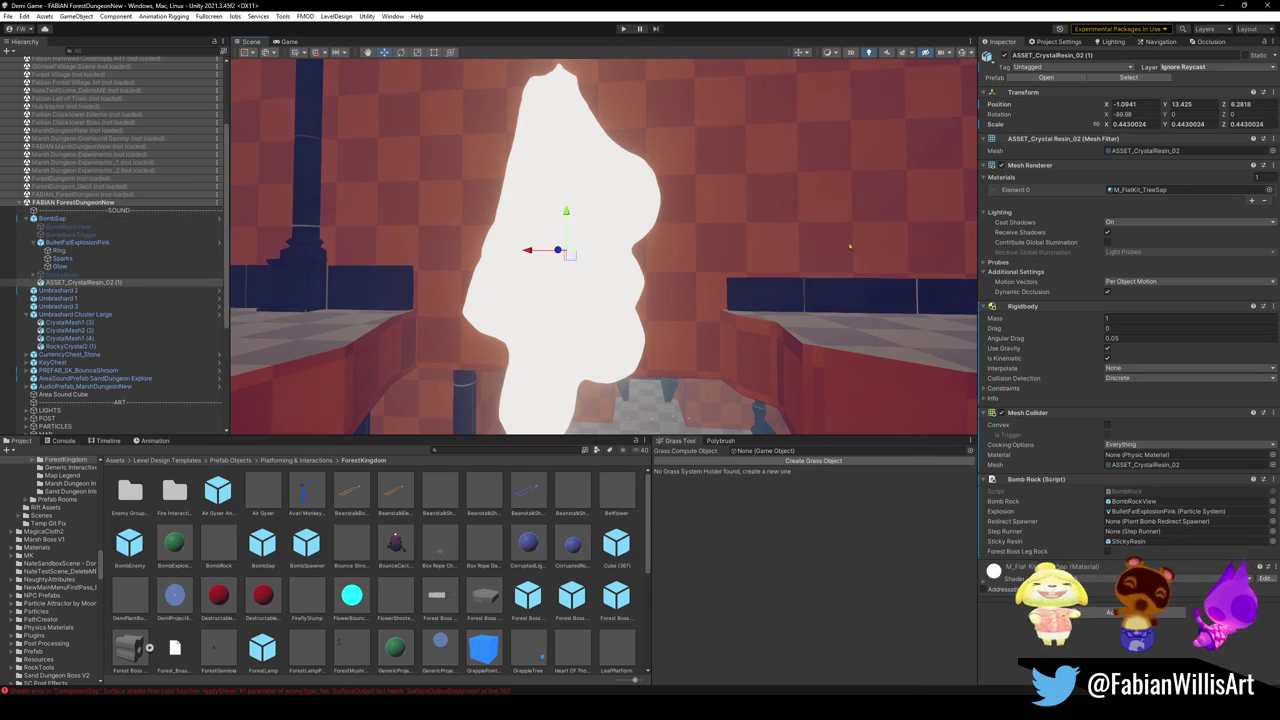
scroll(1024, 505, down, 5)
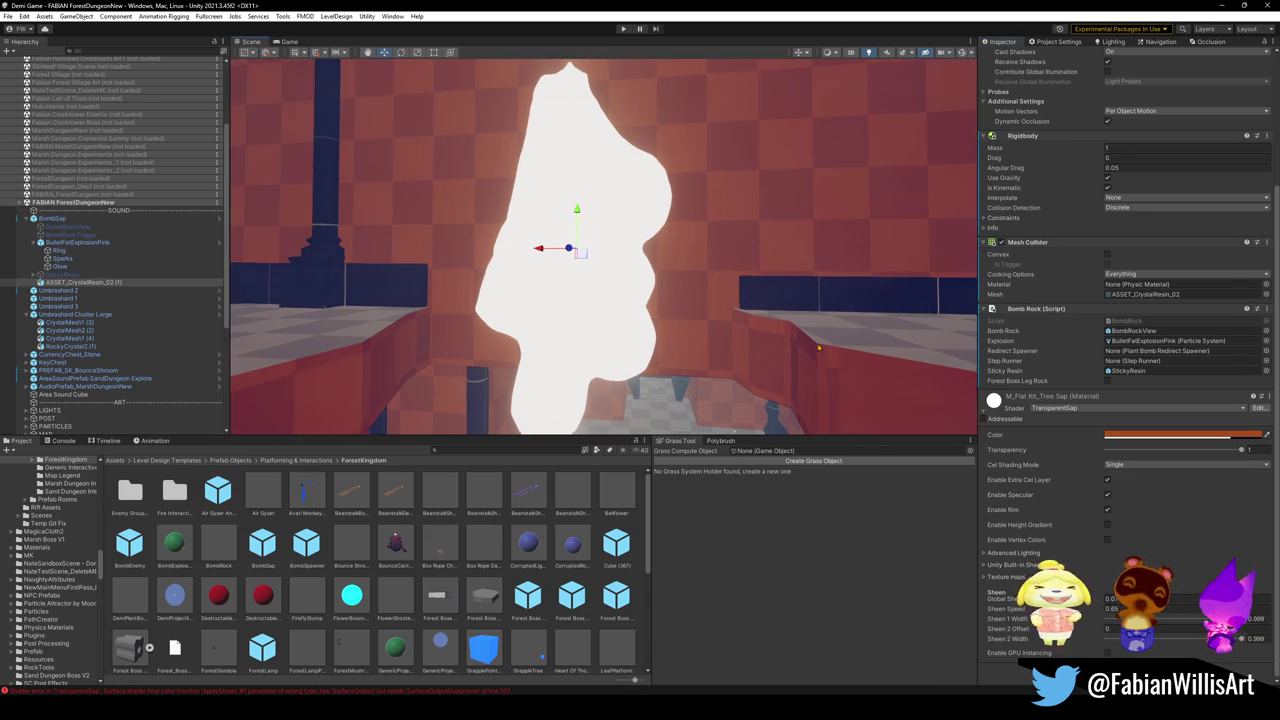
key(ctrl+z)
Step: Bring the TransparentSap shader source forward in Visual Studio
mouse_move(710, 422)
mouse_down()
mouse_move(721, 373)
mouse_move(763, 381)
mouse_up()
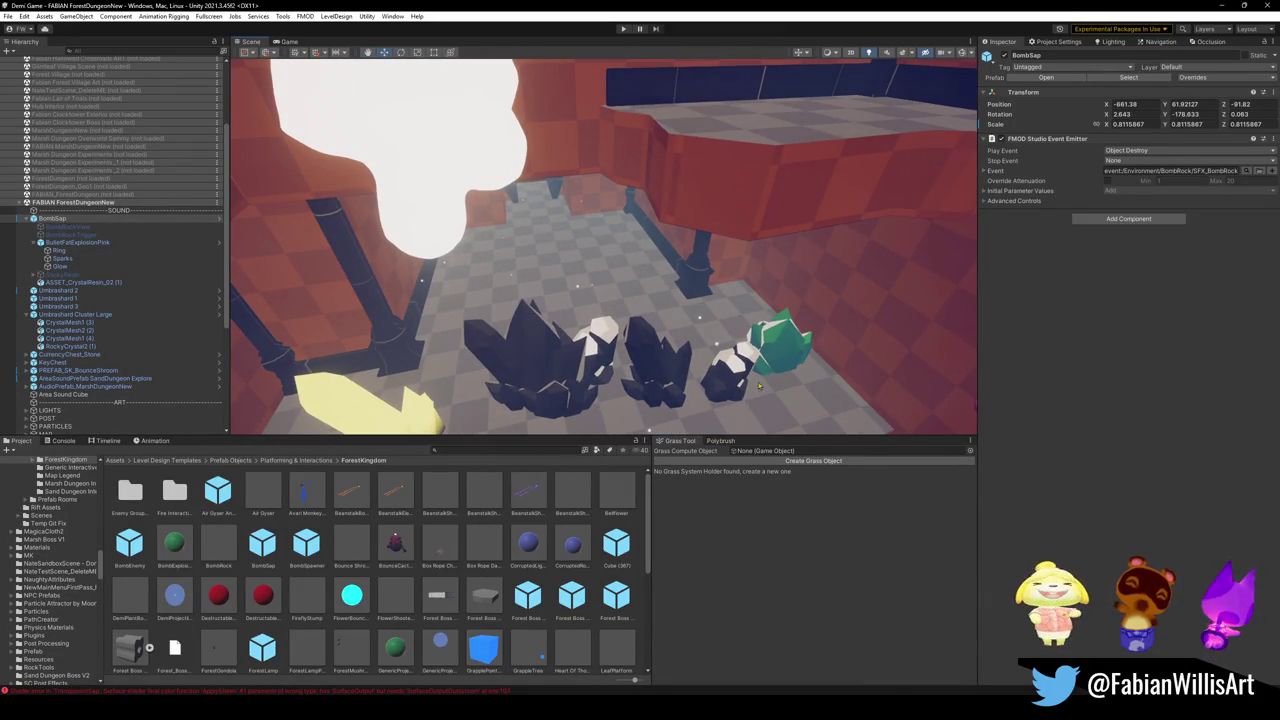
mouse_move(805, 705)
click(750, 645)
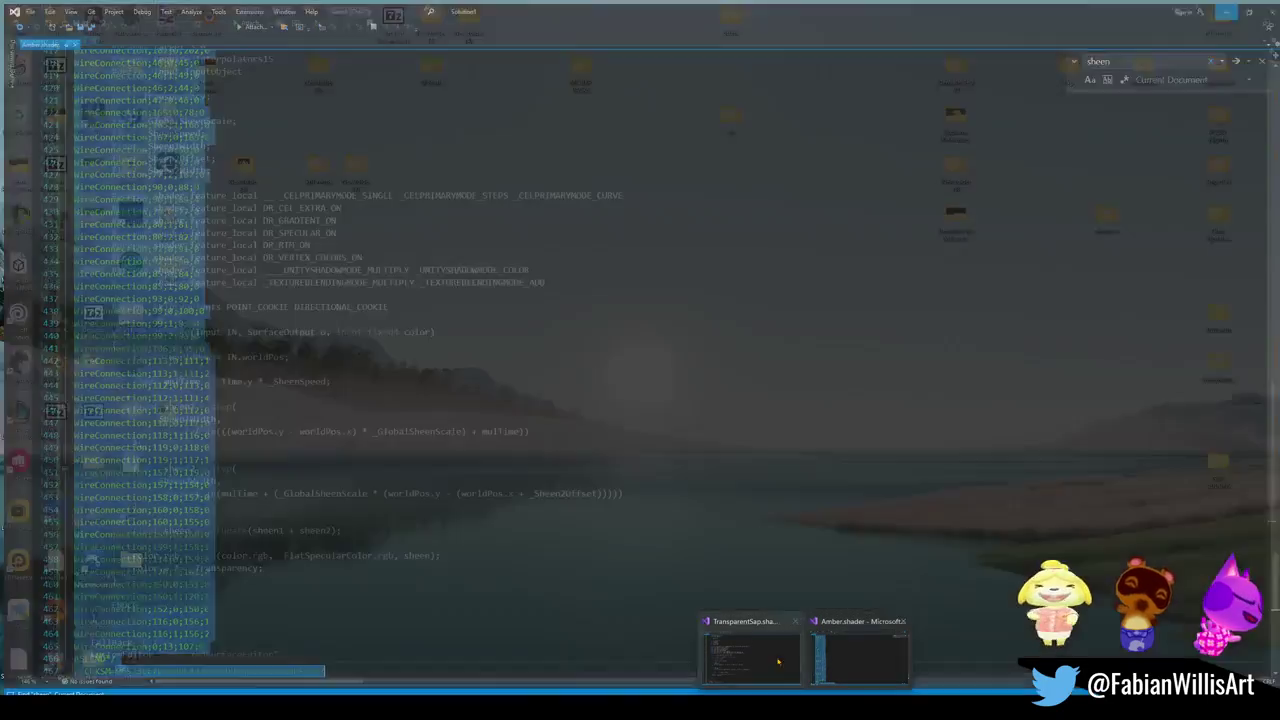
Step: Save TransparentSap.shader, then frame BombSap in Unity to view the reloaded resin
key(ctrl+s)
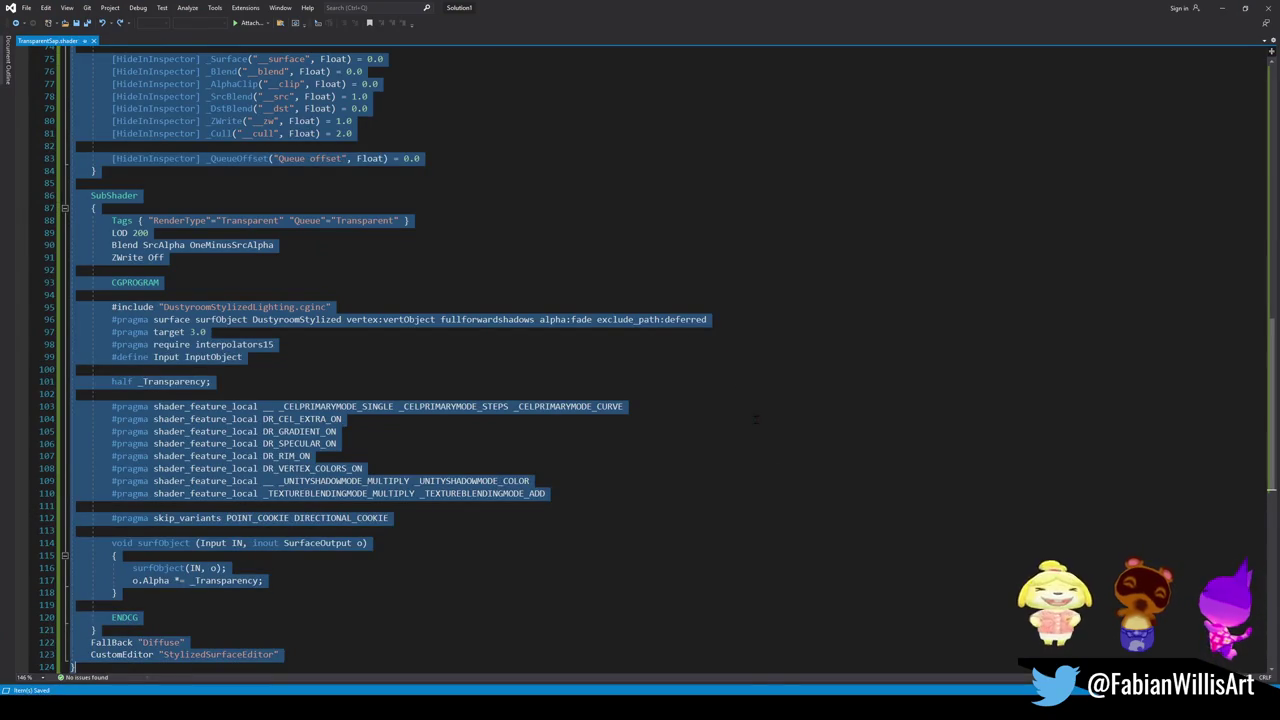
key(alt+Tab)
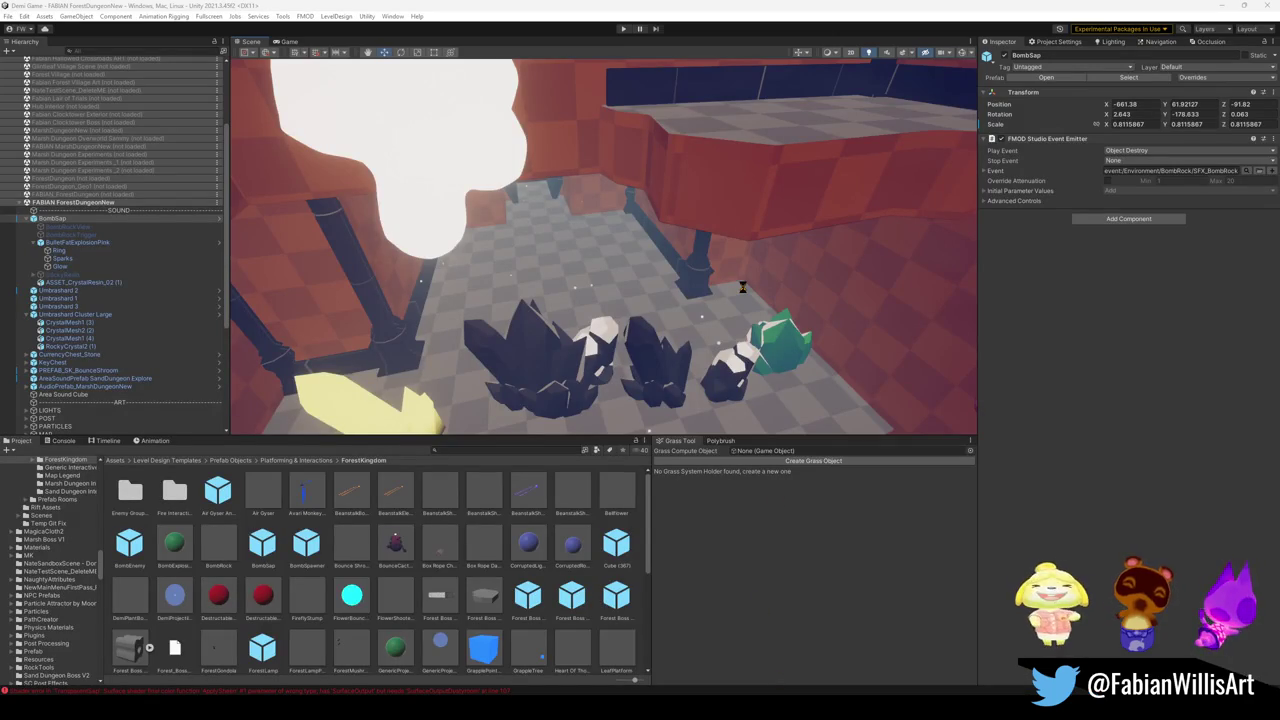
drag(741, 305, 299, 434)
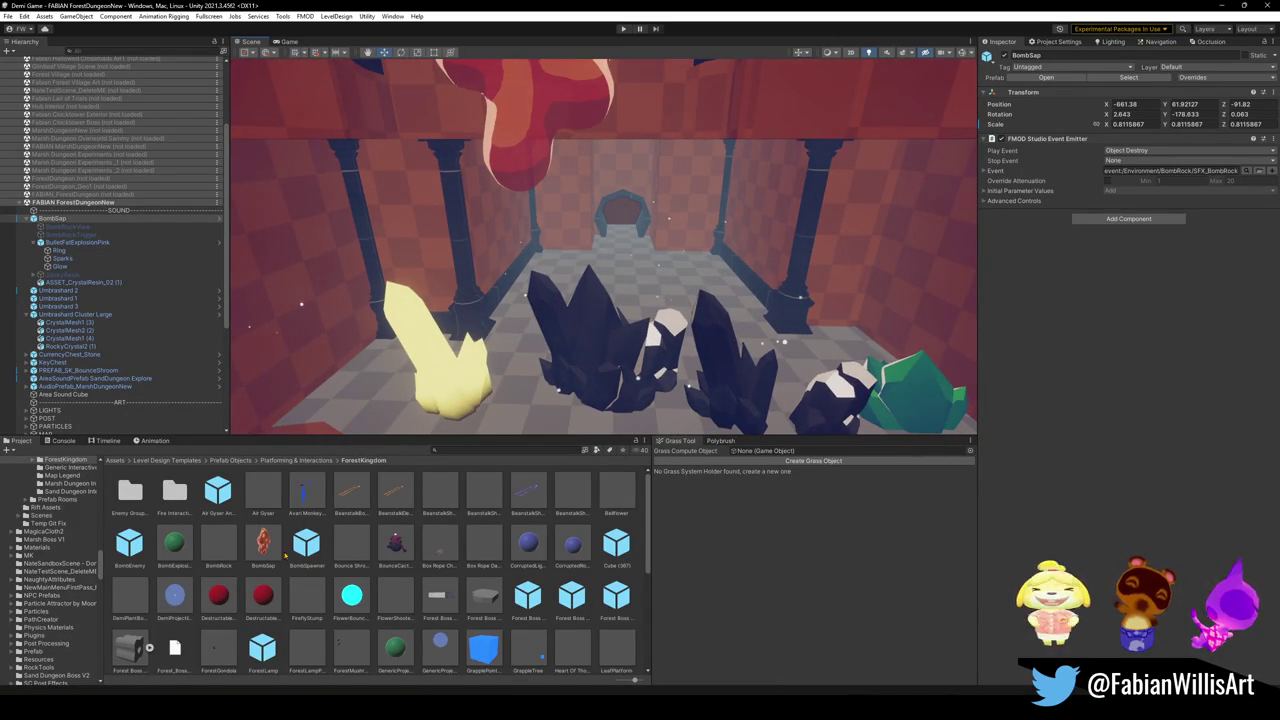
key(f)
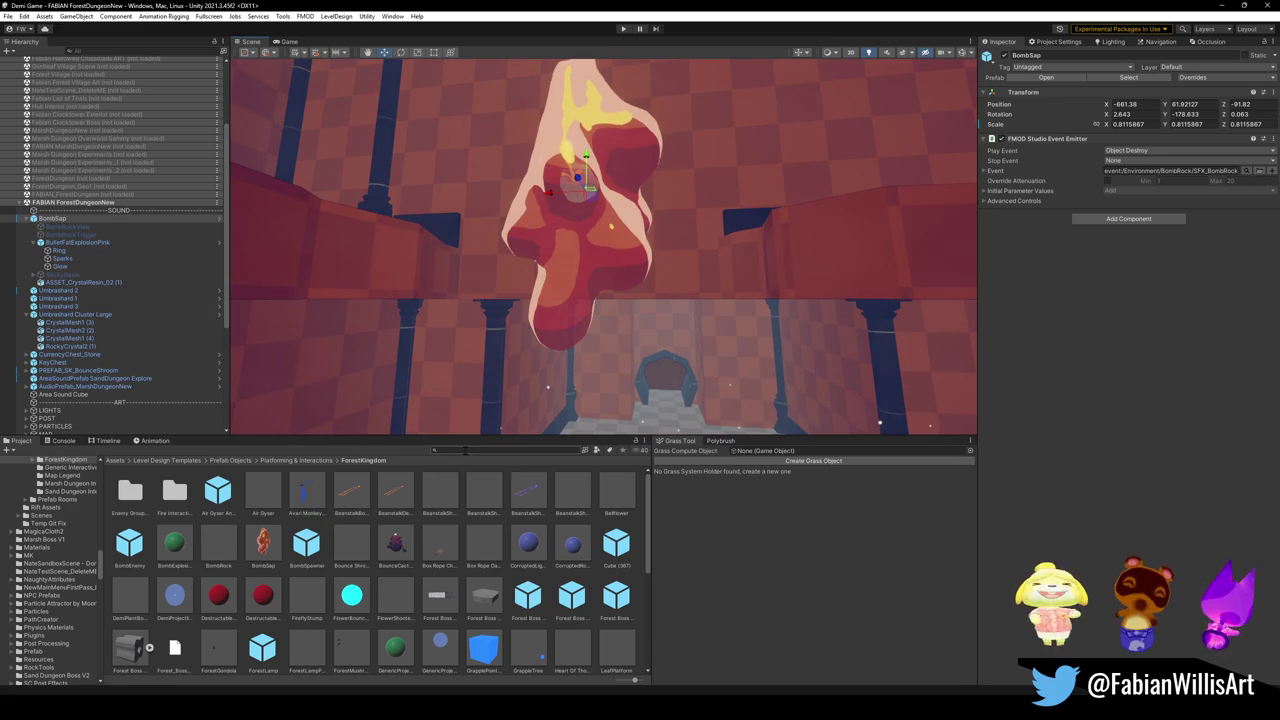
text(sheen)
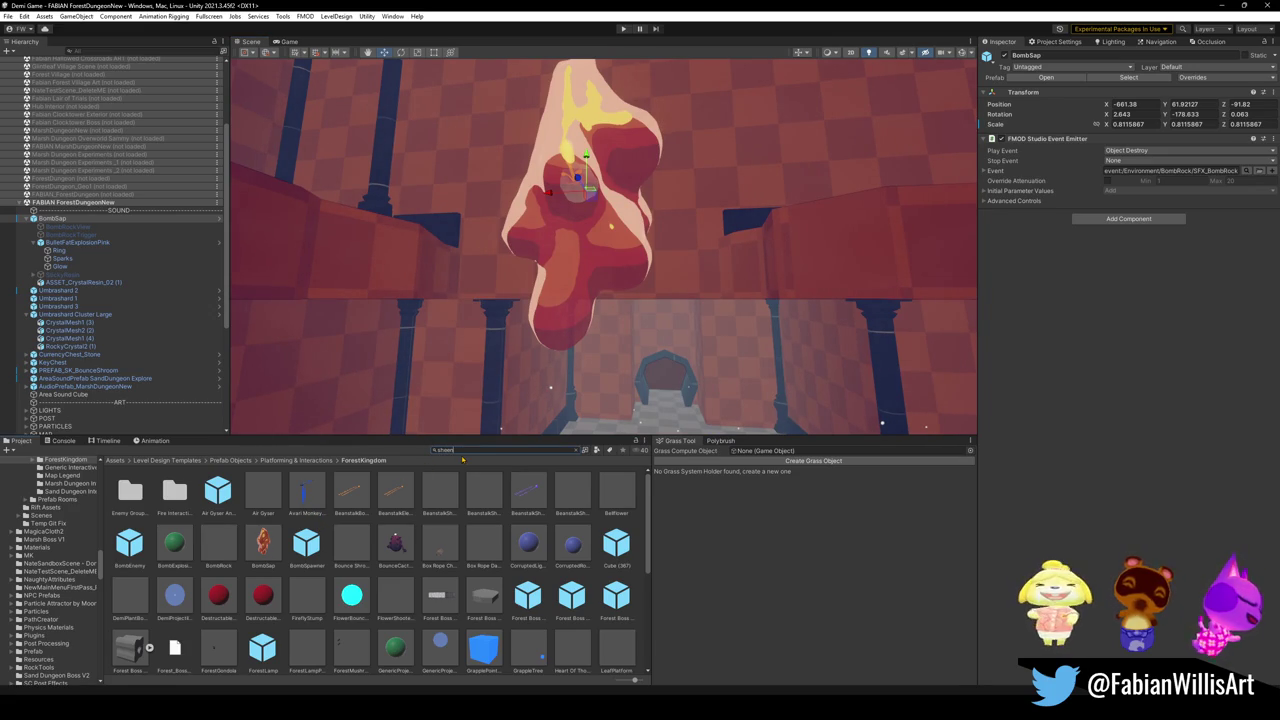
Step: Find the sheen texture's folder, clear the search, and select the Amber shader
click(130, 480)
click(500, 450)
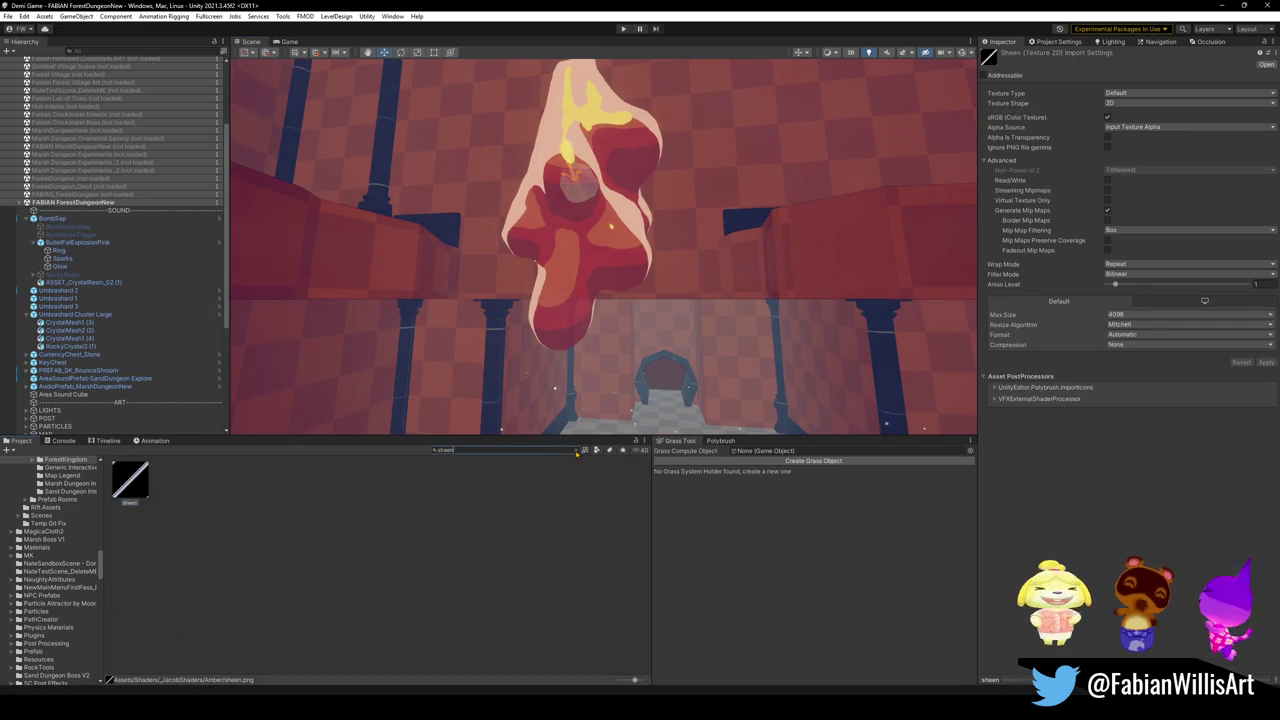
key(BackSpace)
key(BackSpace)
key(BackSpace)
drag(306, 490, 560, 262)
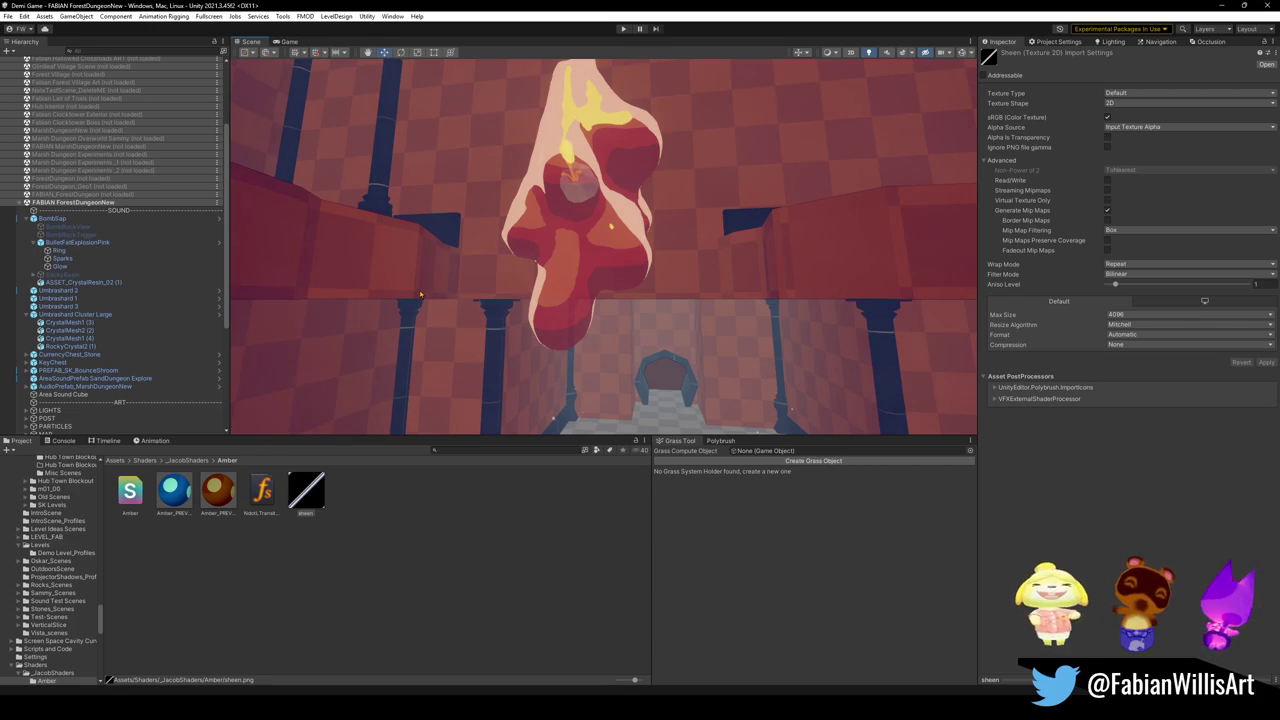
click(132, 500)
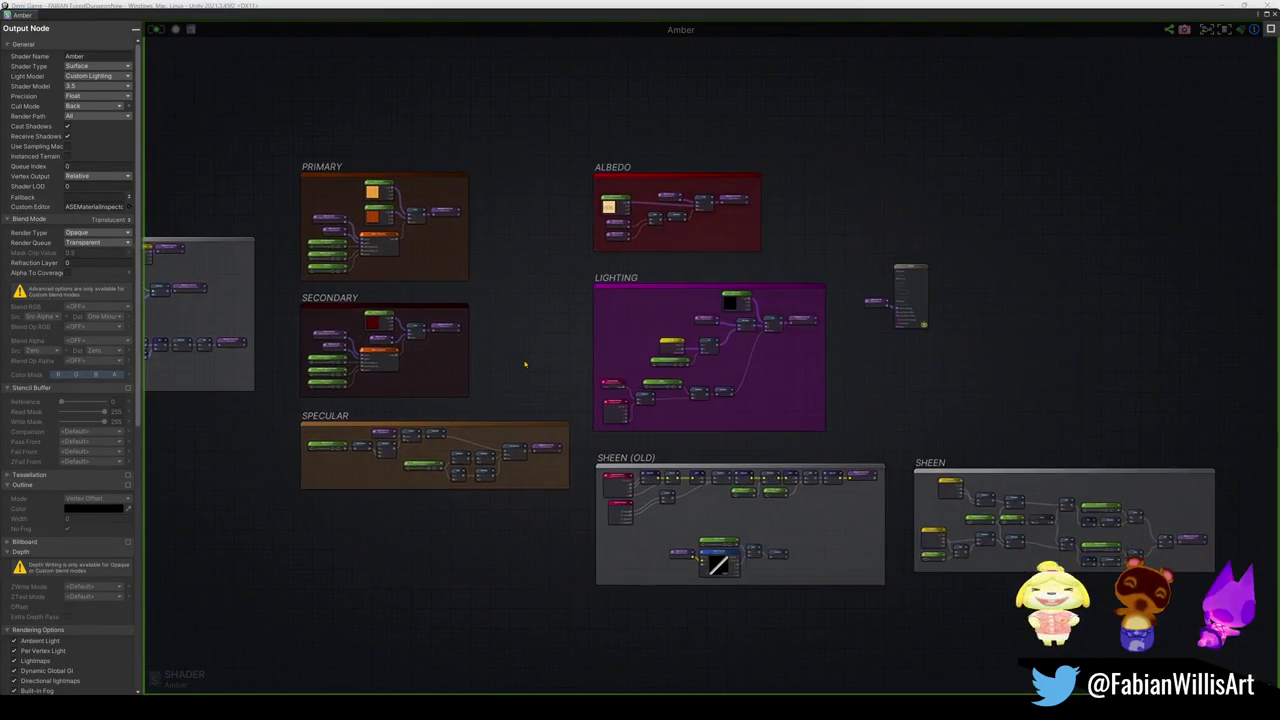
Step: Survey the Amber graph, comparing the old and new sheen node groups
drag(500, 356, 444, 287)
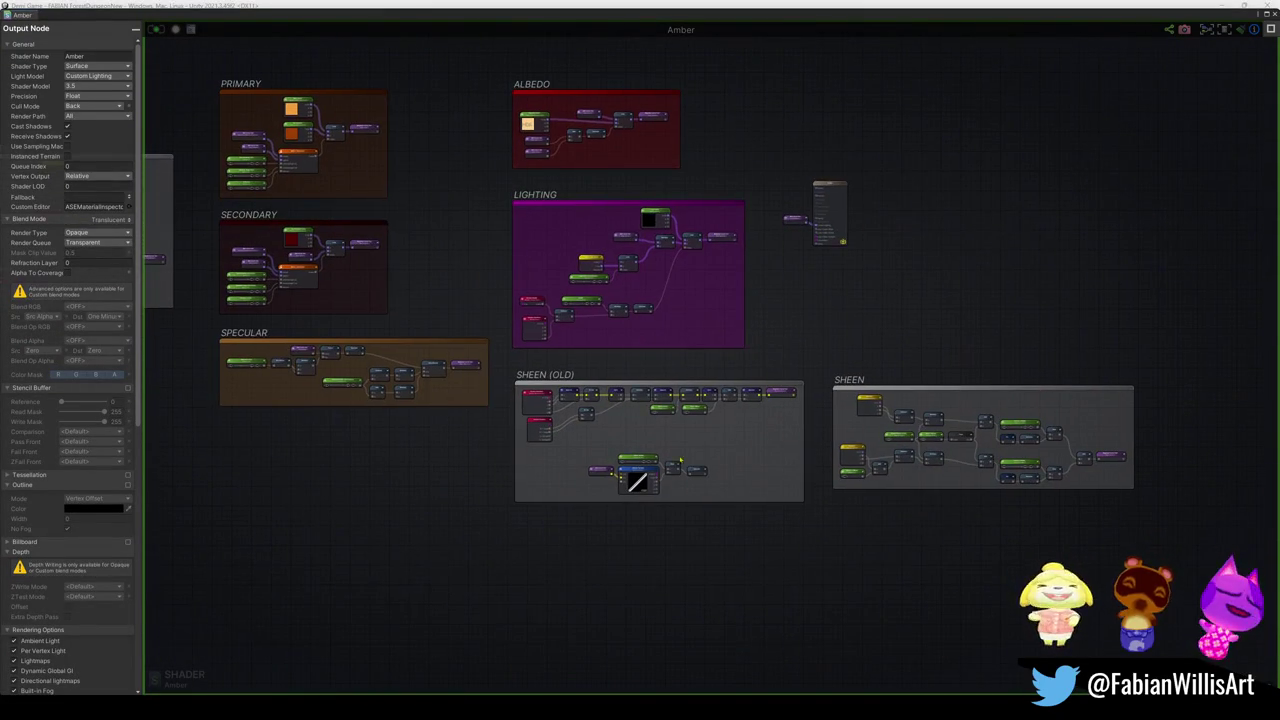
mouse_move(762, 439)
mouse_down()
mouse_move(515, 401)
mouse_move(692, 437)
mouse_up()
scroll(515, 401, up, 5)
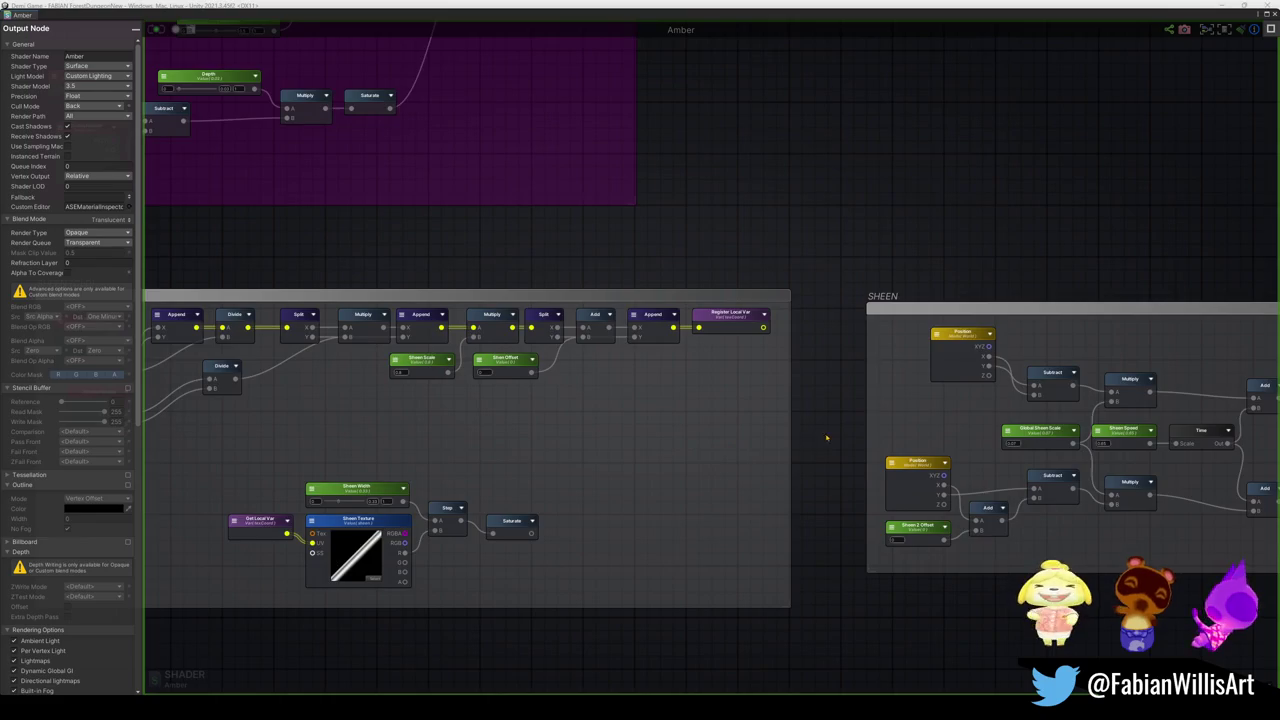
drag(829, 437, 460, 417)
scroll(600, 410, down, 8)
drag(442, 340, 462, 344)
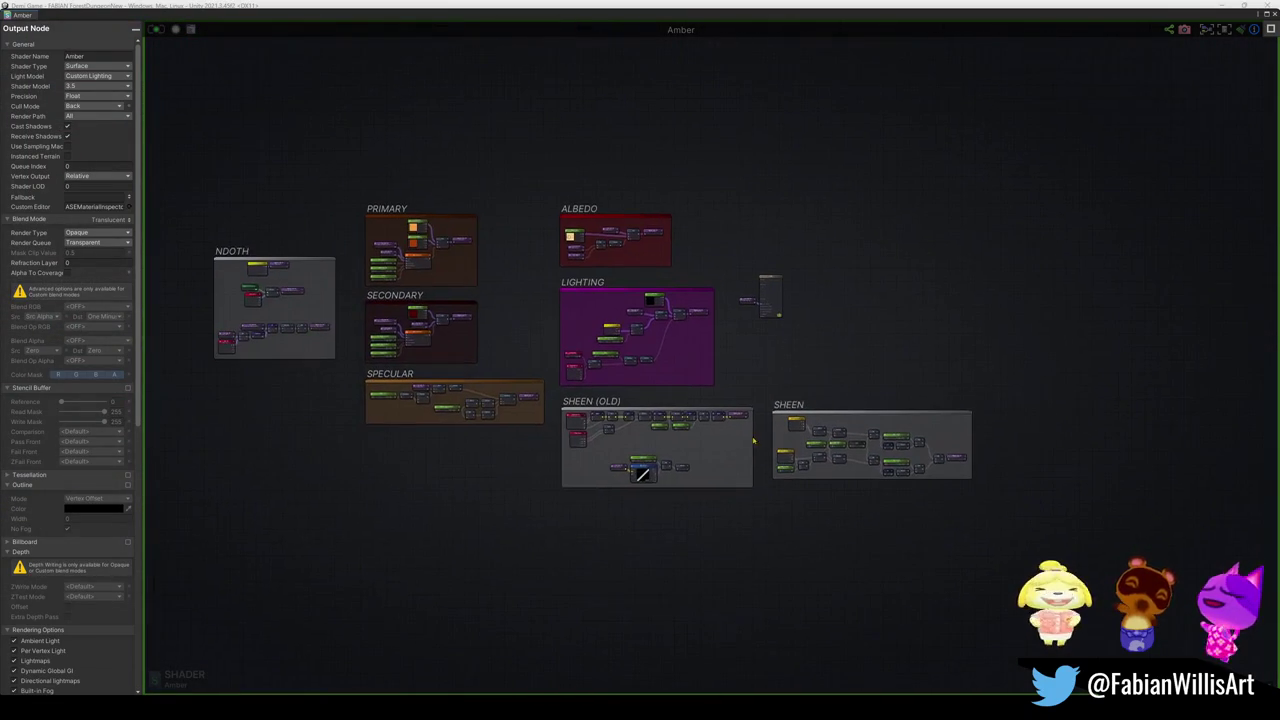
scroll(760, 295, up, 10)
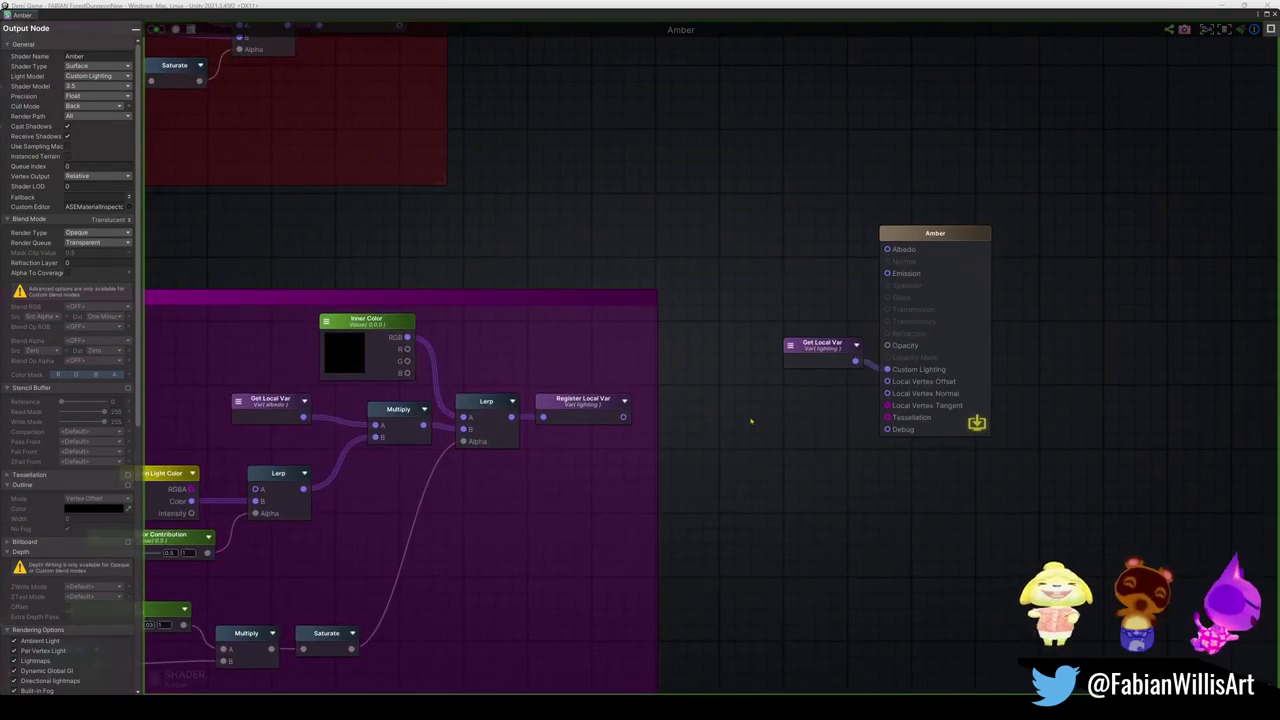
scroll(740, 418, down, 10)
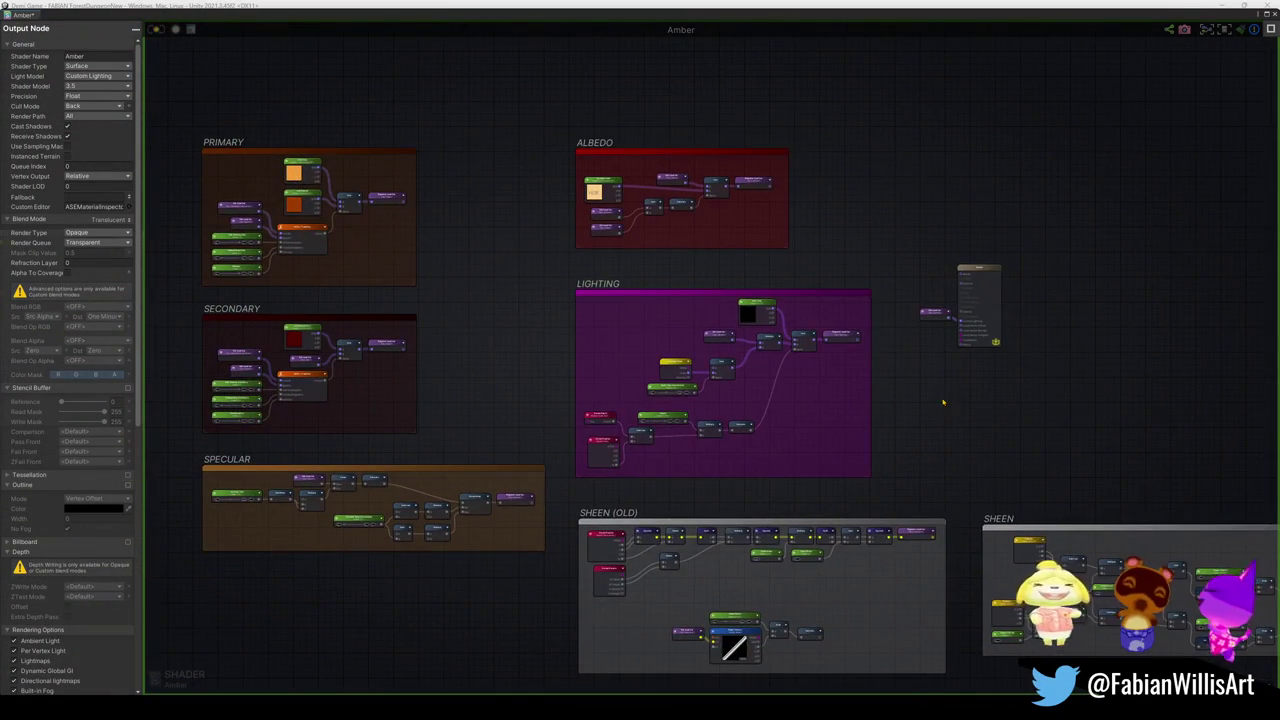
Step: Zoom in on the SHEEN group to read its sheen variable nodes
drag(814, 413, 500, 389)
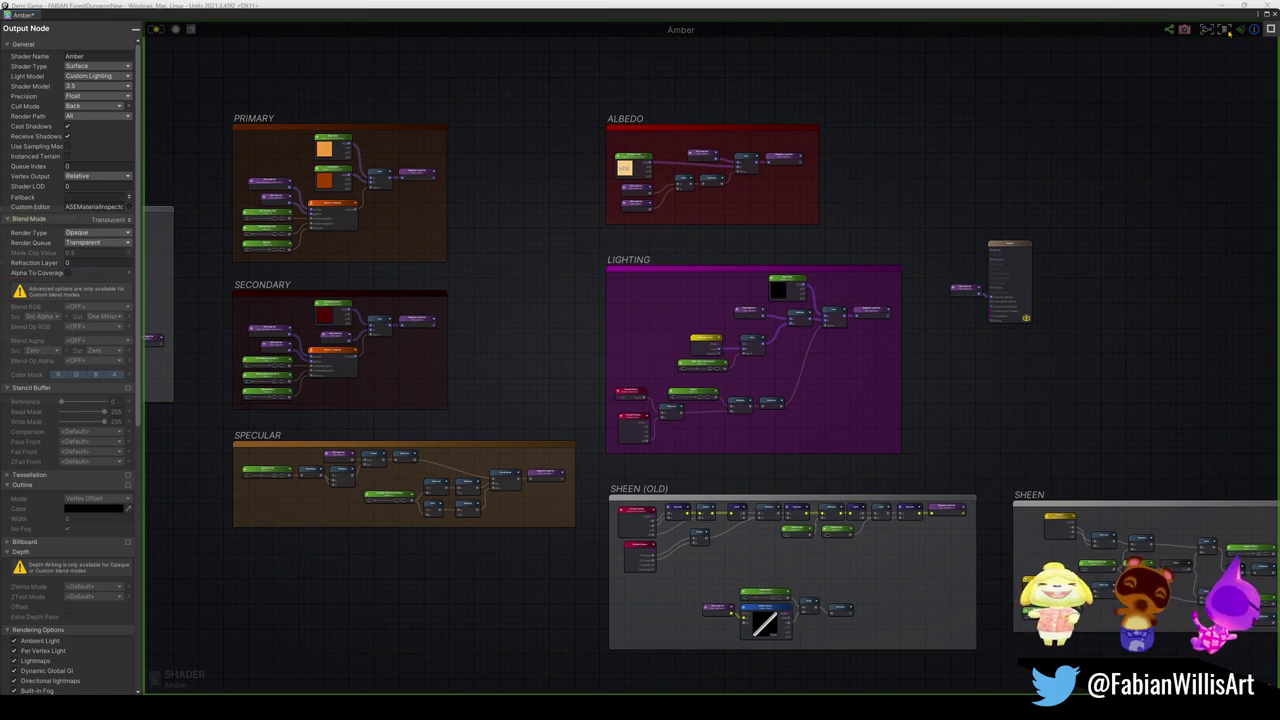
mouse_move(1223, 527)
mouse_down()
mouse_move(984, 410)
mouse_move(893, 393)
mouse_move(845, 305)
mouse_move(763, 288)
mouse_up()
scroll(893, 393, up, 5)
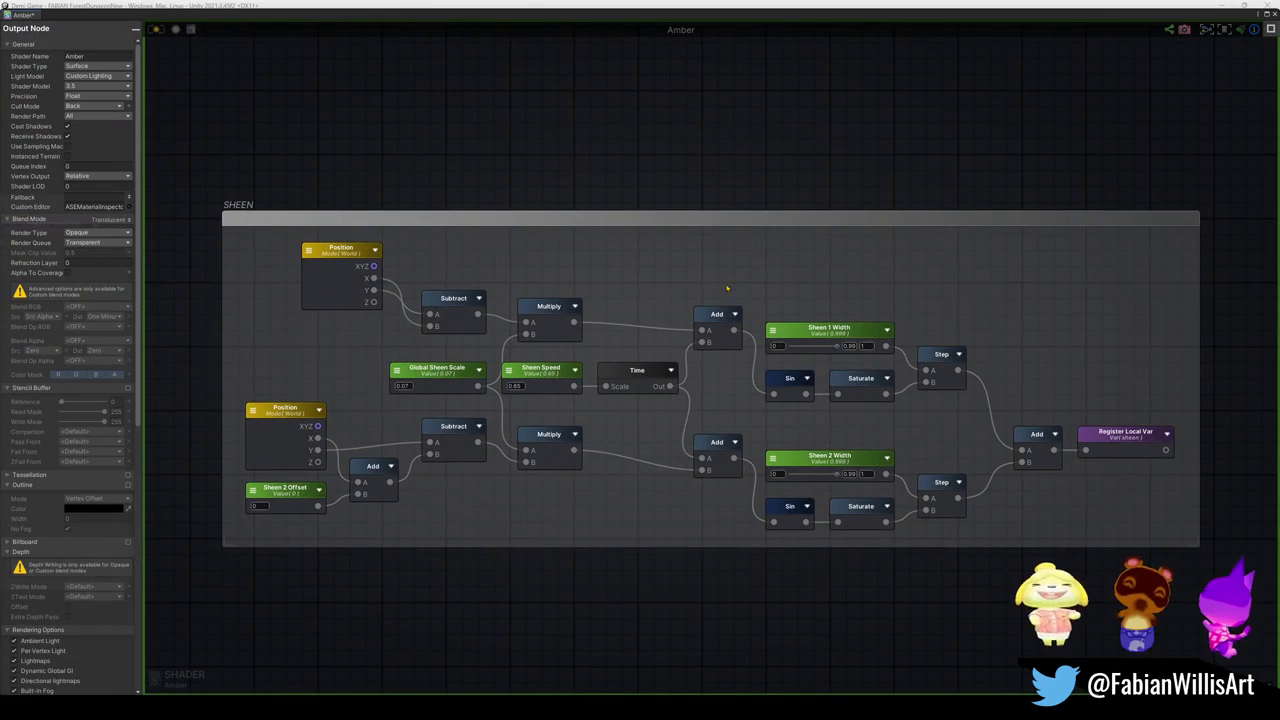
scroll(610, 260, down, 5)
Step: Look over the ALBEDO group on the left and the whole LIGHTING group
mouse_move(610, 260)
mouse_down()
mouse_move(837, 296)
mouse_move(883, 387)
mouse_up()
scroll(704, 322, up, 5)
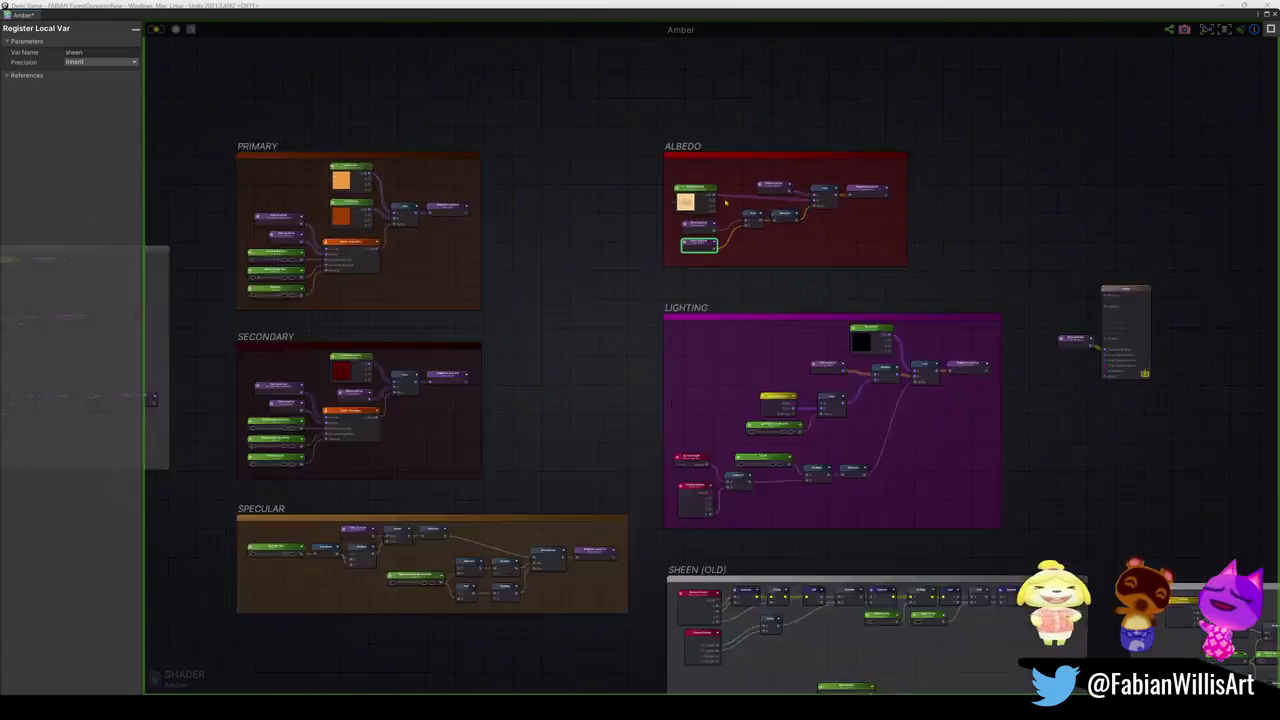
scroll(878, 313, down, 5)
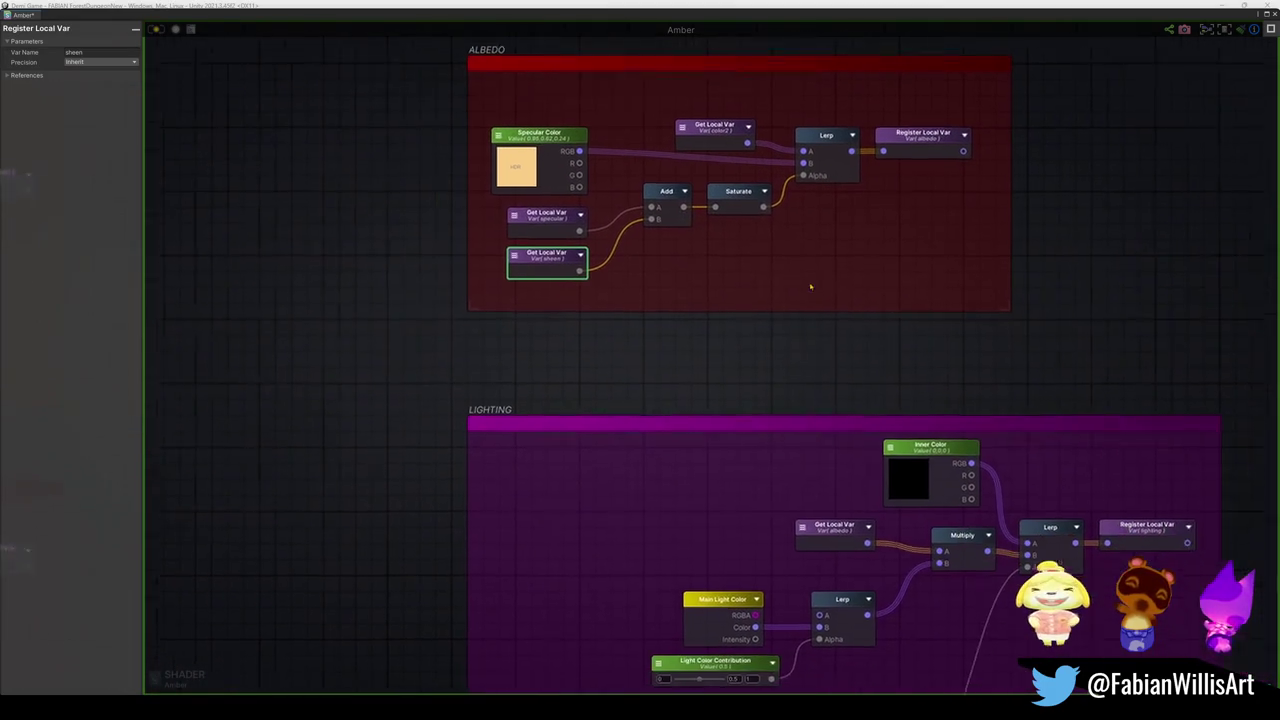
mouse_move(820, 272)
mouse_down()
mouse_move(691, 258)
mouse_move(911, 296)
mouse_move(809, 271)
mouse_up()
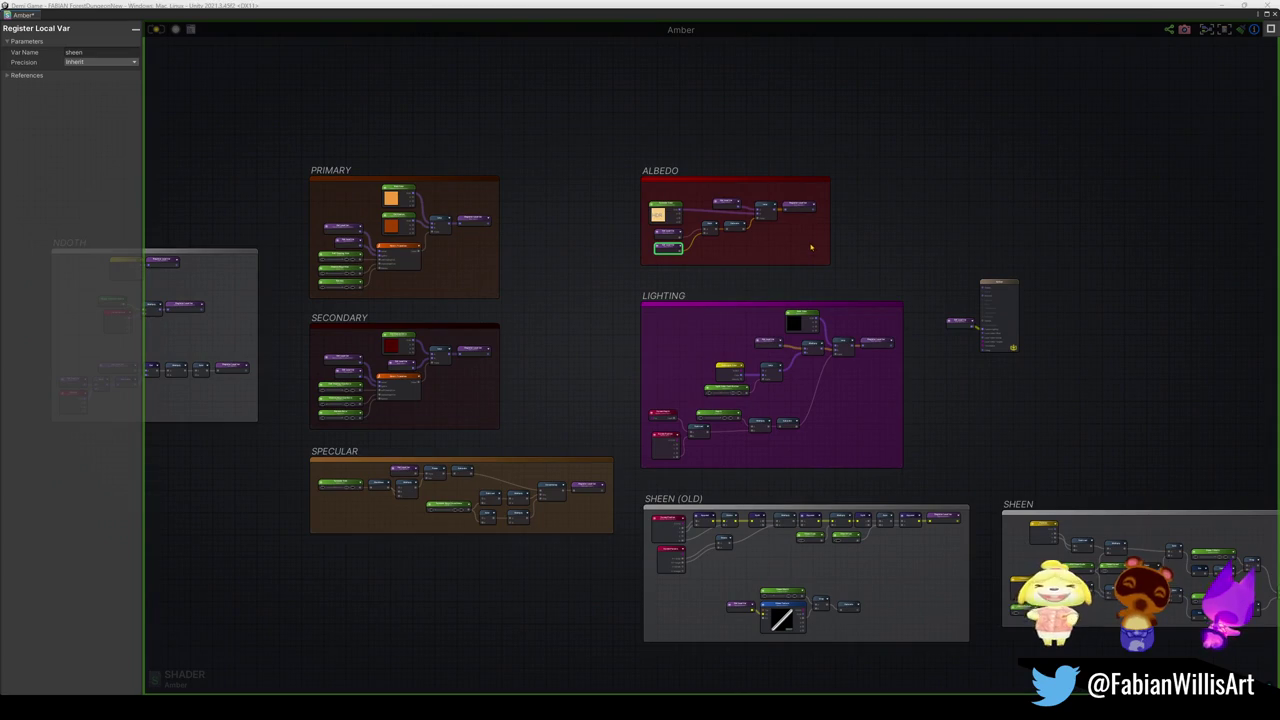
scroll(878, 238, up, 5)
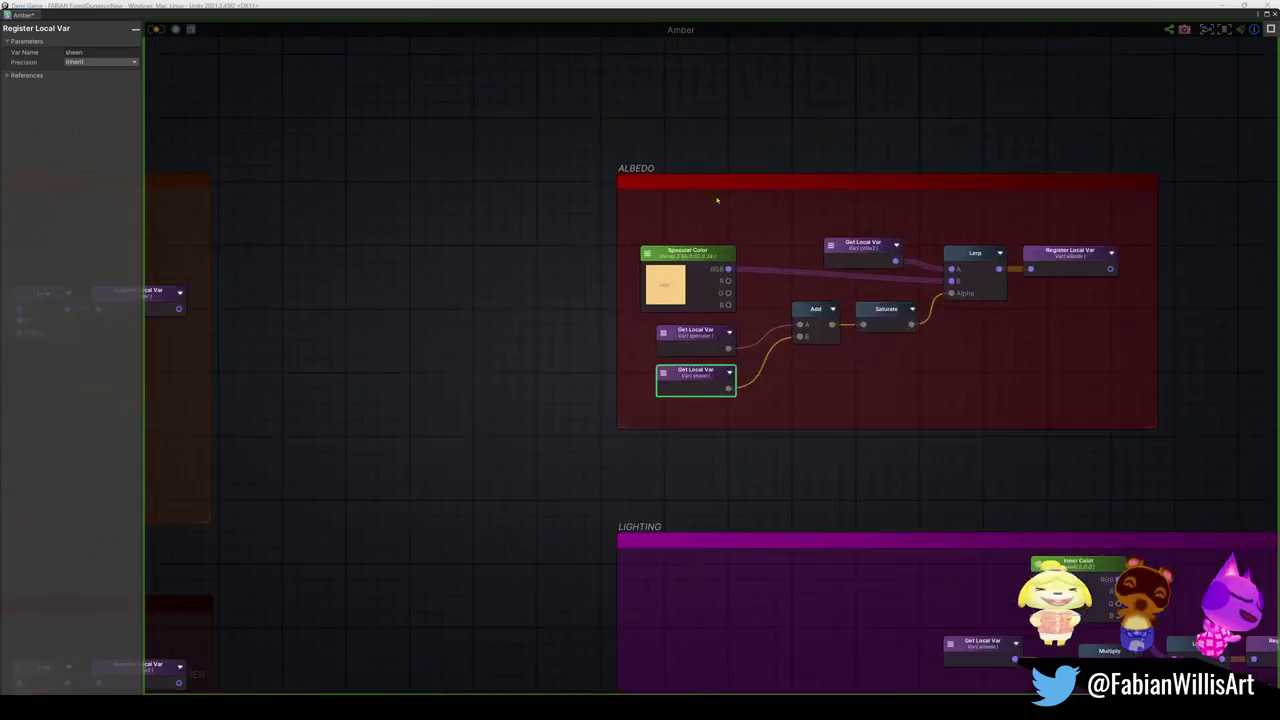
mouse_move(1128, 360)
mouse_down()
mouse_move(843, 314)
mouse_move(598, 229)
mouse_up()
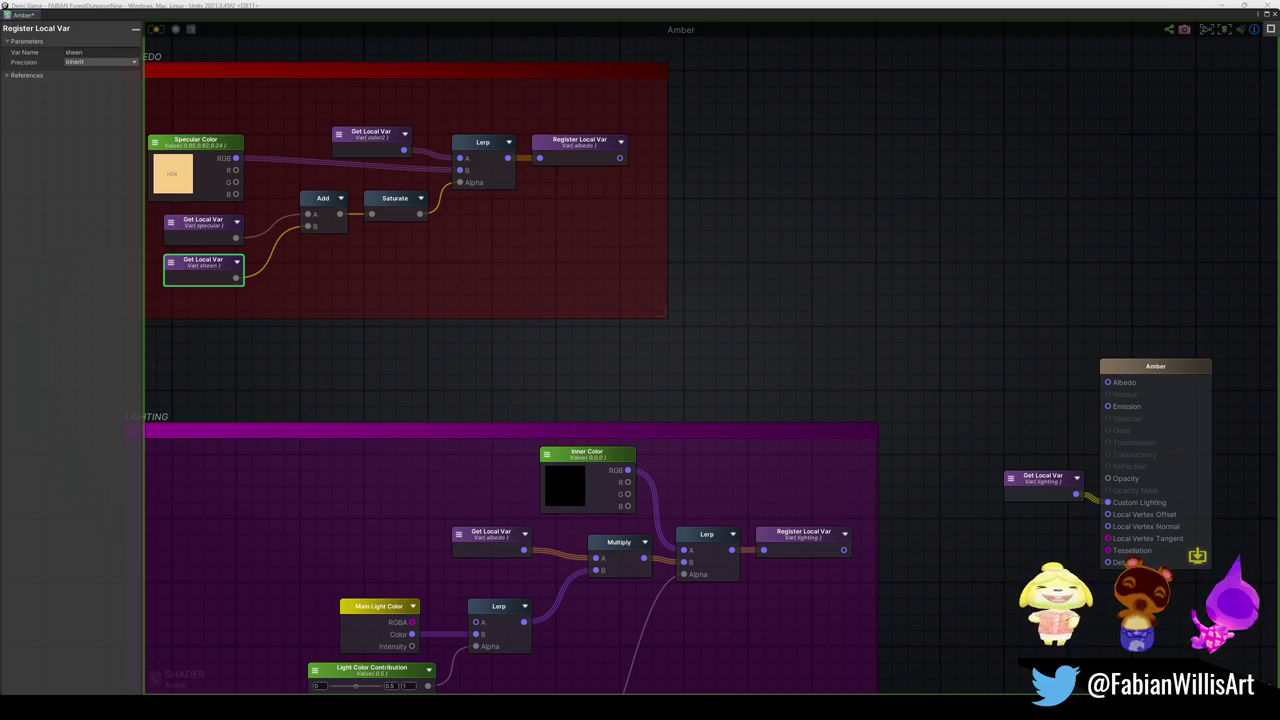
Step: Search Amber.shader for 'albed' and step through each match
mouse_move(805, 708)
click(855, 640)
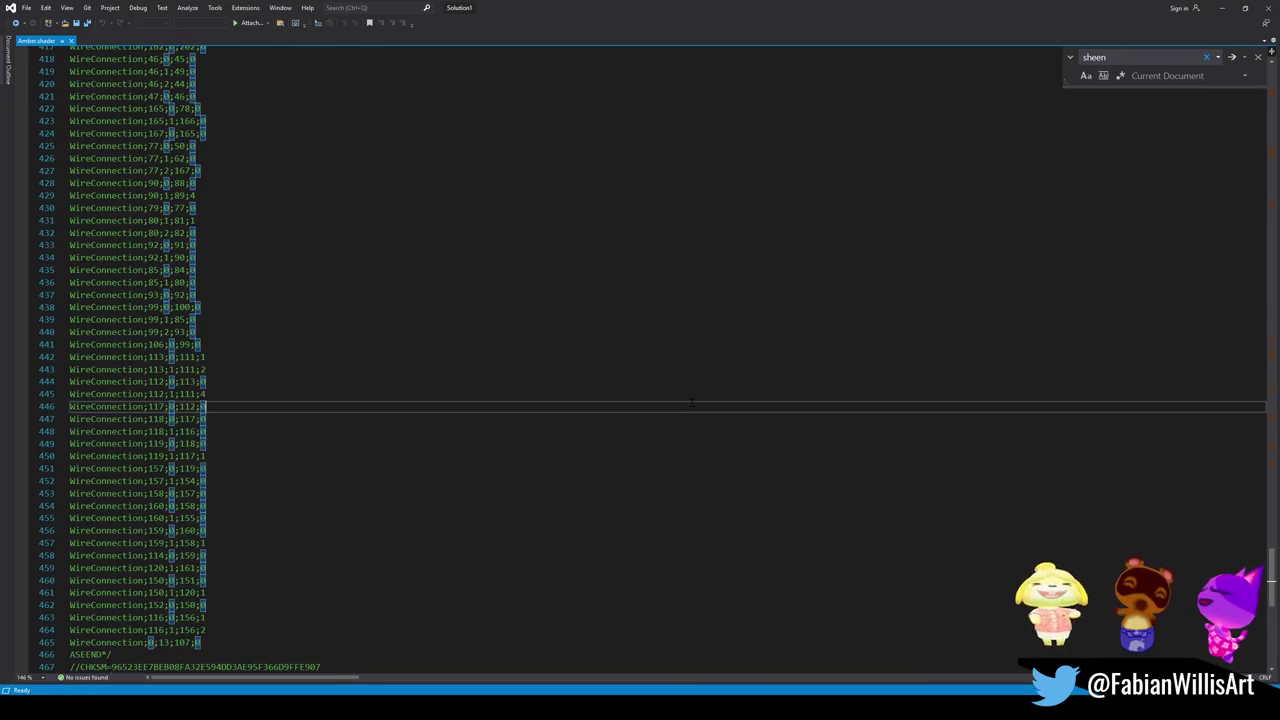
key(ctrl+f)
text(a)
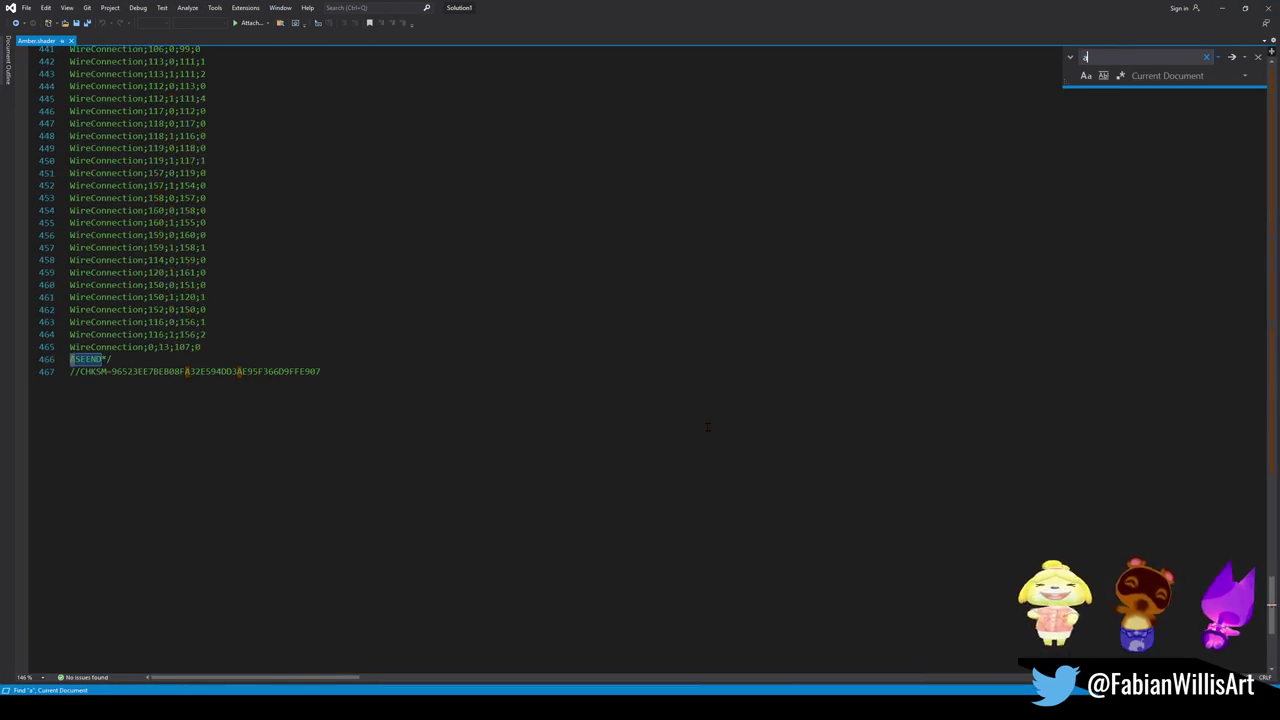
text(lbed)
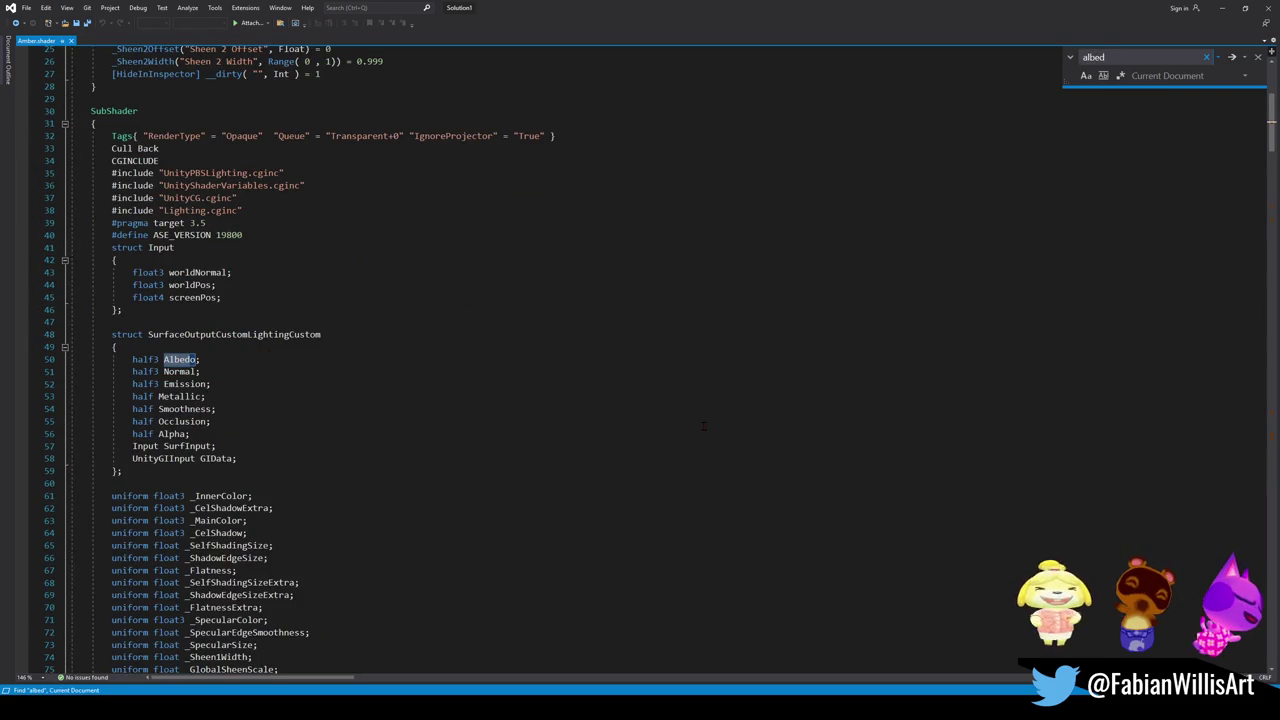
click(1232, 57)
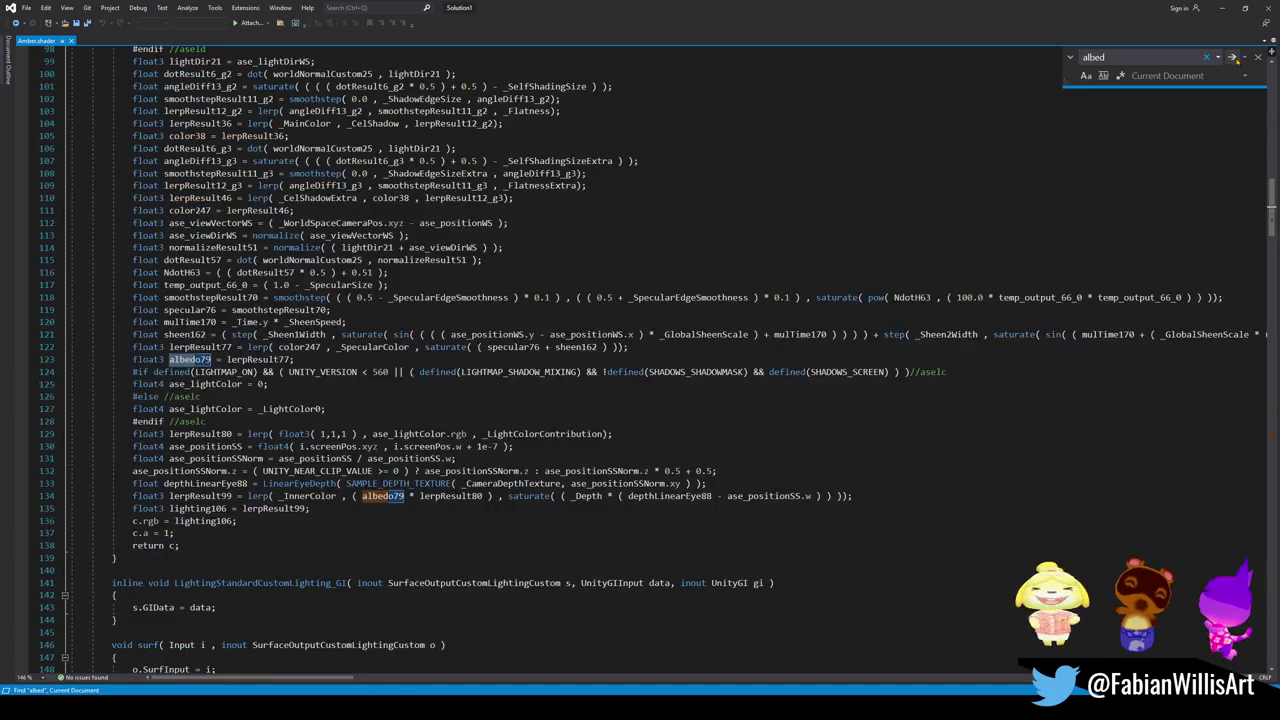
click(1233, 57)
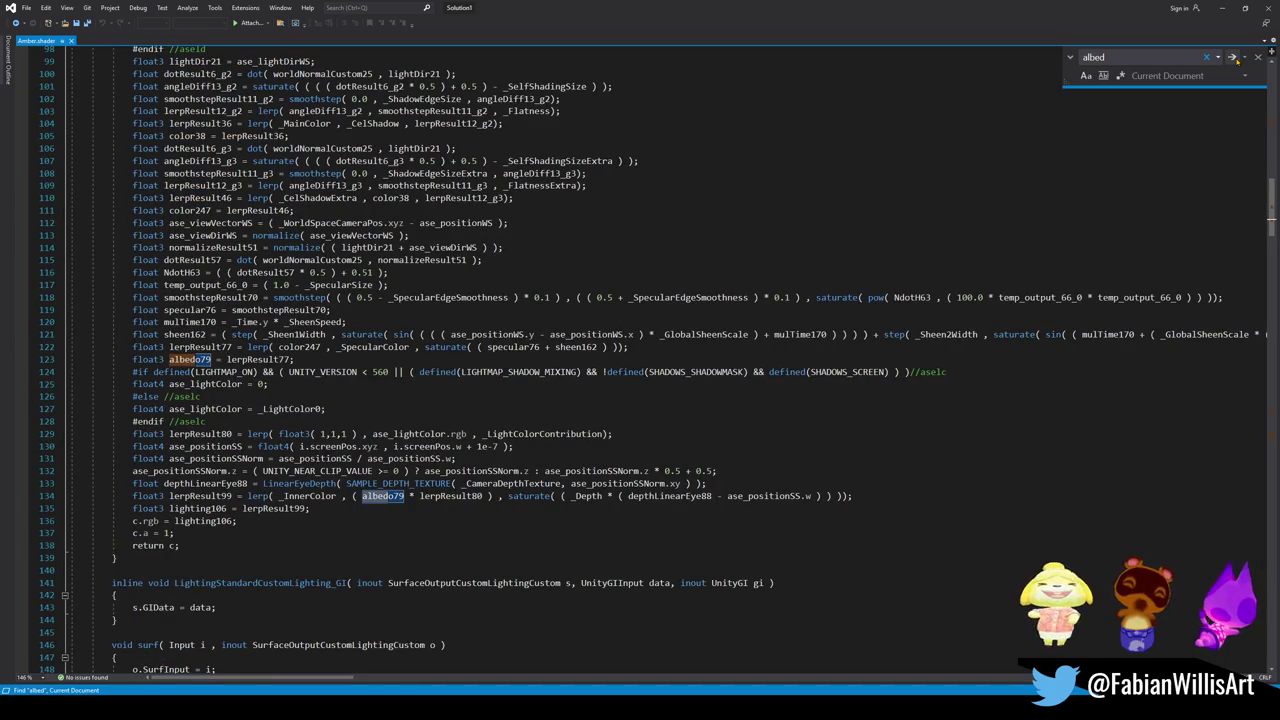
click(1232, 57)
click(1232, 57)
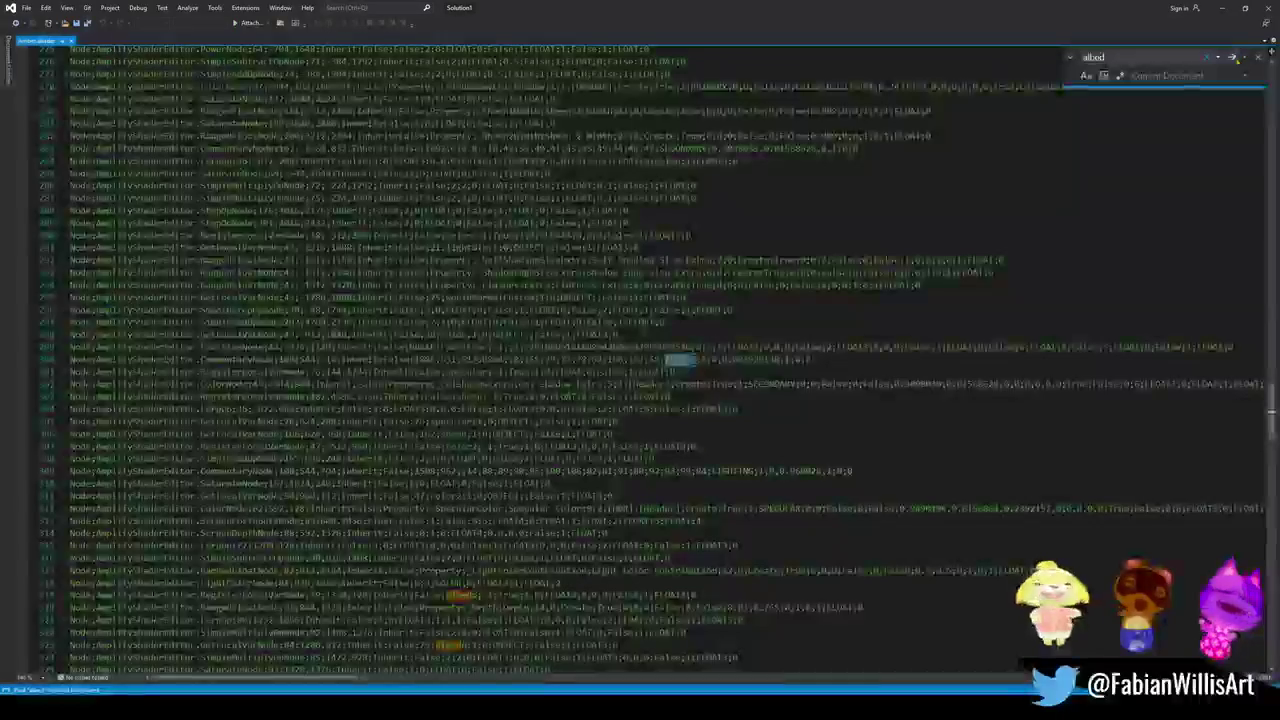
click(1232, 57)
click(1232, 57)
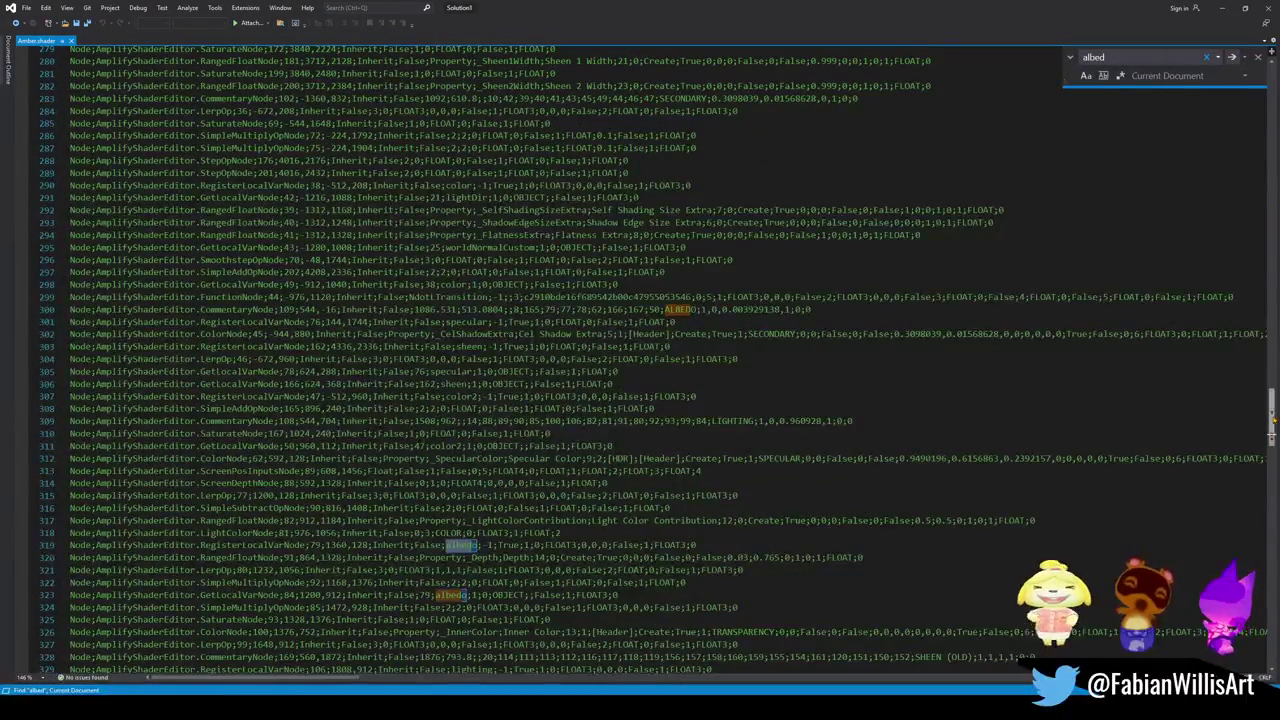
click(1232, 57)
Step: Scroll through the generated code, then minimize Visual Studio to show the graph
mouse_move(1272, 145)
mouse_down()
mouse_move(1273, 125)
mouse_move(1273, 210)
mouse_up()
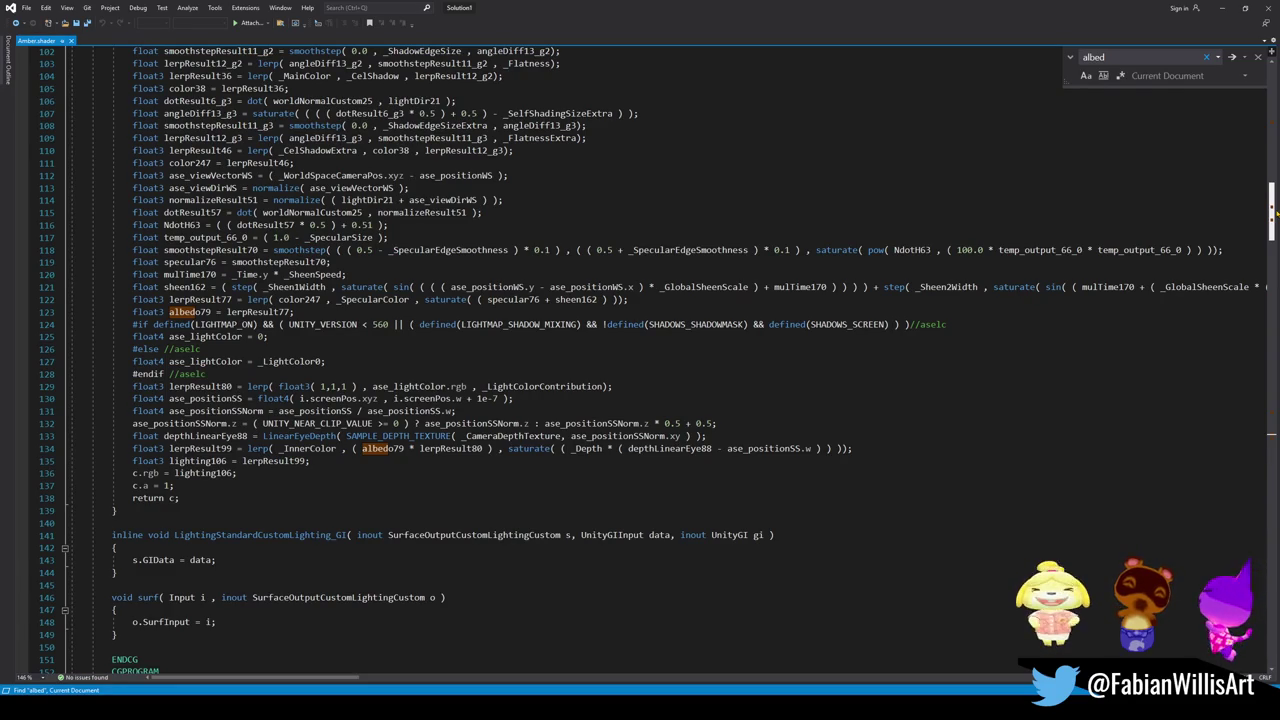
scroll(775, 203, up, 16)
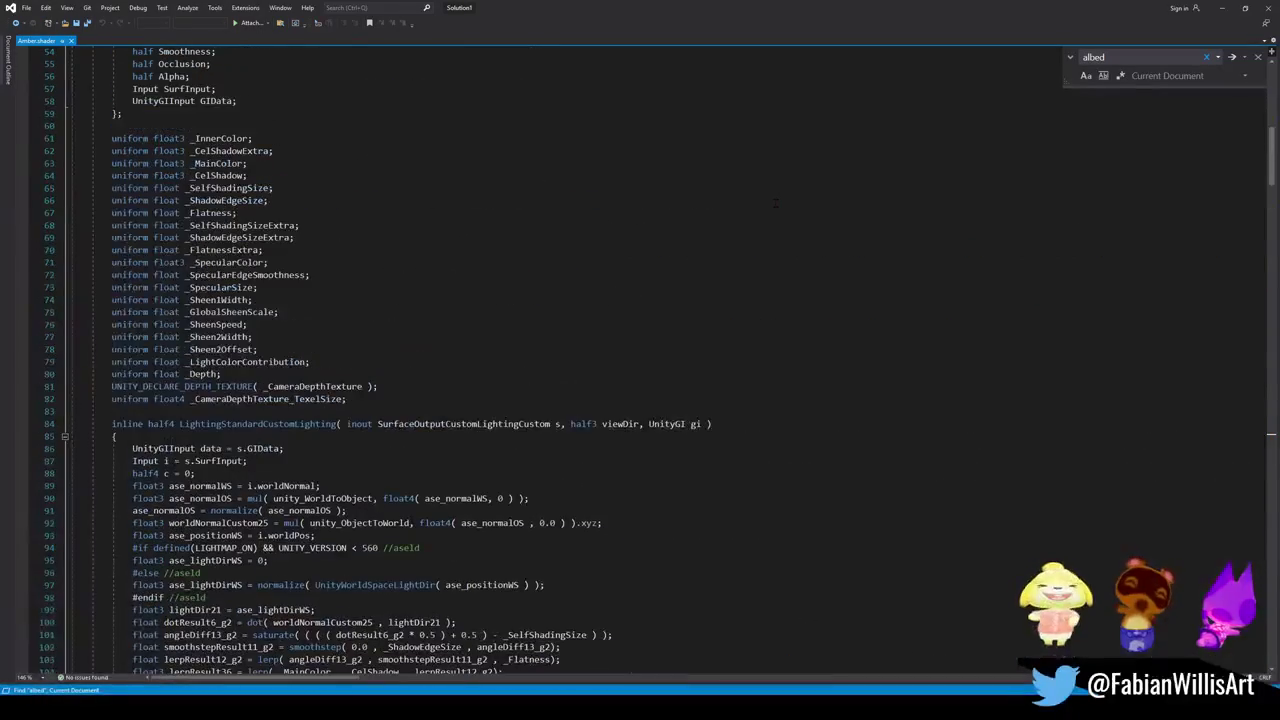
scroll(775, 203, up, 7)
scroll(775, 203, down, 6)
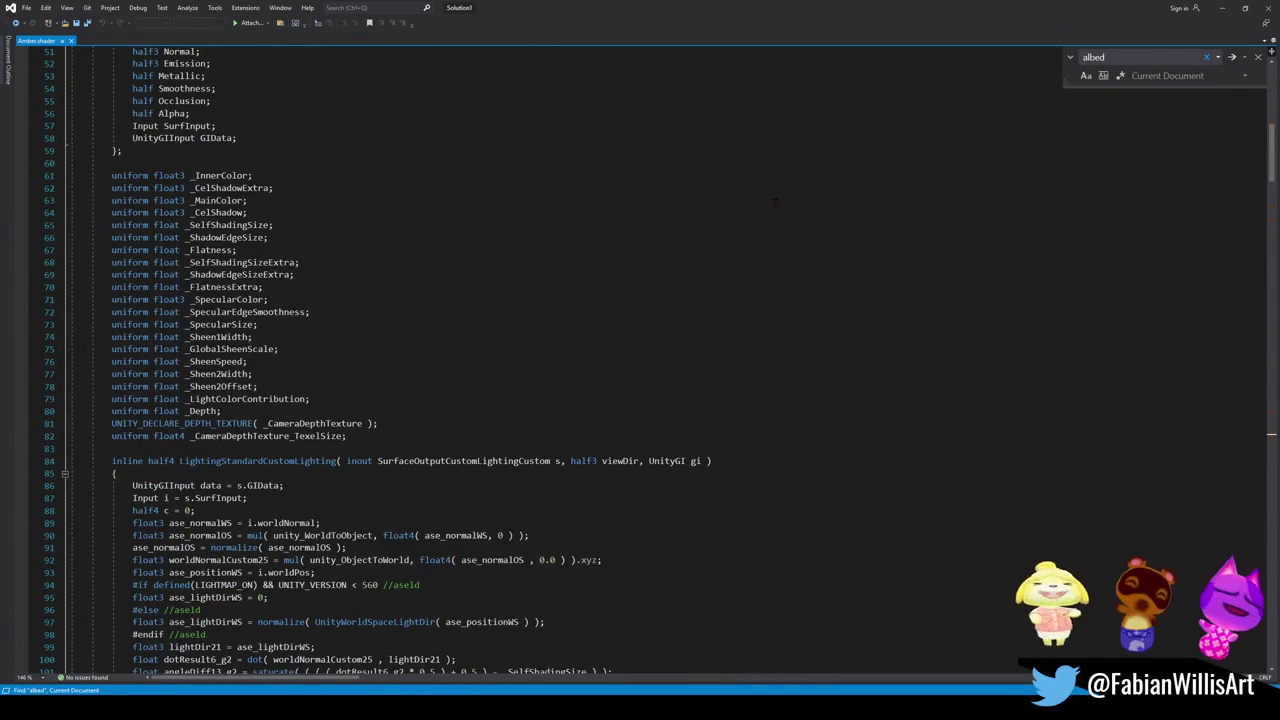
click(1222, 10)
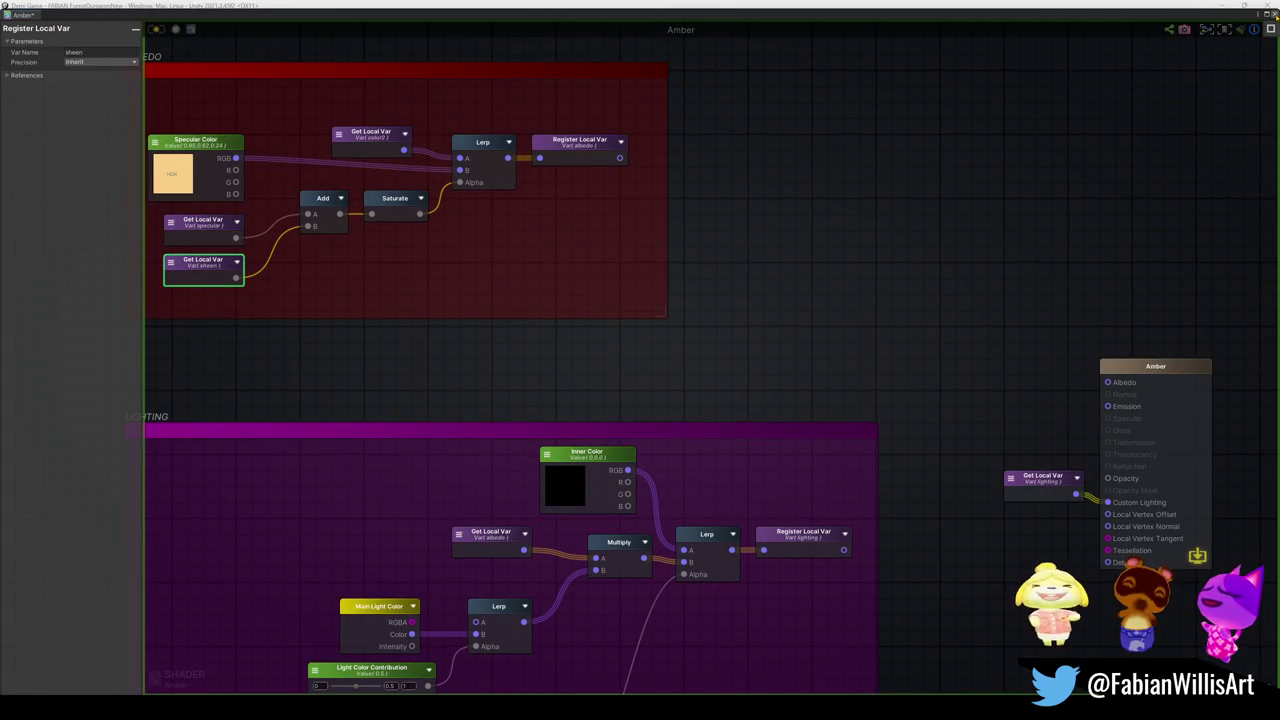
Step: Close the Amplify Shader Editor window to return to Unity's Scene view
click(1274, 13)
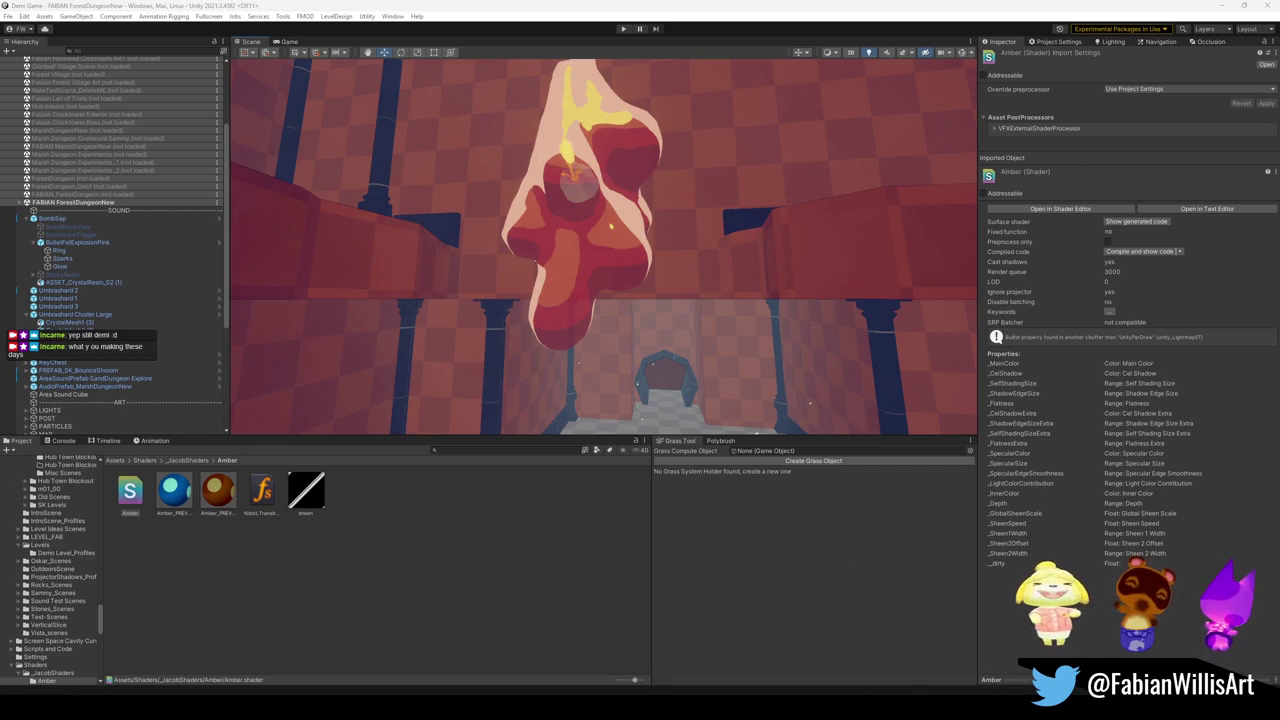
Step: Replace TransparentSap.shader with the copied ApplySheen code, then reselect BombSap in Unity
mouse_move(805, 700)
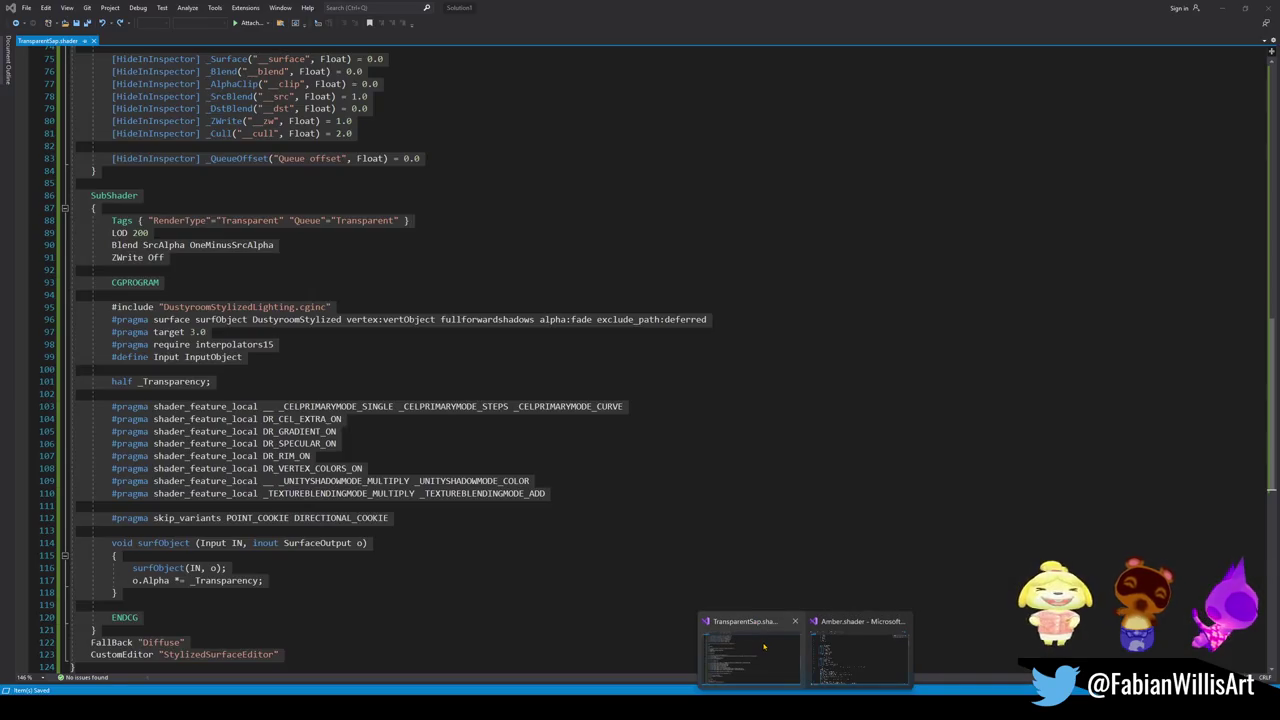
click(860, 650)
click(536, 394)
key(ctrl+a)
key(ctrl+v)
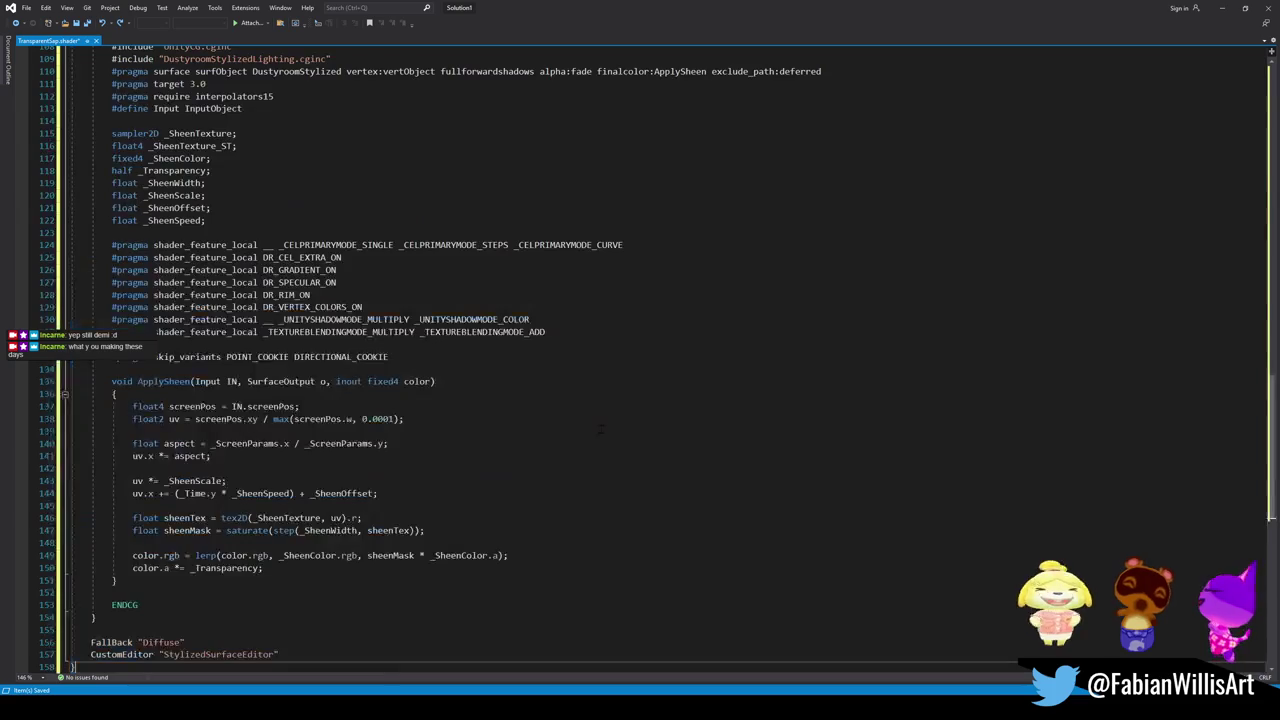
key(alt+Tab)
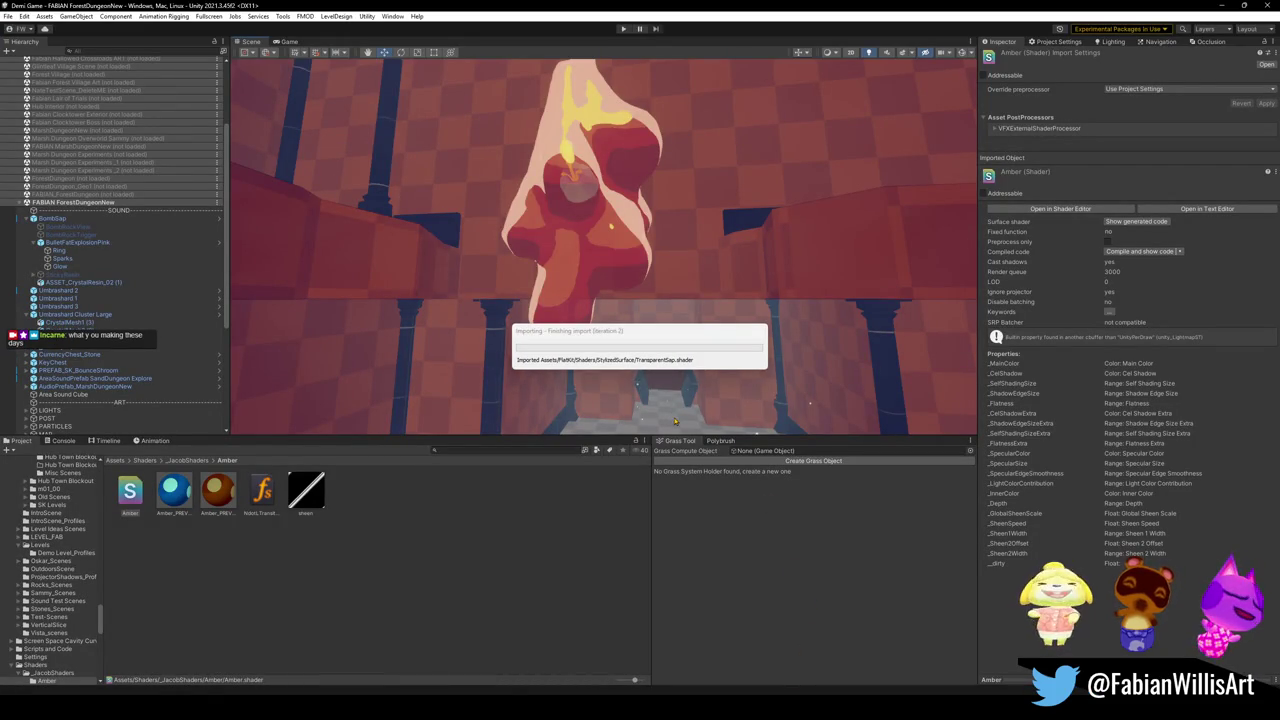
click(597, 287)
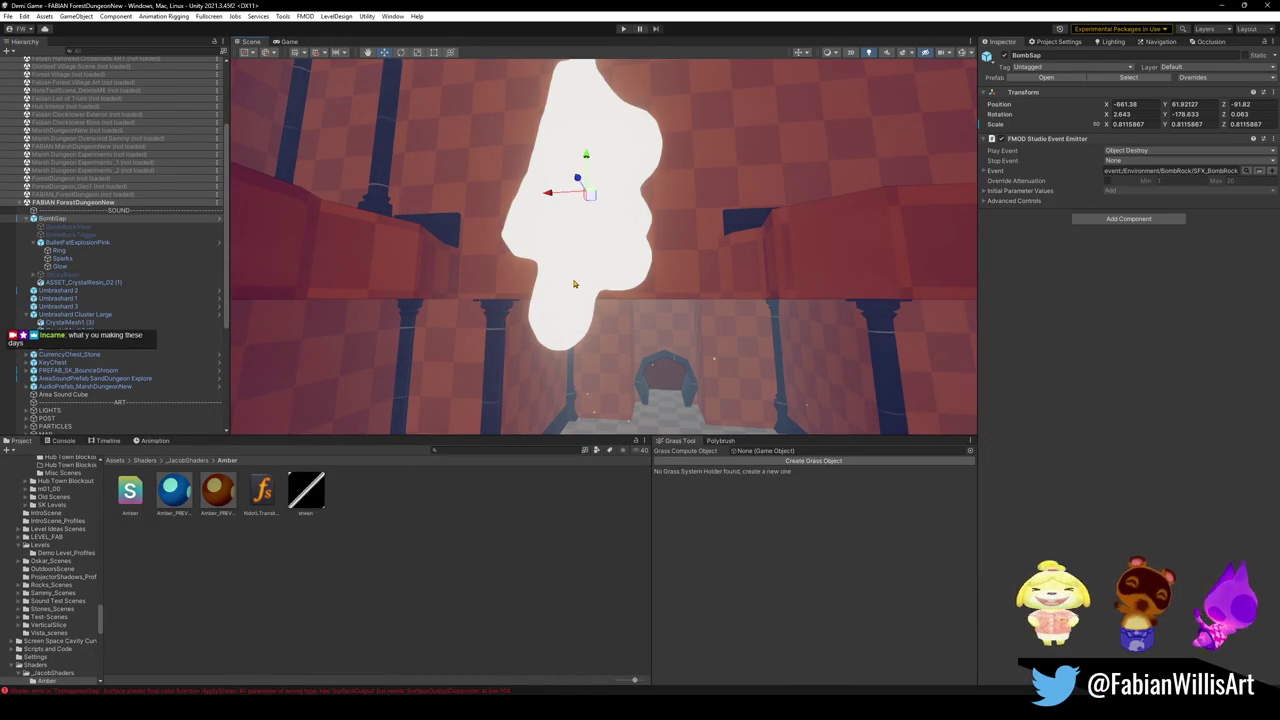
Step: Trial a red Sheen Color and Transparency on ASSET_CrystalResin_02 (1), leaving both unchanged
click(574, 284)
scroll(1130, 350, down, 5)
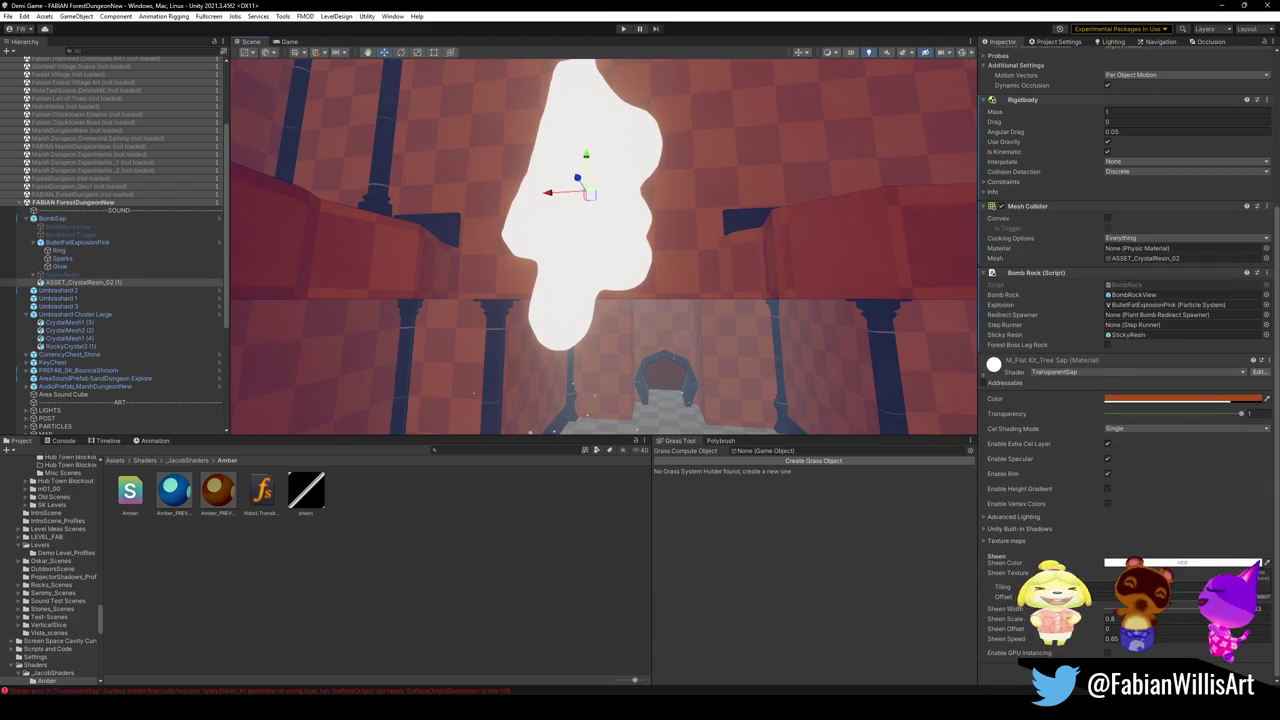
click(1158, 563)
drag(1212, 499, 1237, 490)
key(Escape)
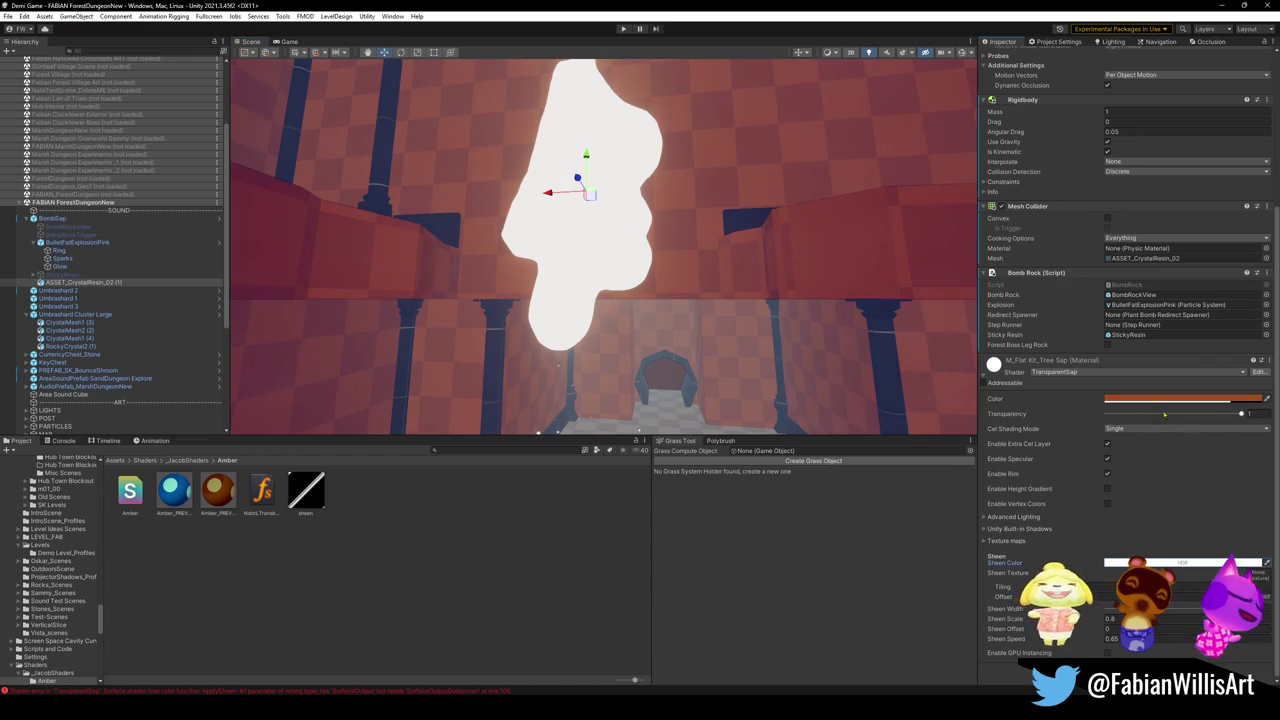
mouse_move(1241, 413)
mouse_down()
mouse_move(1106, 413)
mouse_move(1242, 413)
mouse_up()
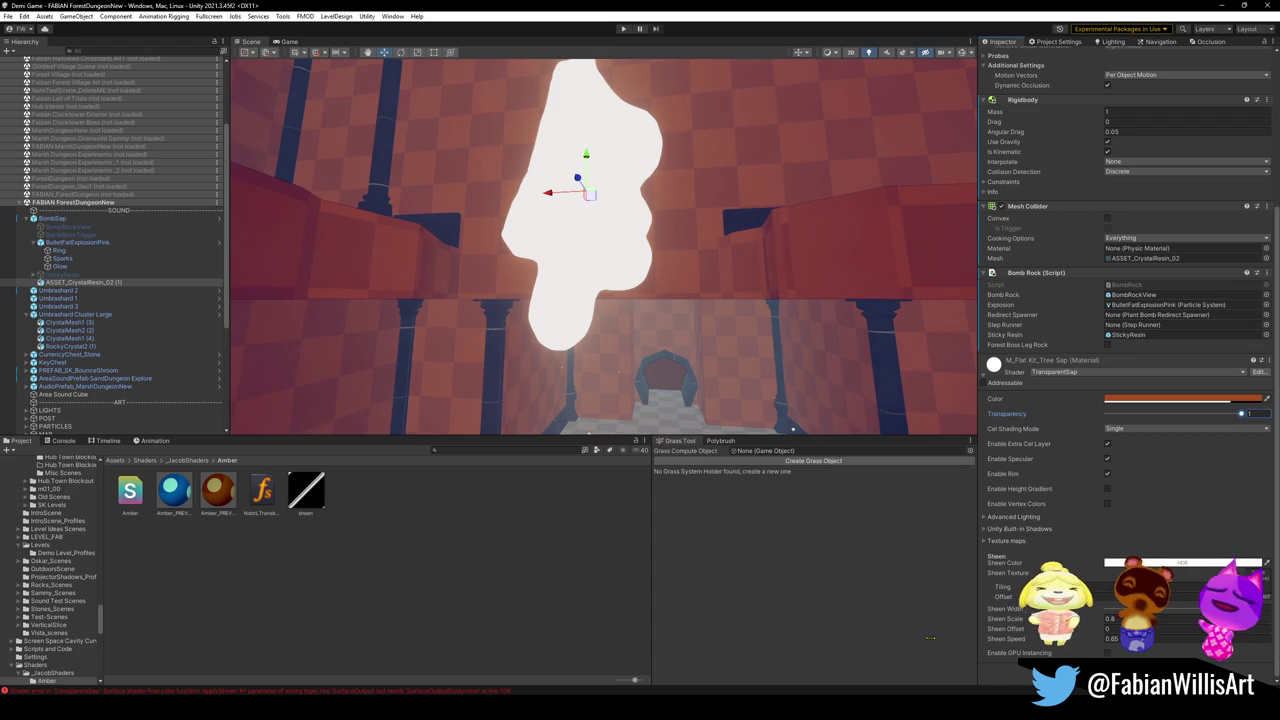
click(840, 625)
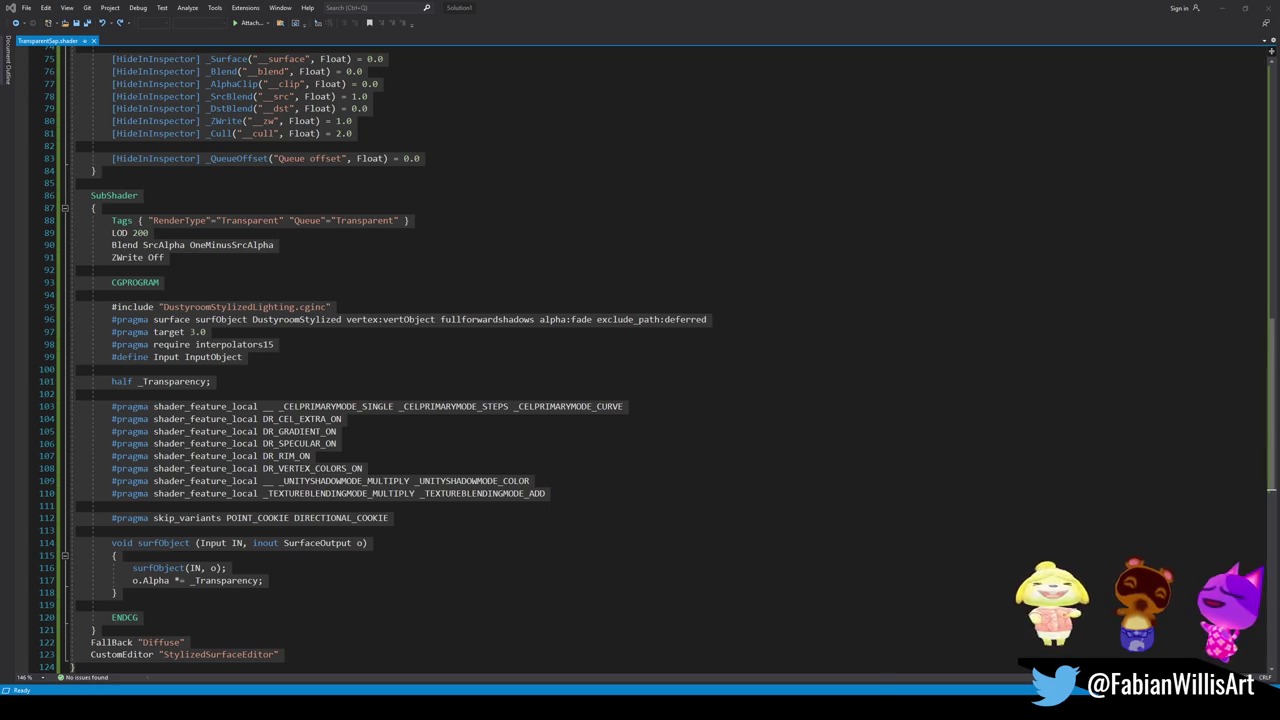
Step: Return to Unity and select the Amber shader asset in the Project panel
mouse_move(783, 712)
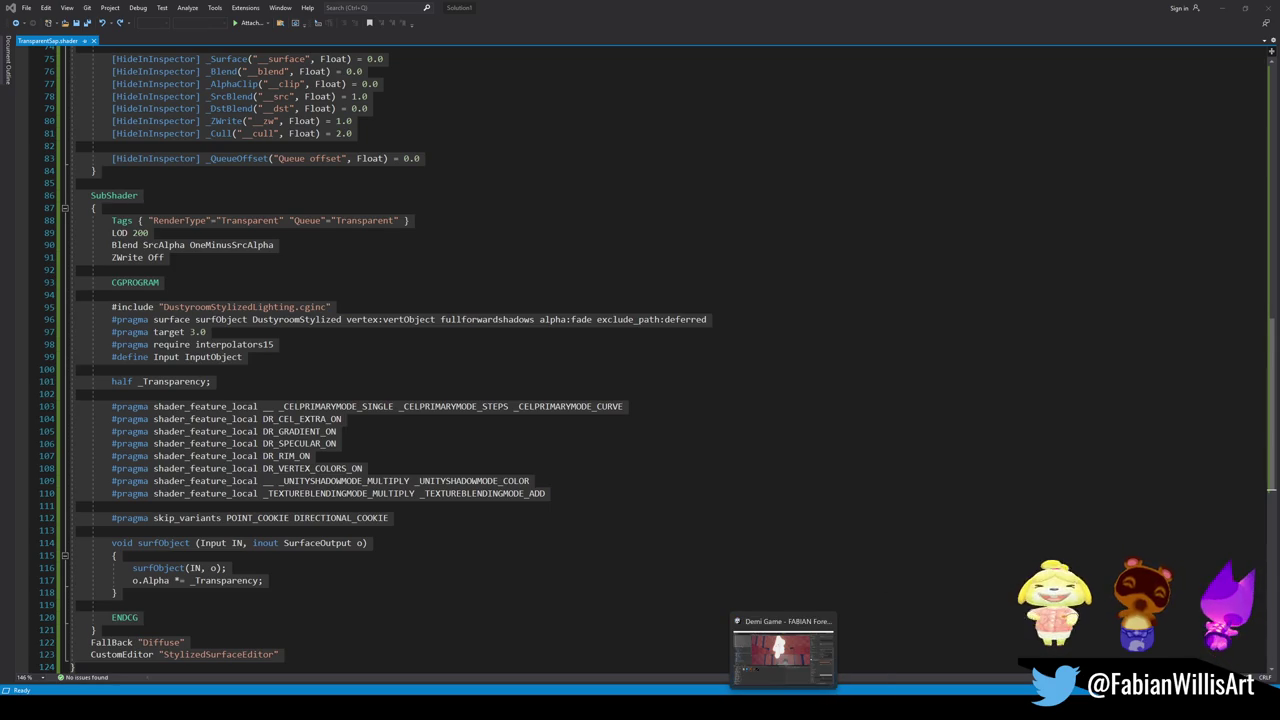
click(783, 650)
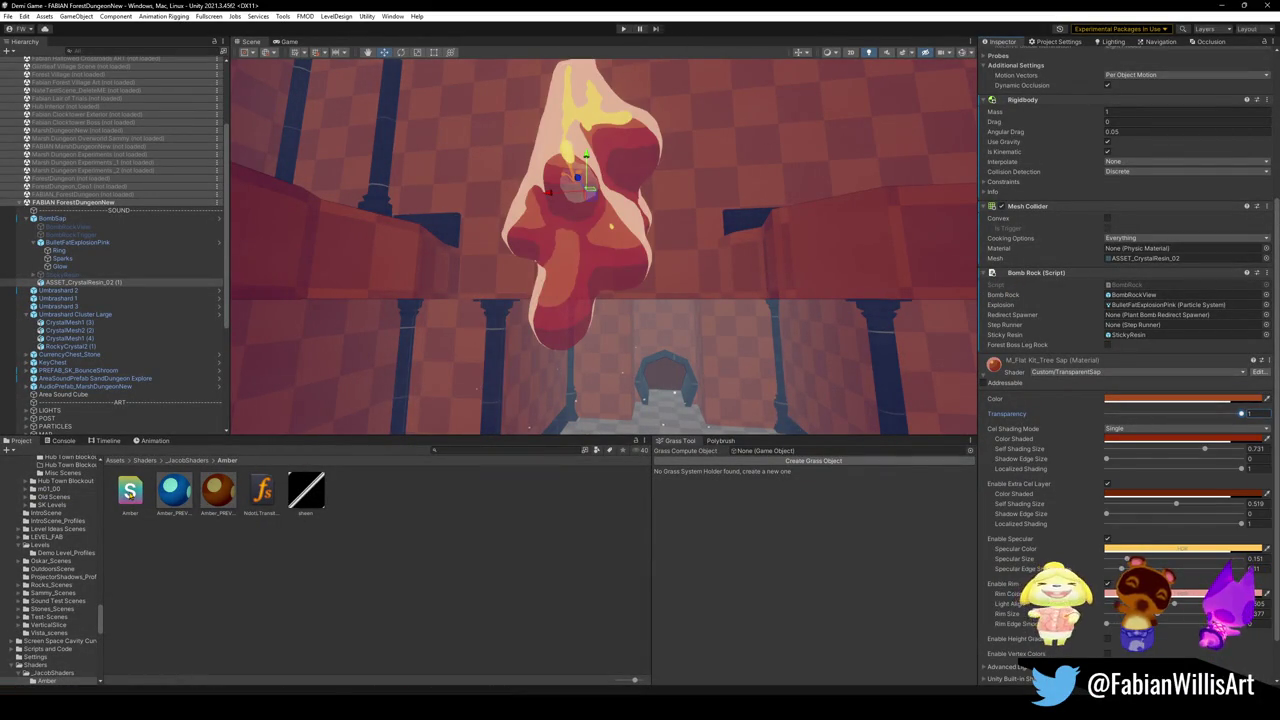
click(129, 490)
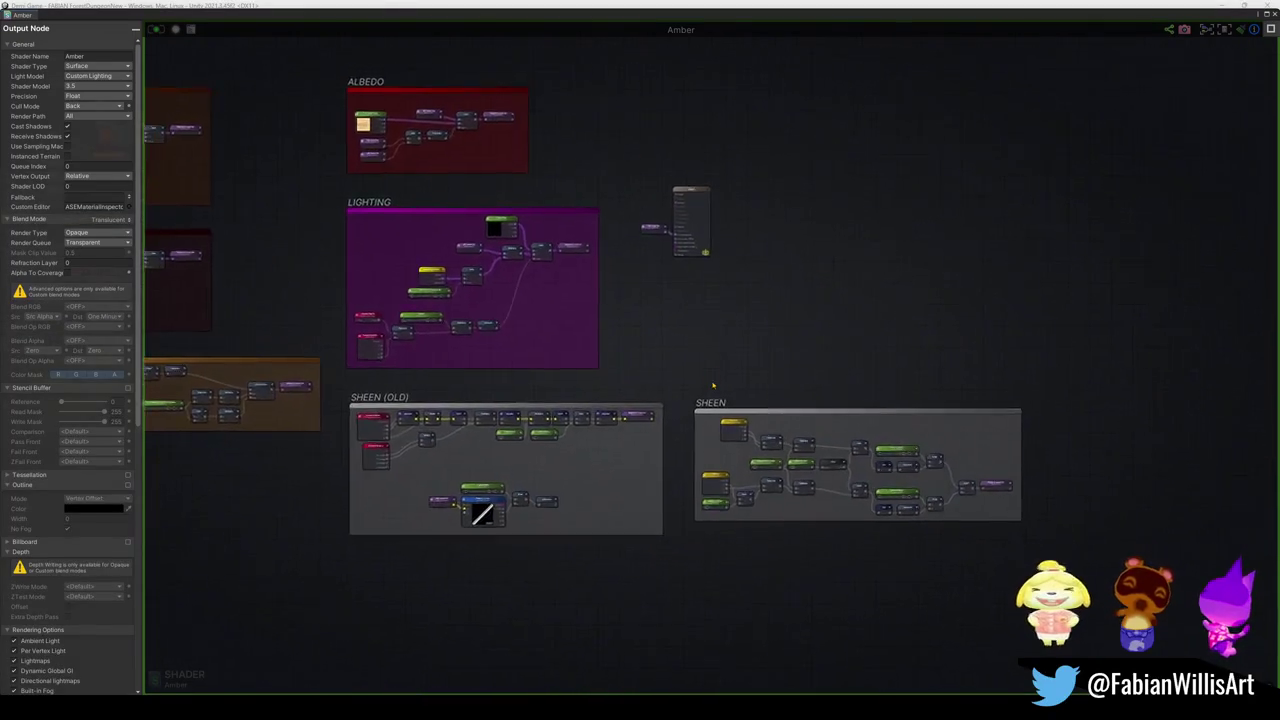
scroll(716, 380, up, 5)
scroll(574, 294, down, 2)
mouse_move(462, 292)
mouse_down()
mouse_move(1250, 612)
mouse_move(1250, 628)
mouse_up()
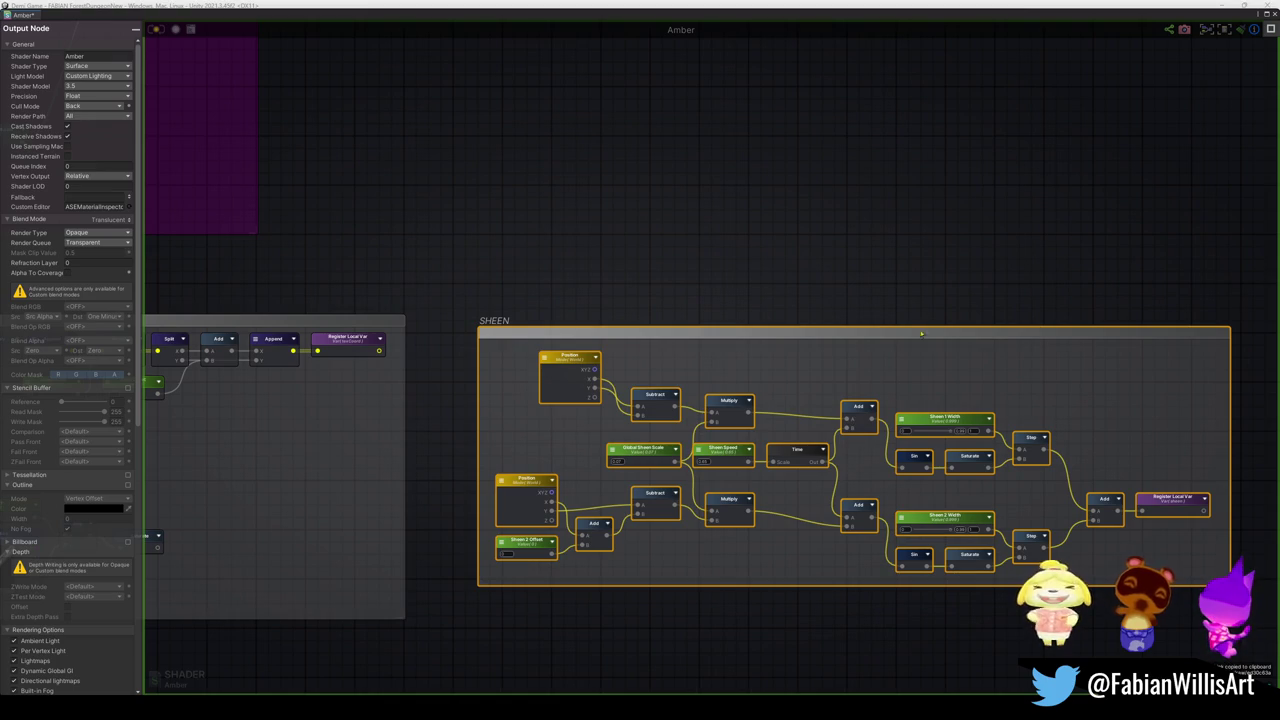
click(1270, 33)
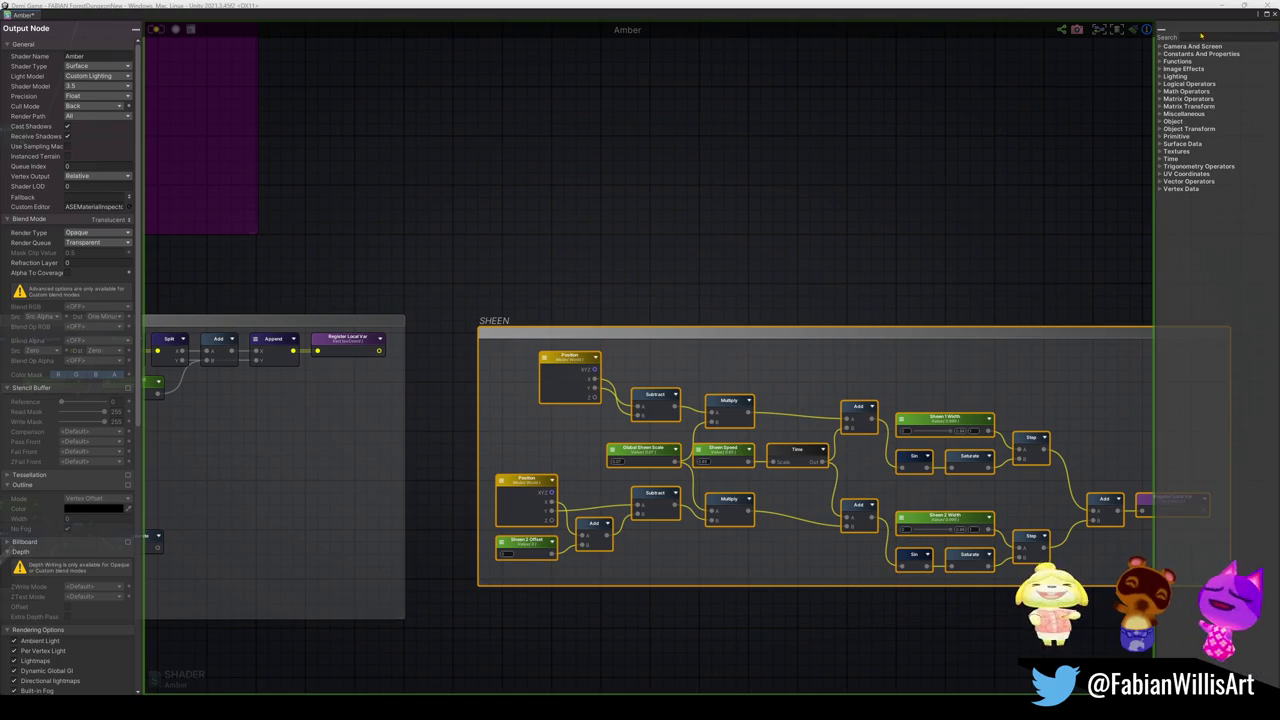
click(1262, 32)
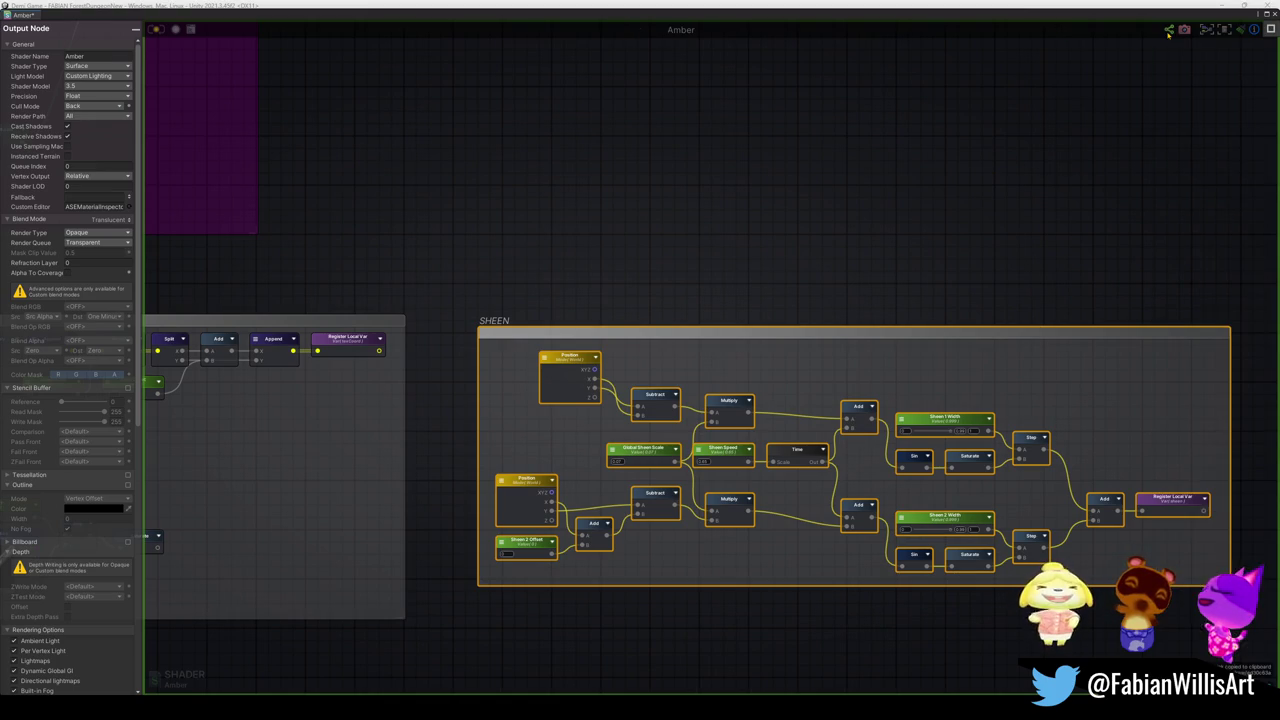
click(1255, 31)
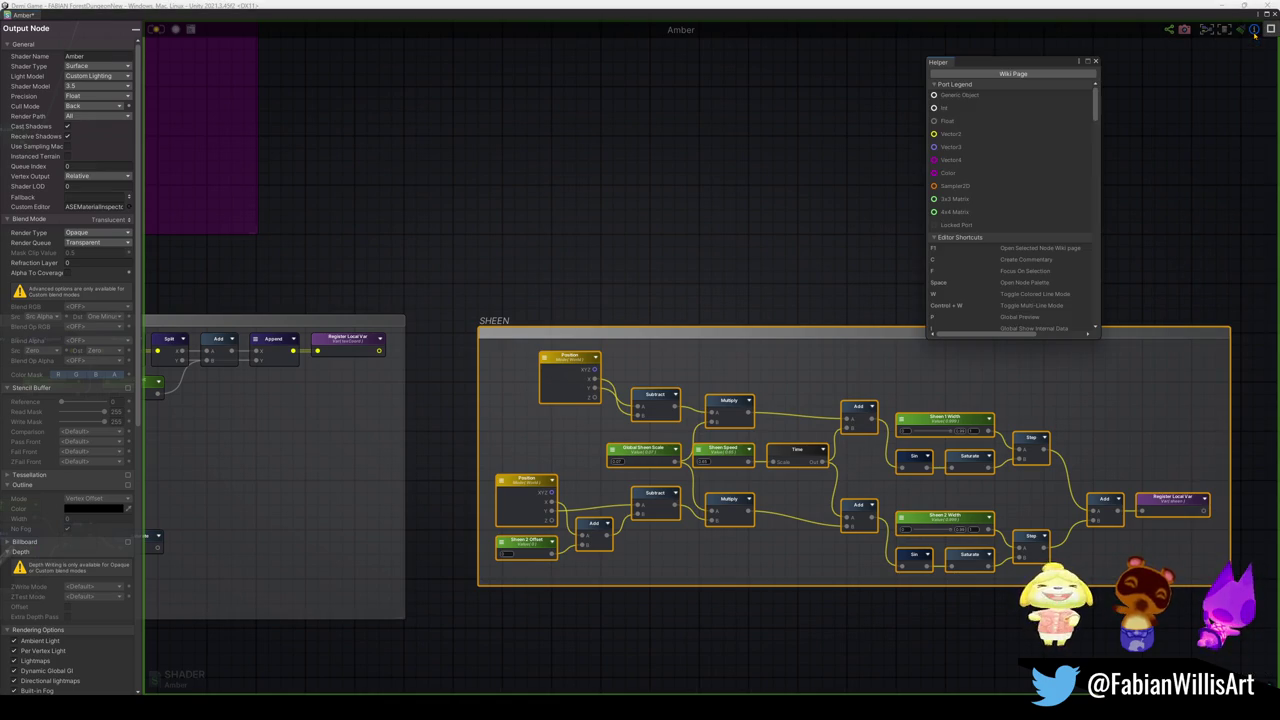
click(1096, 61)
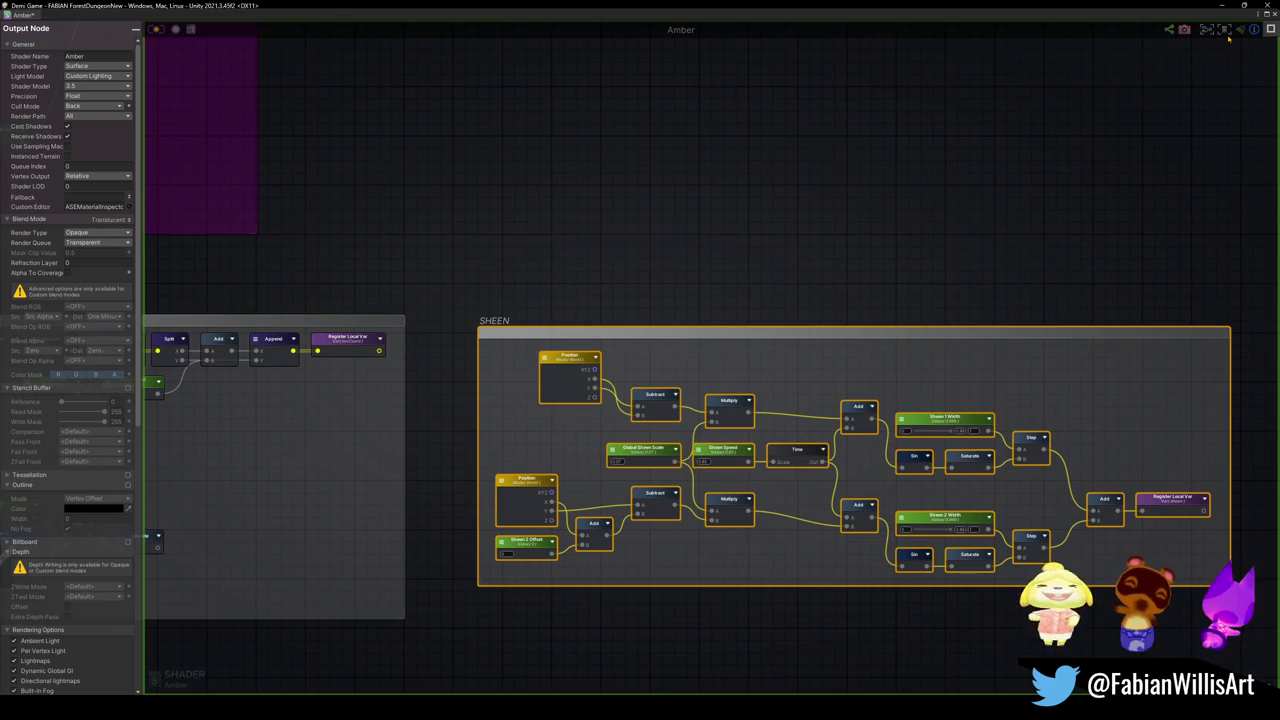
click(1226, 30)
mouse_move(1091, 309)
mouse_down()
mouse_move(760, 163)
mouse_move(960, 334)
mouse_move(678, 105)
mouse_up()
Step: Select the SHEEN group's nodes beside SHEEN (OLD), review them, then close Amplify Shader Editor
scroll(710, 337, down, 5)
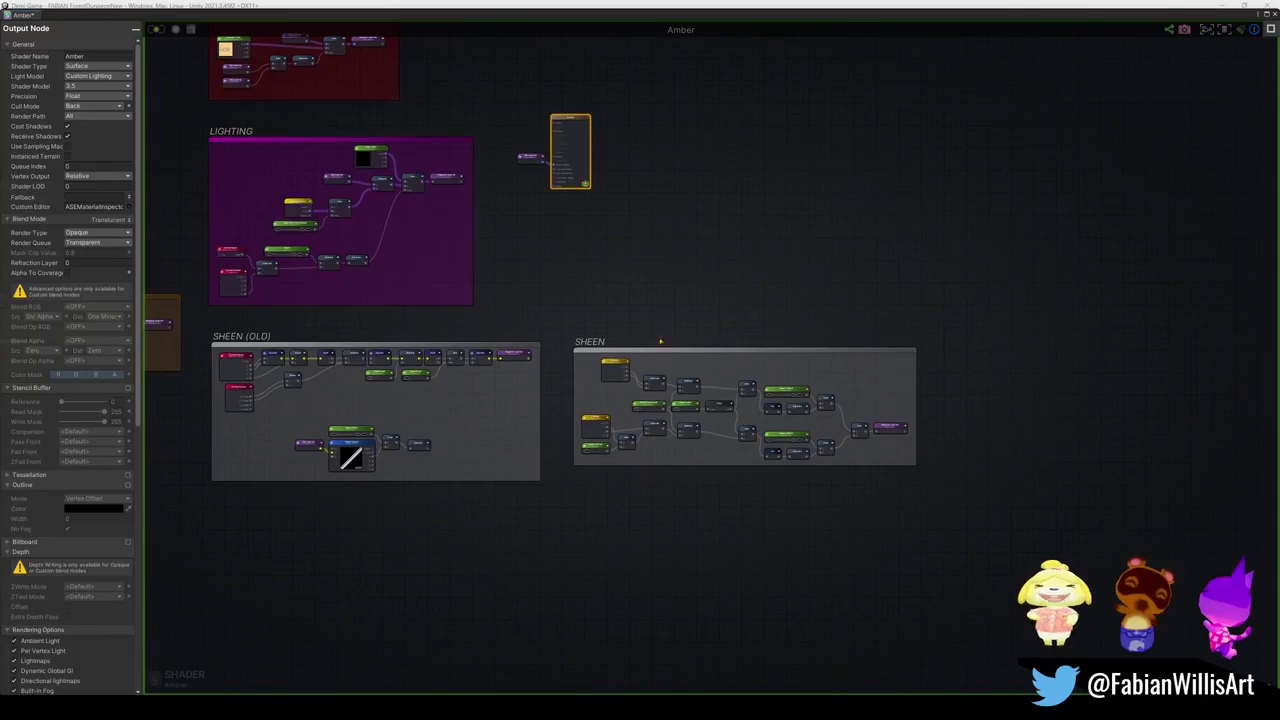
drag(553, 324, 982, 518)
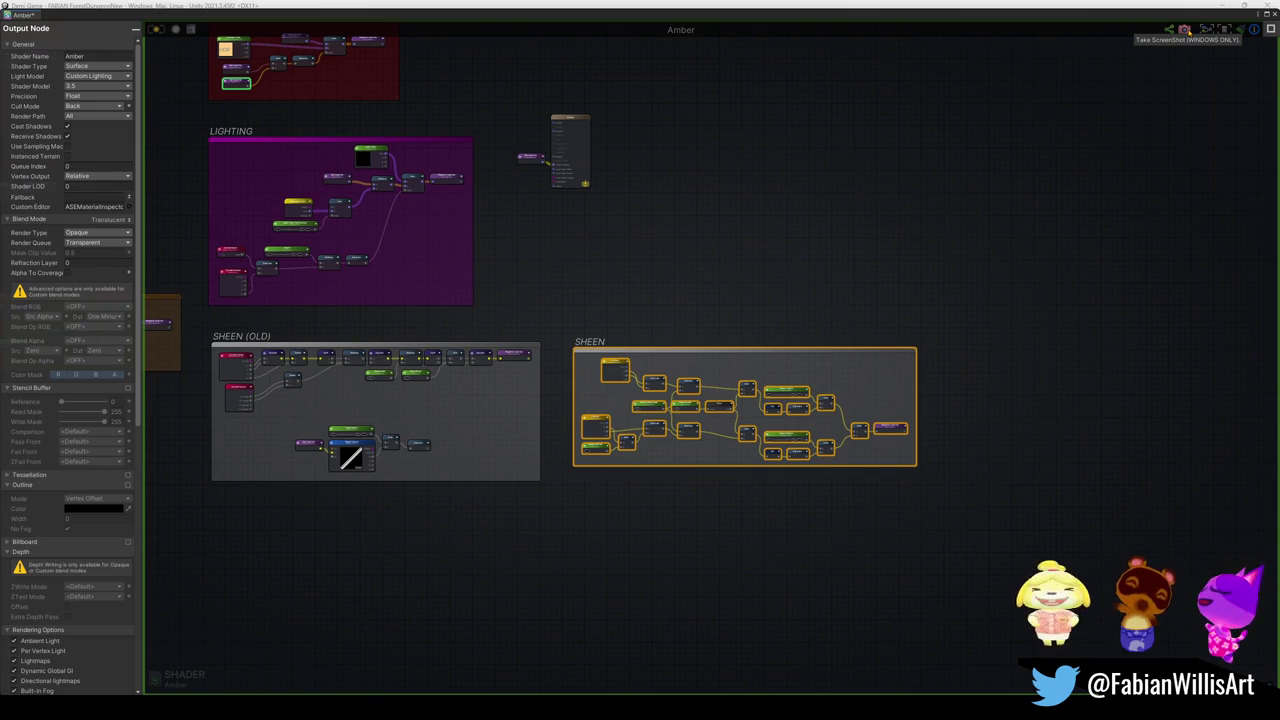
scroll(30, 441, down, 10)
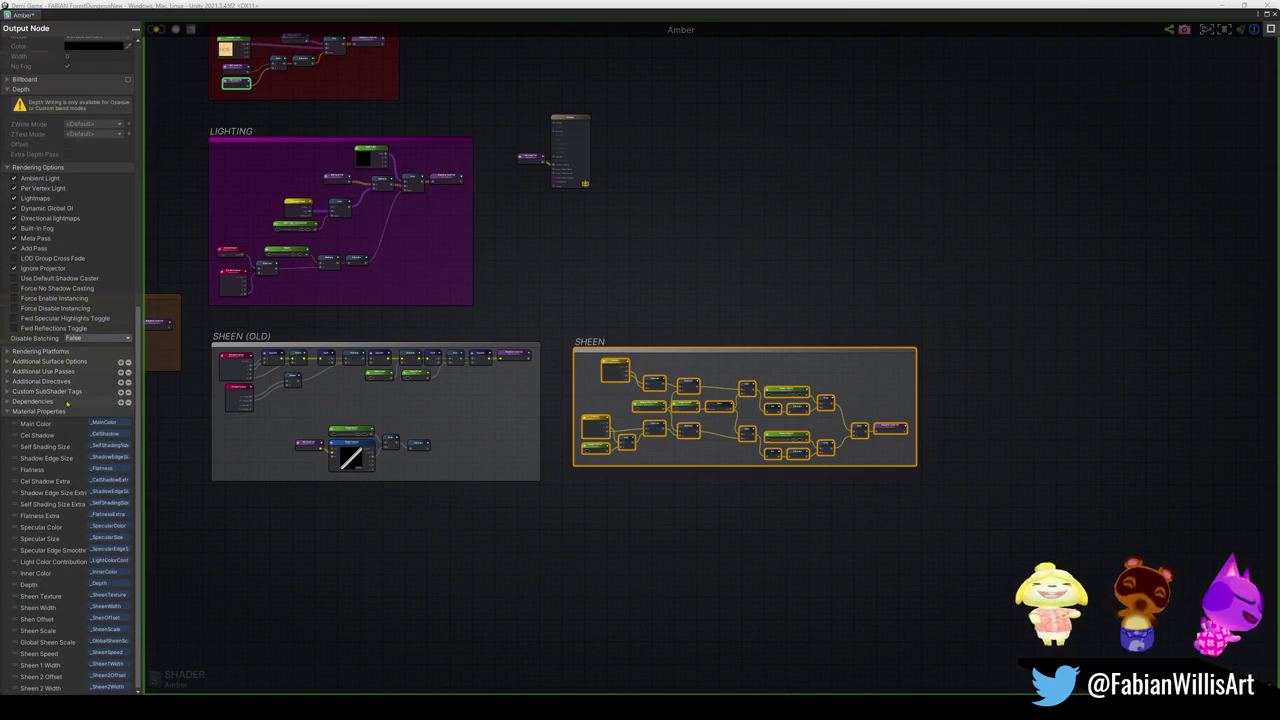
scroll(72, 420, up, 4)
scroll(77, 372, up, 3)
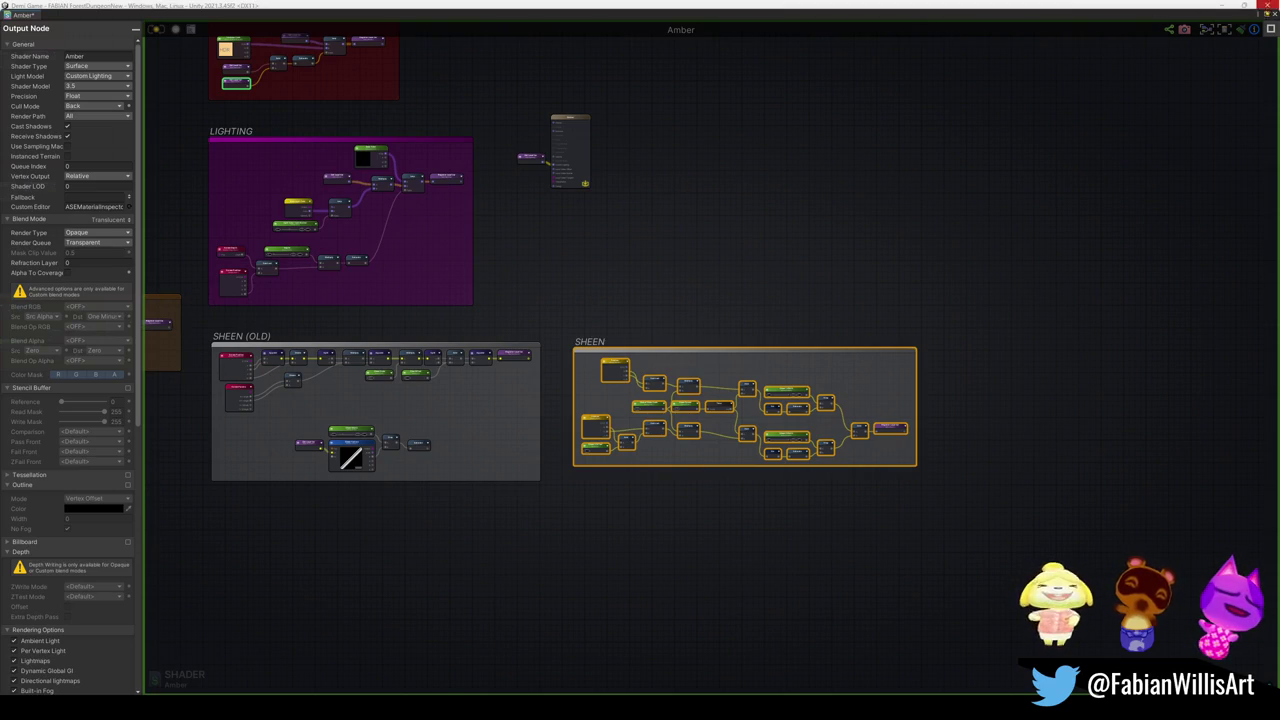
click(1268, 12)
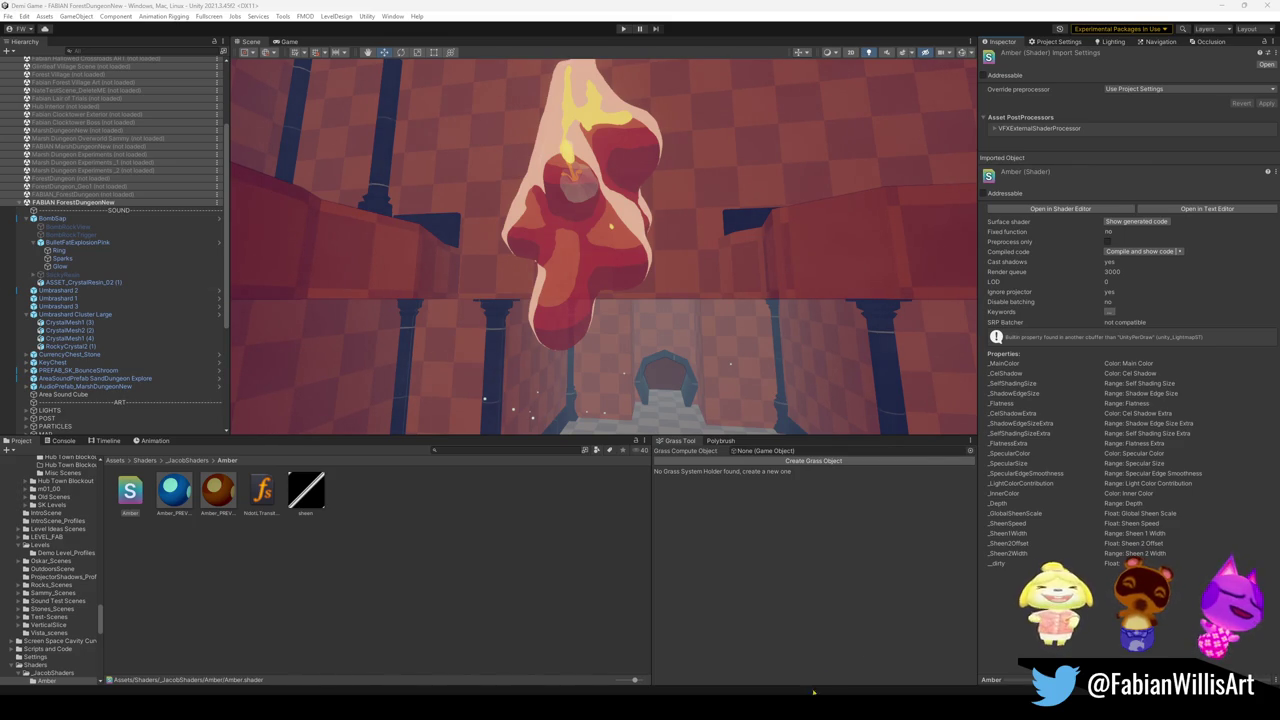
Step: Bring Visual Studio back to the front, showing TransparentSap.shader's transparency surface code
click(760, 655)
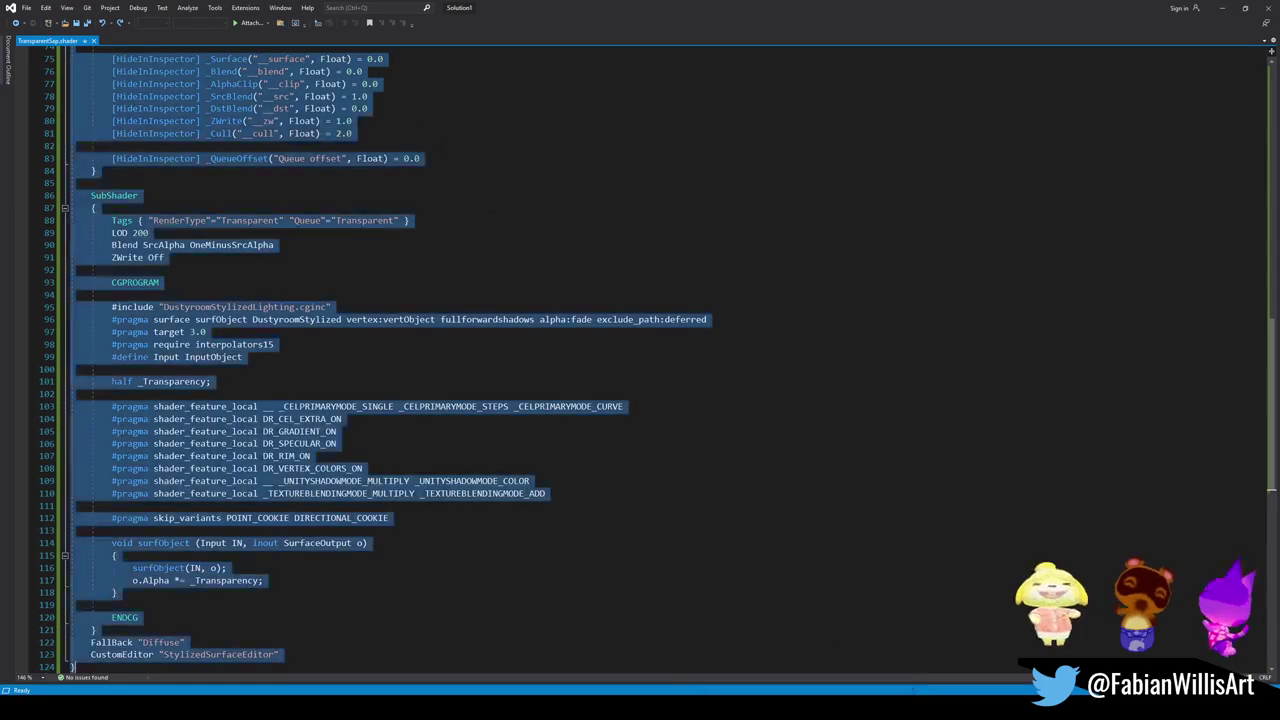
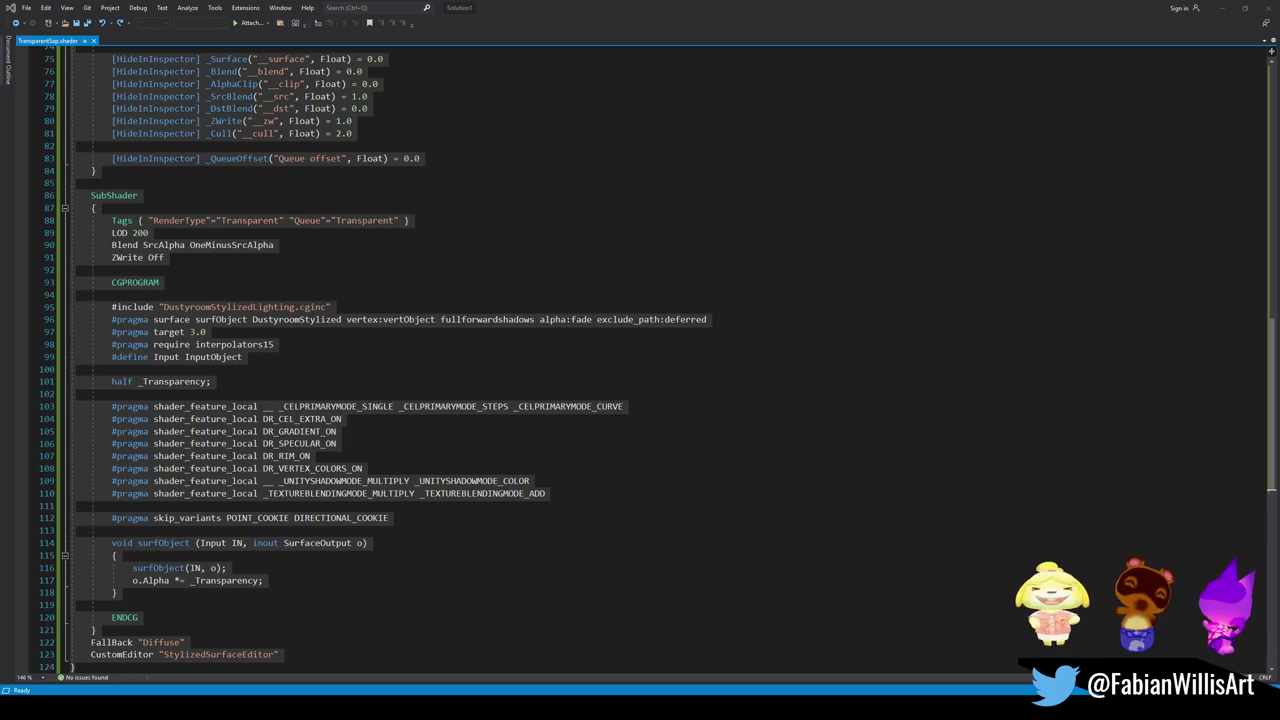
Step: Replace the TransparentSap shader code with the pasted sheen version and save the file
click(655, 356)
key(ctrl+a)
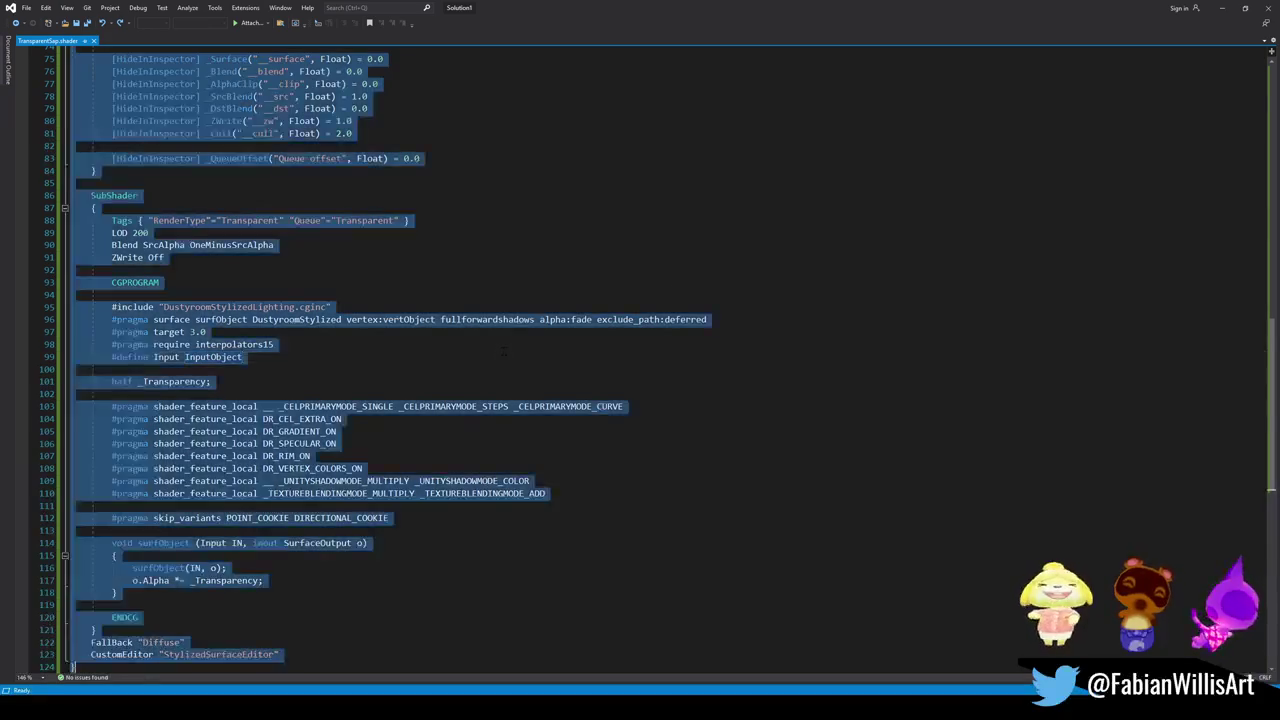
key(ctrl+v)
click(690, 555)
key(ctrl+s)
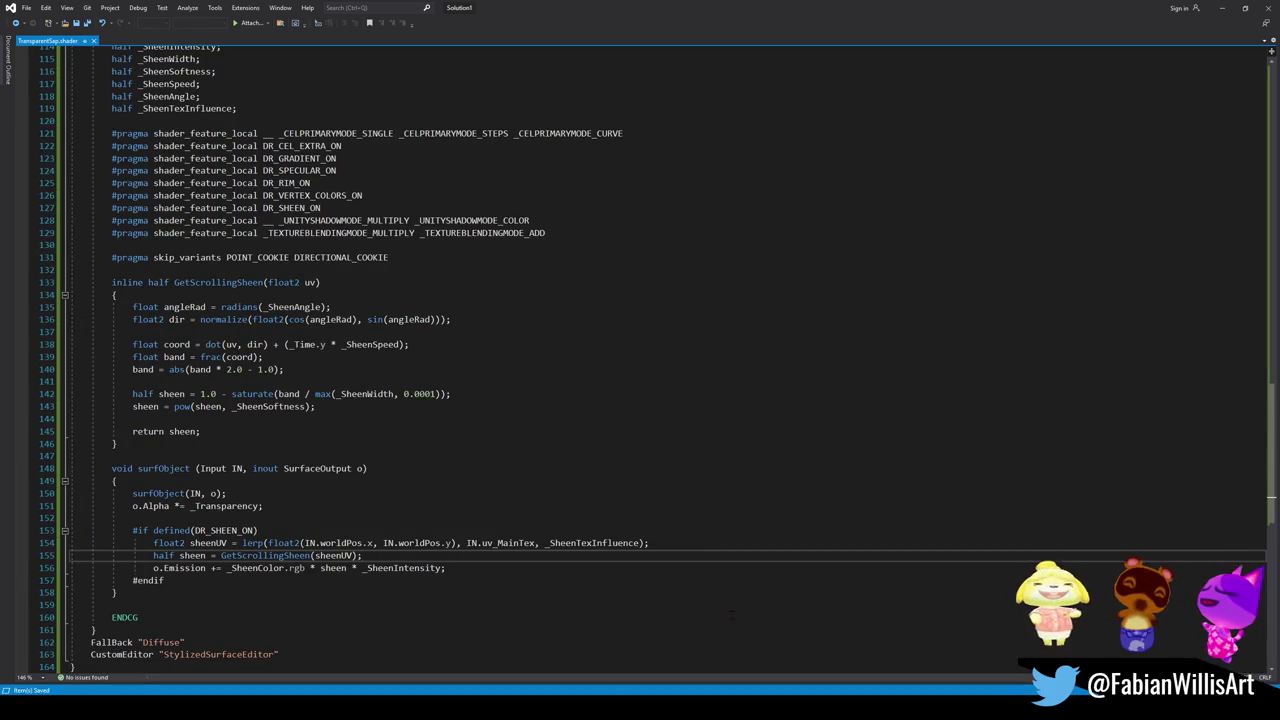
key(alt+Tab)
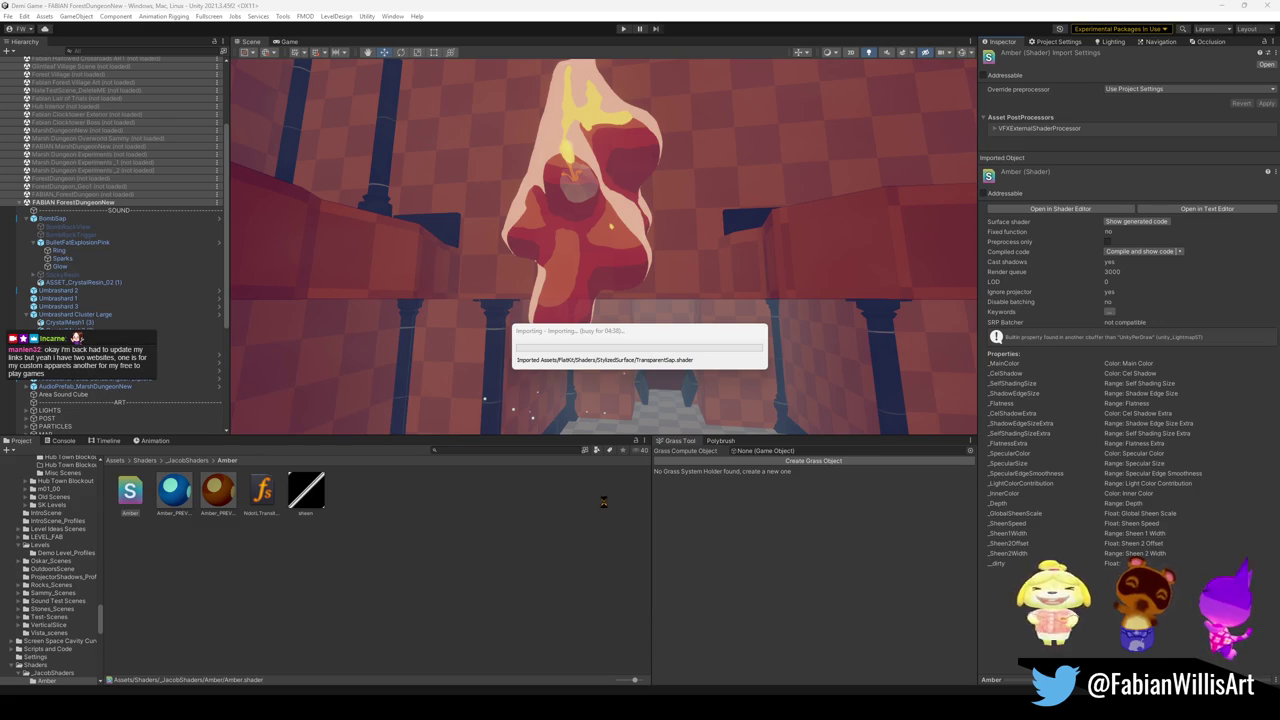
Step: Bring Unity's import progress window forward while TransparentSap.shader reimports
click(590, 337)
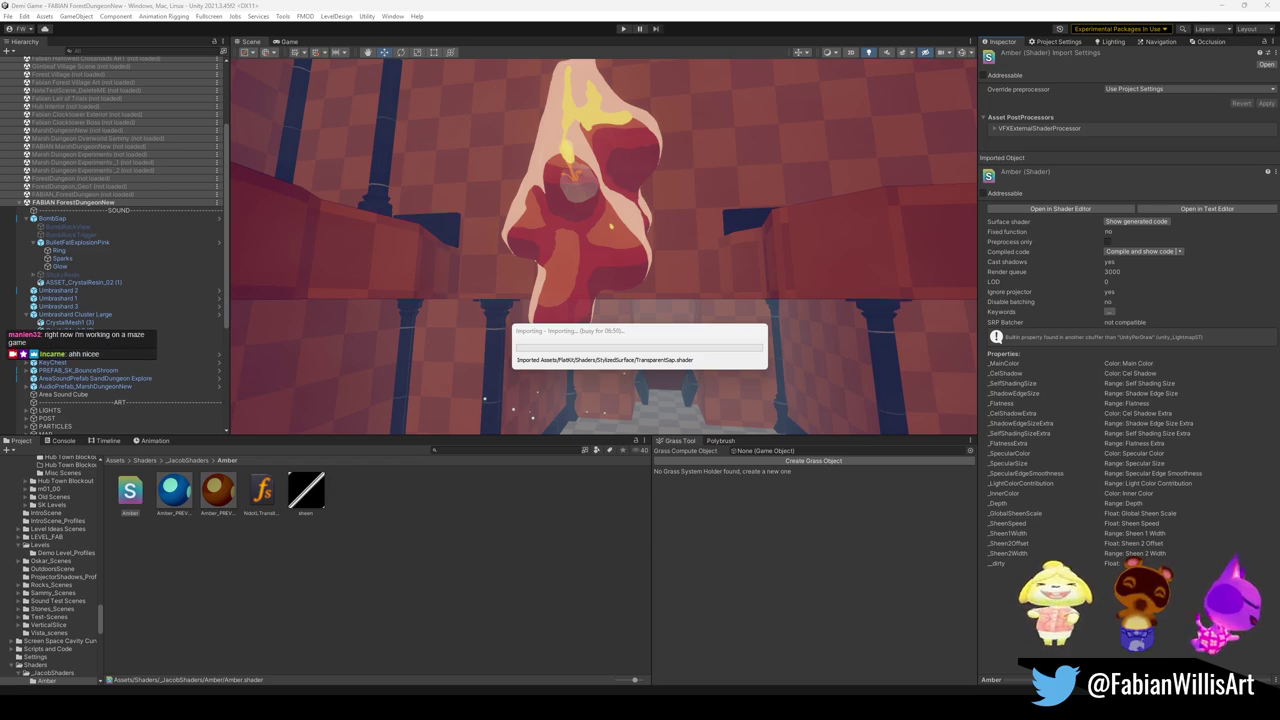
click(627, 341)
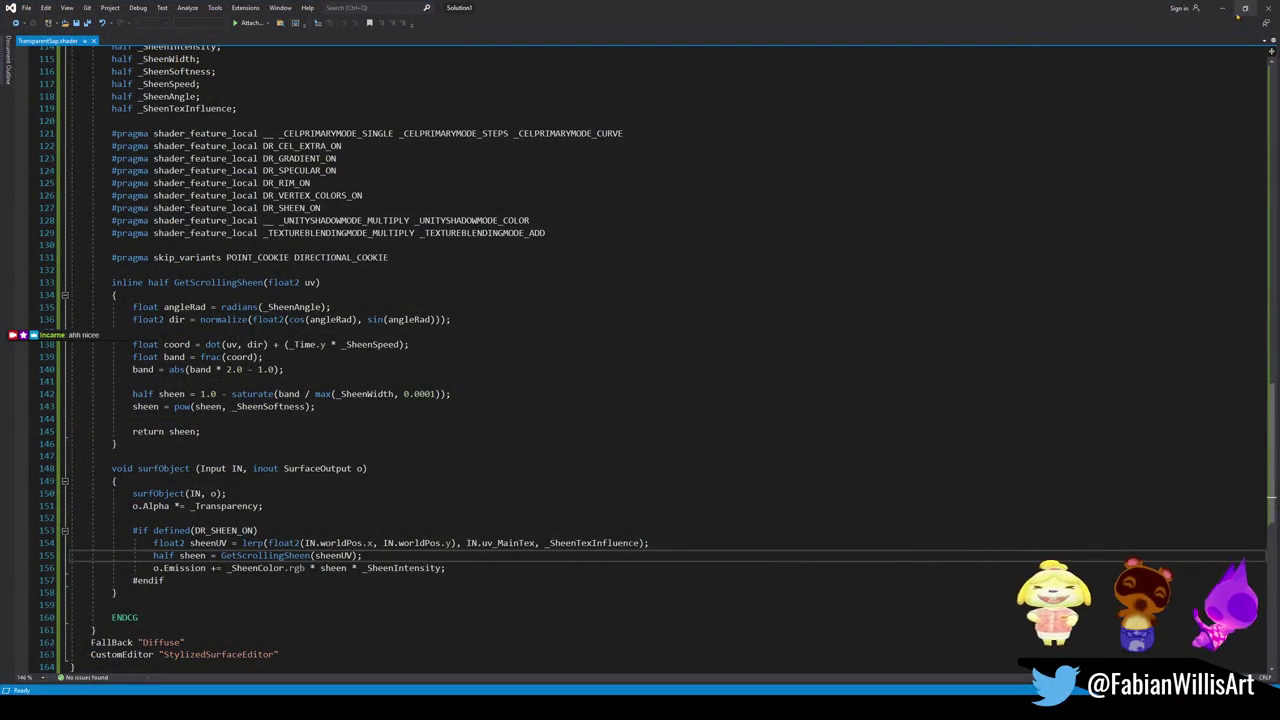
Step: Switch to Unity to check the TransparentSap shader import result
click(1222, 8)
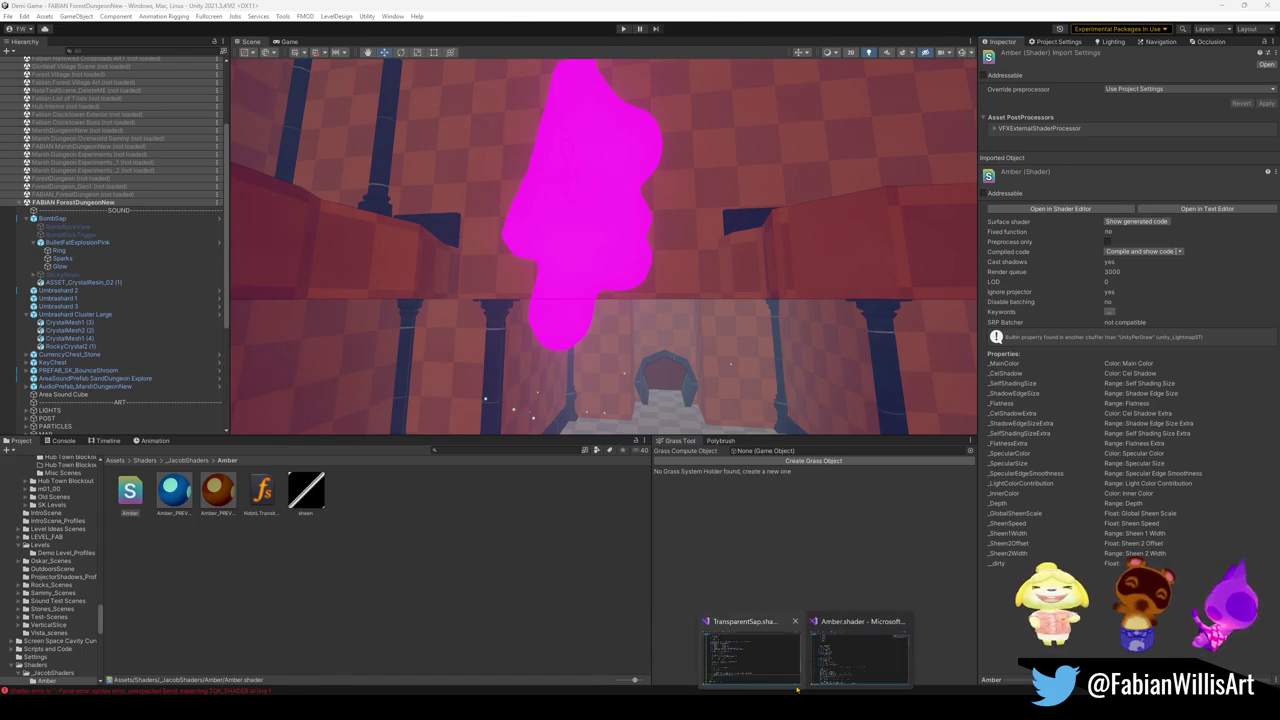
Step: Undo the sheen edits in TransparentSap.shader, save it, and return to Unity
click(860, 645)
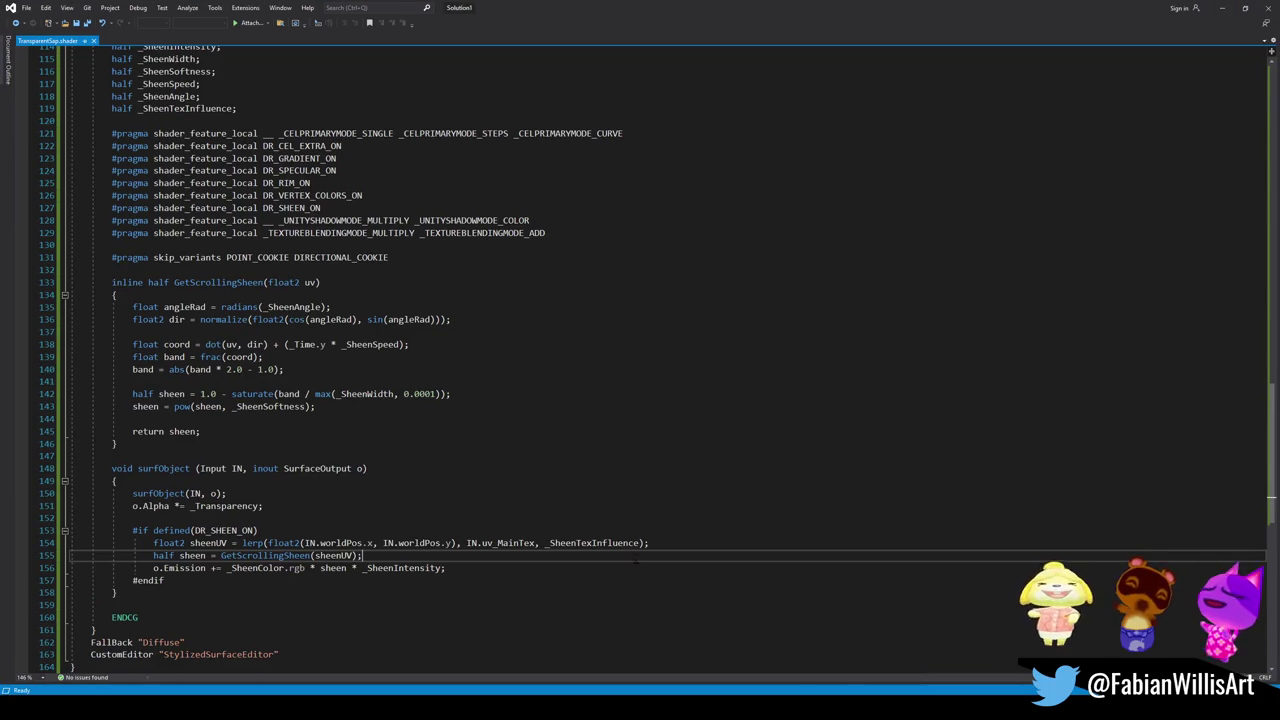
key(ctrl+z)
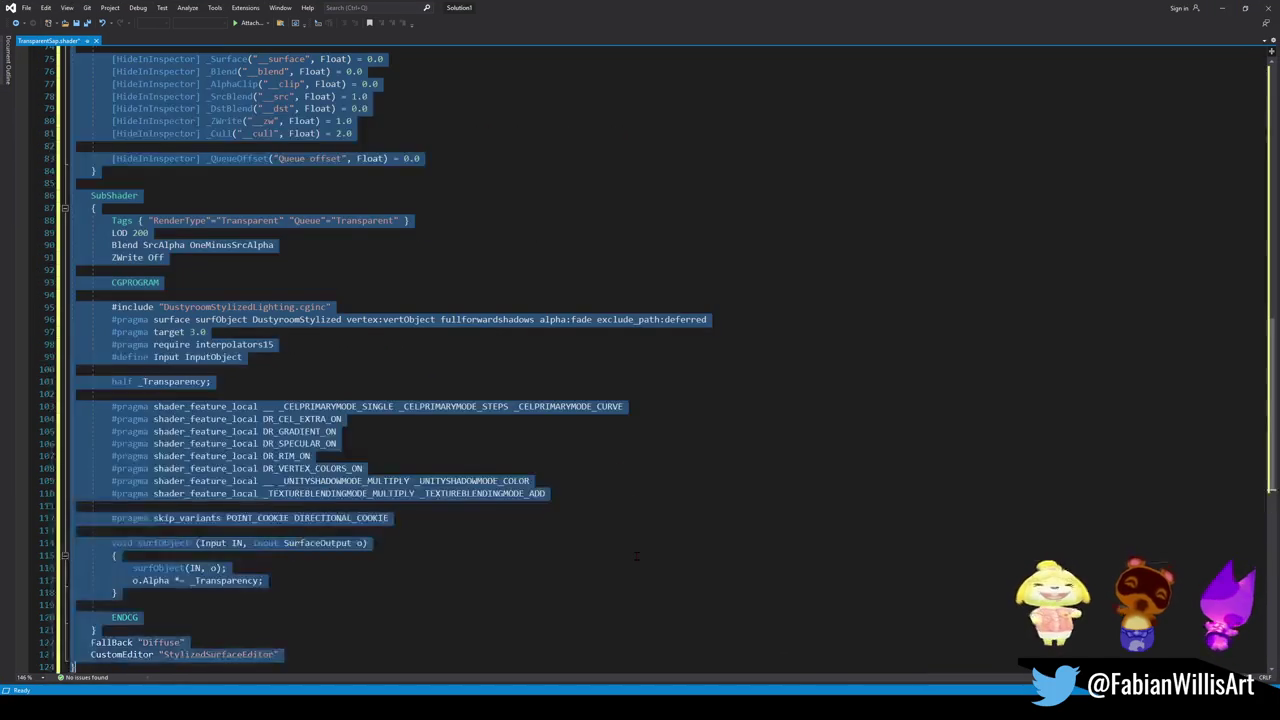
key(ctrl+s)
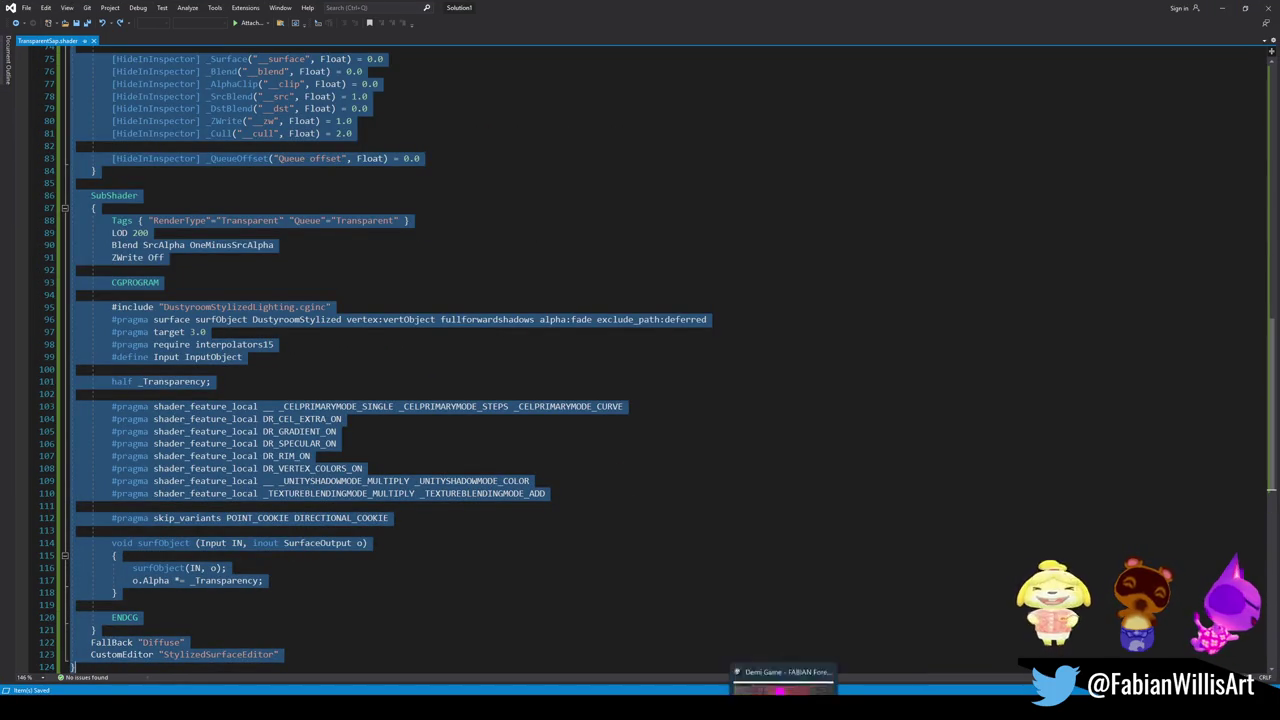
key(alt+Tab)
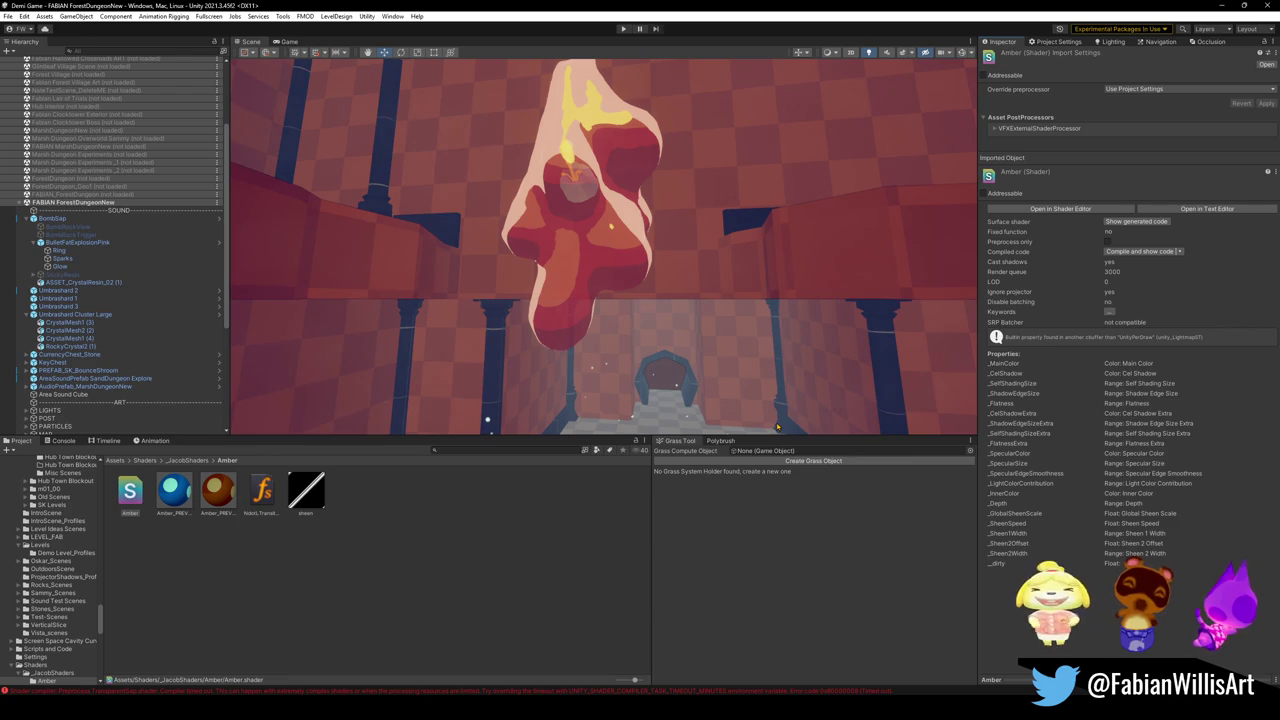
Step: Search the Project panel for 'wood' assets, filtered to the Prefab type
mouse_move(745, 247)
mouse_down()
mouse_move(749, 313)
mouse_move(477, 435)
mouse_up()
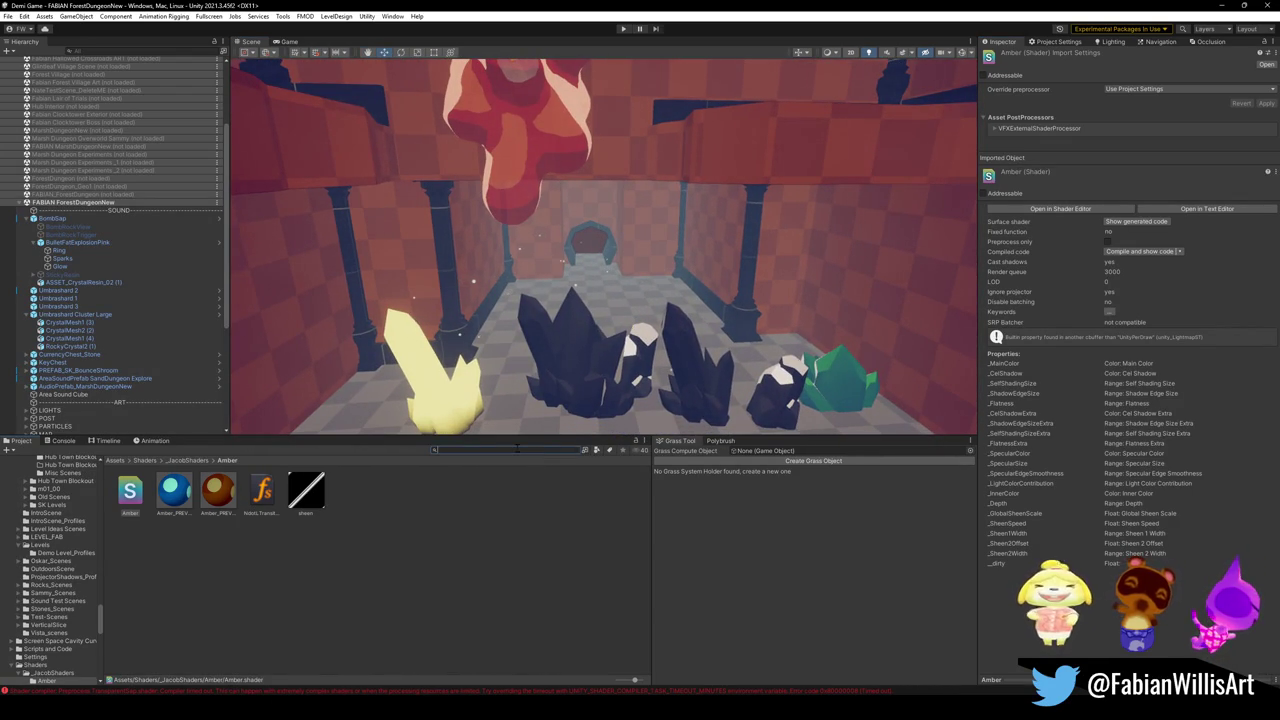
text(wood)
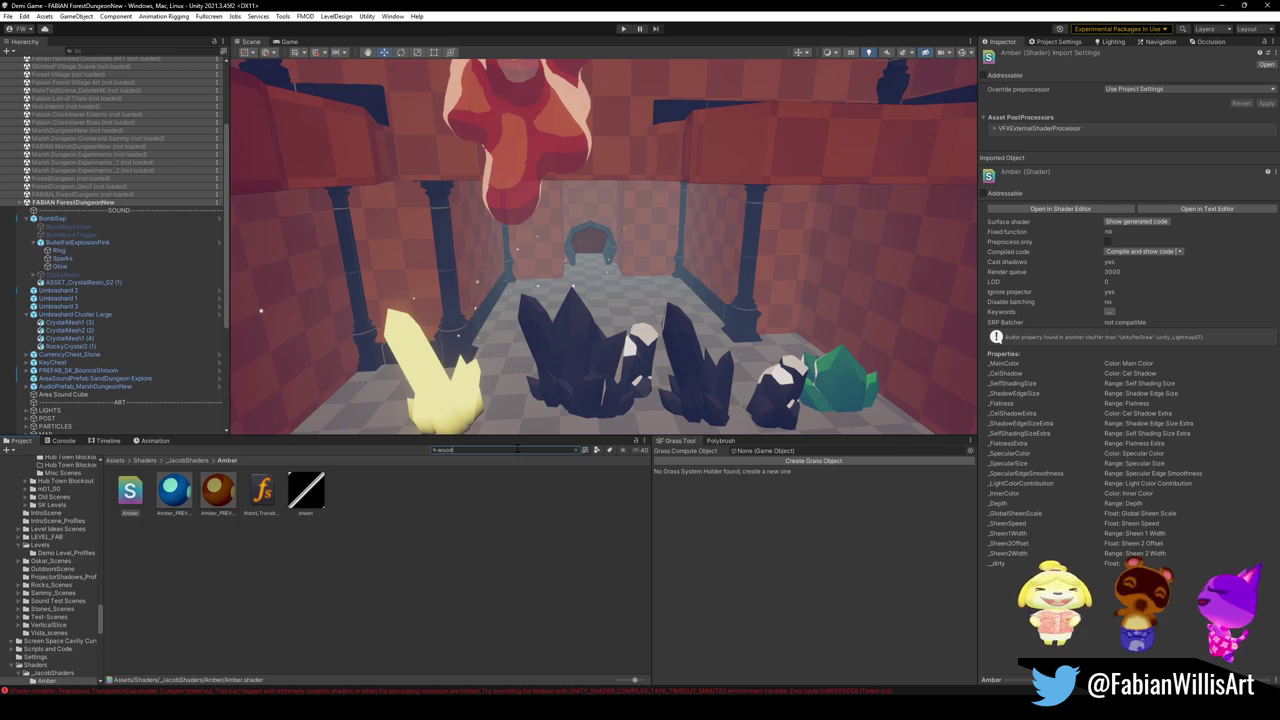
click(589, 451)
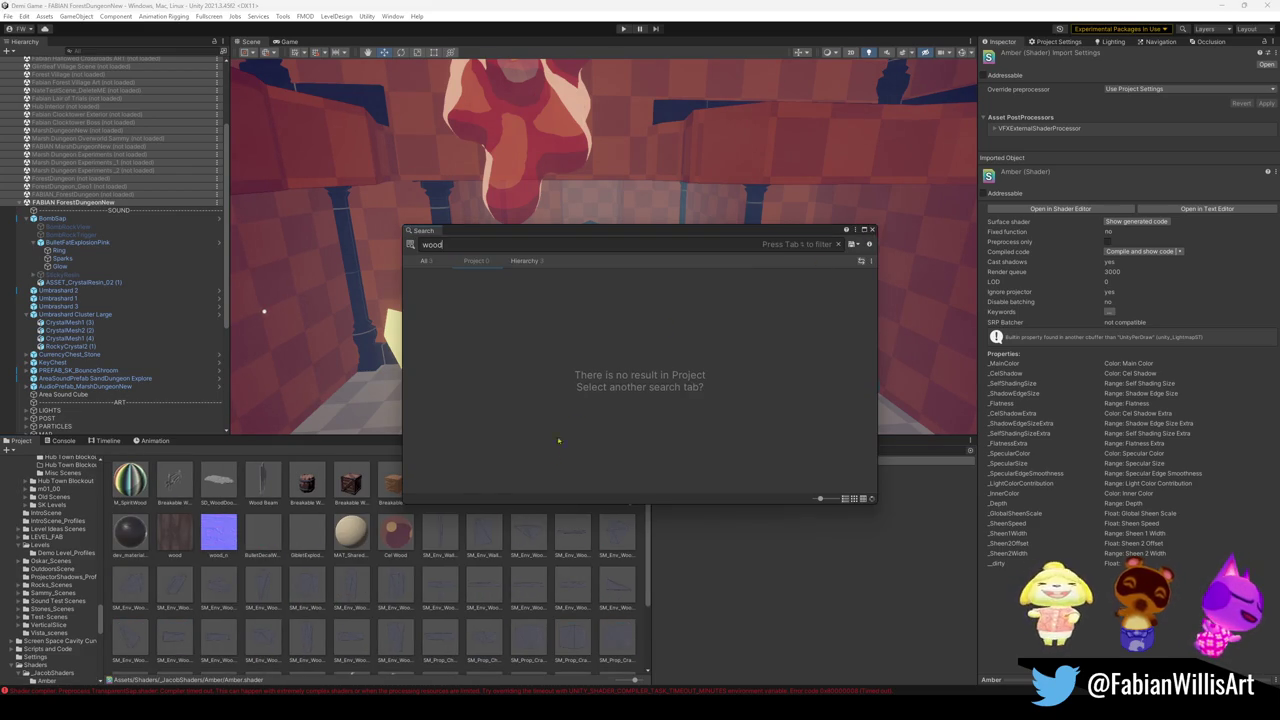
click(872, 229)
click(596, 450)
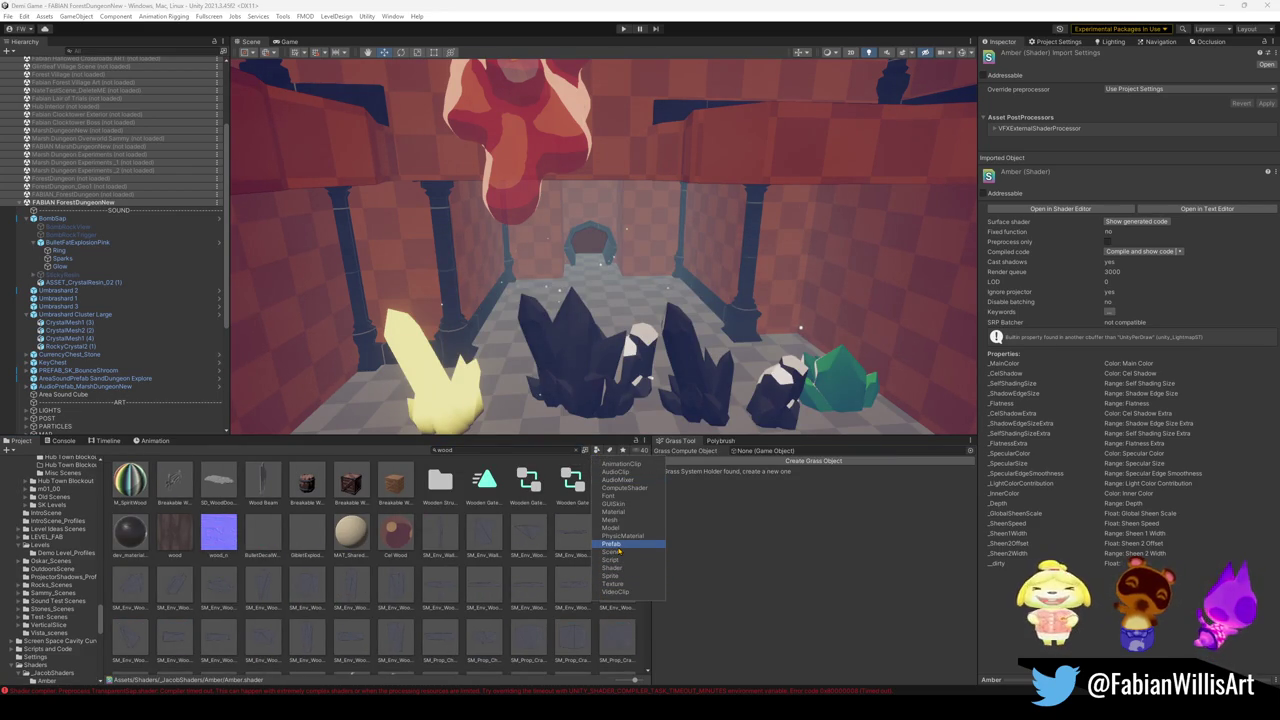
click(615, 545)
click(408, 605)
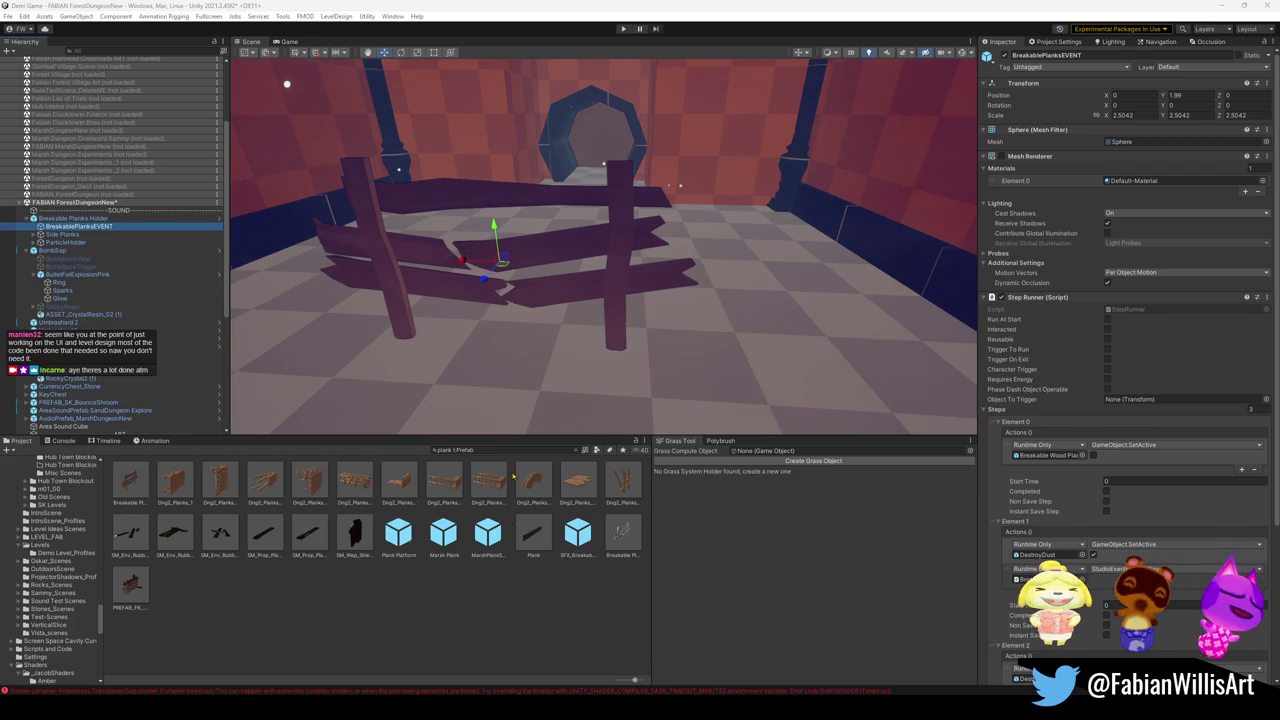
scroll(560, 400, up, 2)
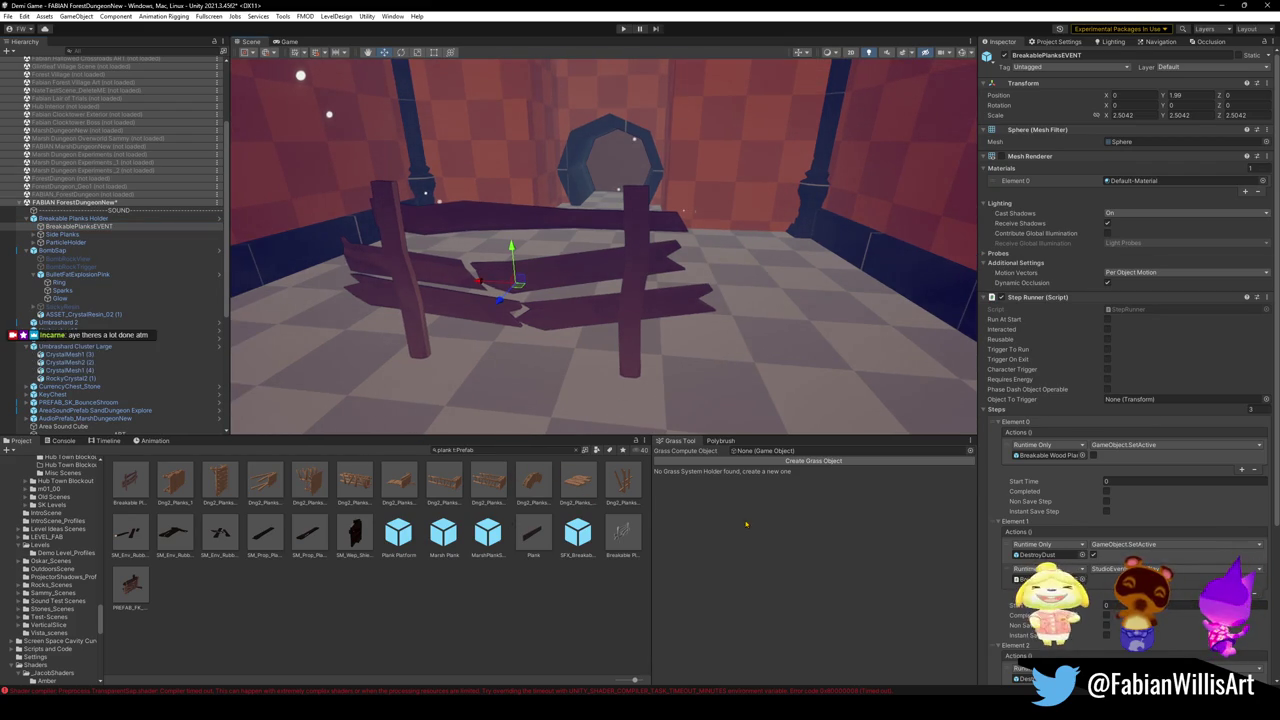
drag(577, 480, 707, 345)
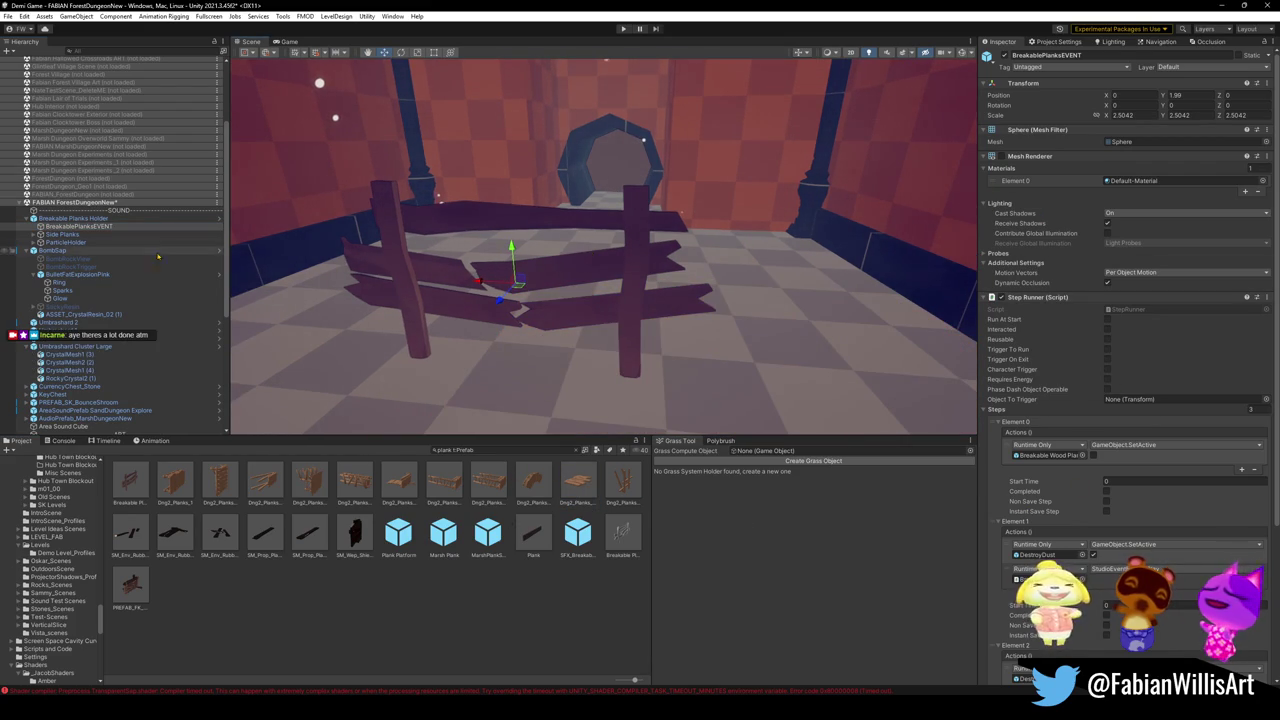
click(62, 234)
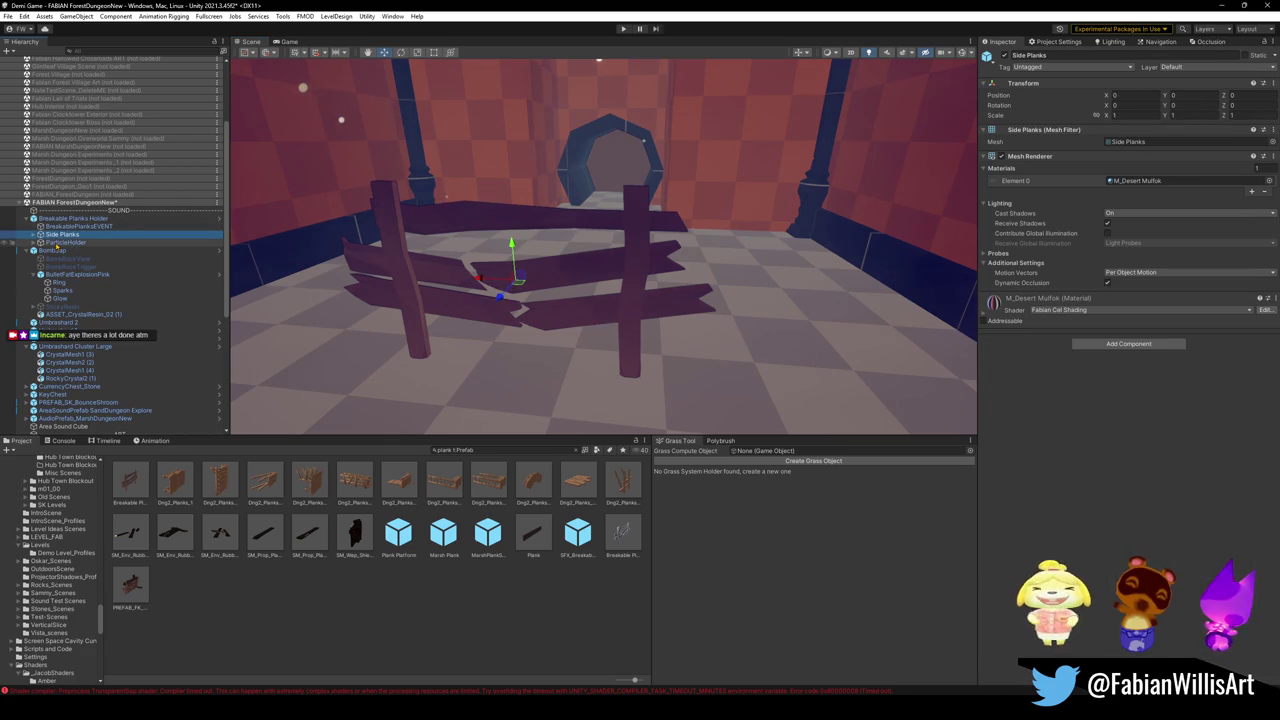
click(62, 242)
click(75, 226)
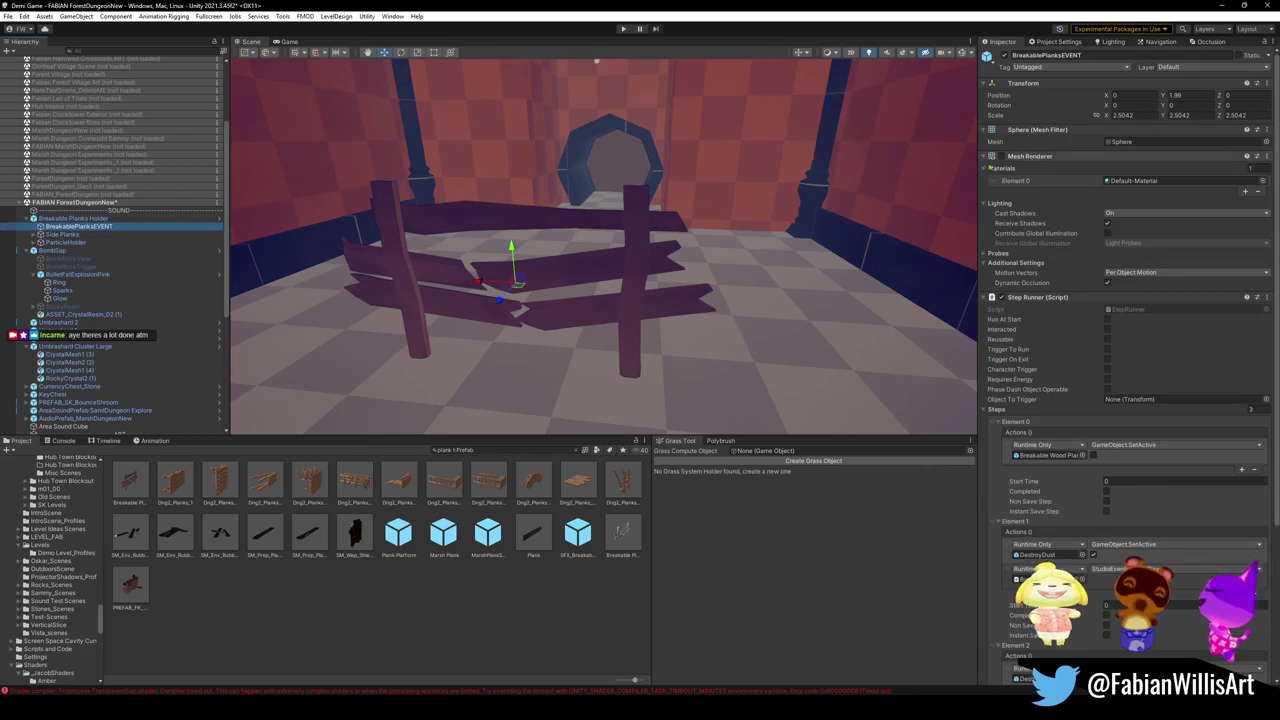
scroll(511, 328, down, 5)
mouse_move(511, 328)
mouse_down()
mouse_move(579, 291)
mouse_move(828, 286)
mouse_move(714, 285)
mouse_move(695, 266)
mouse_up()
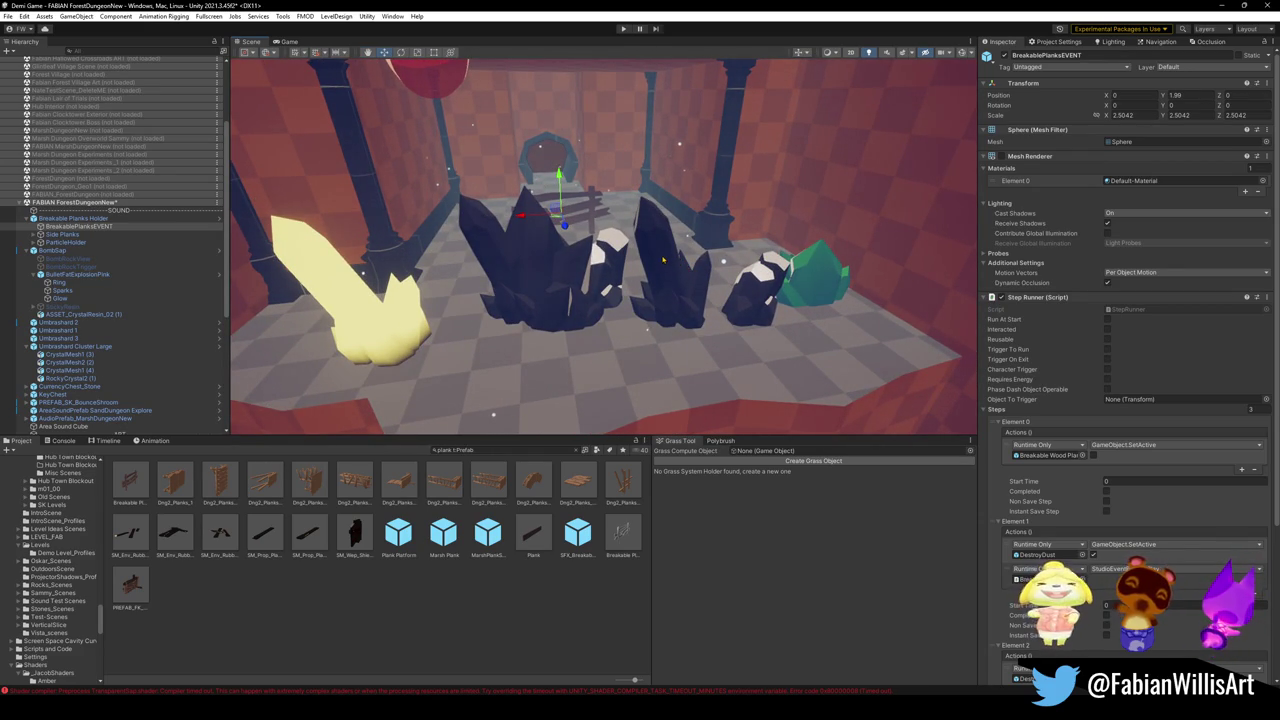
key(w)
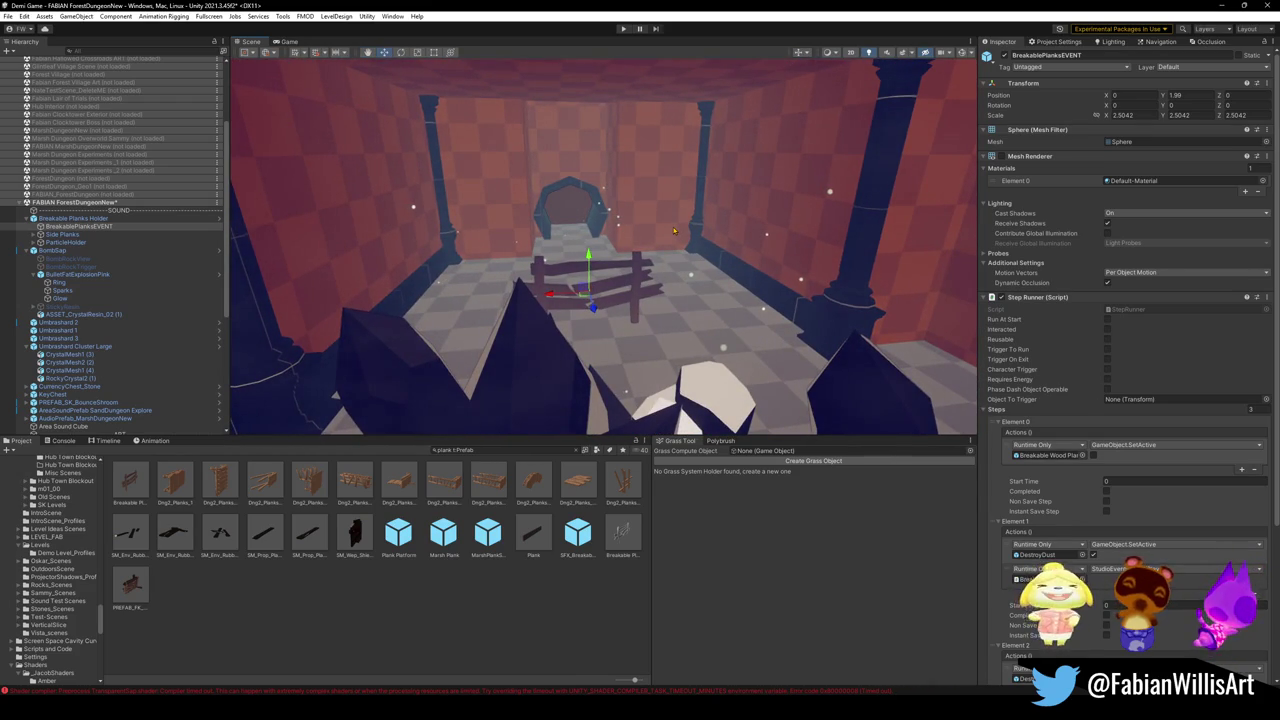
mouse_move(674, 231)
mouse_down()
mouse_move(709, 254)
mouse_move(677, 260)
mouse_up()
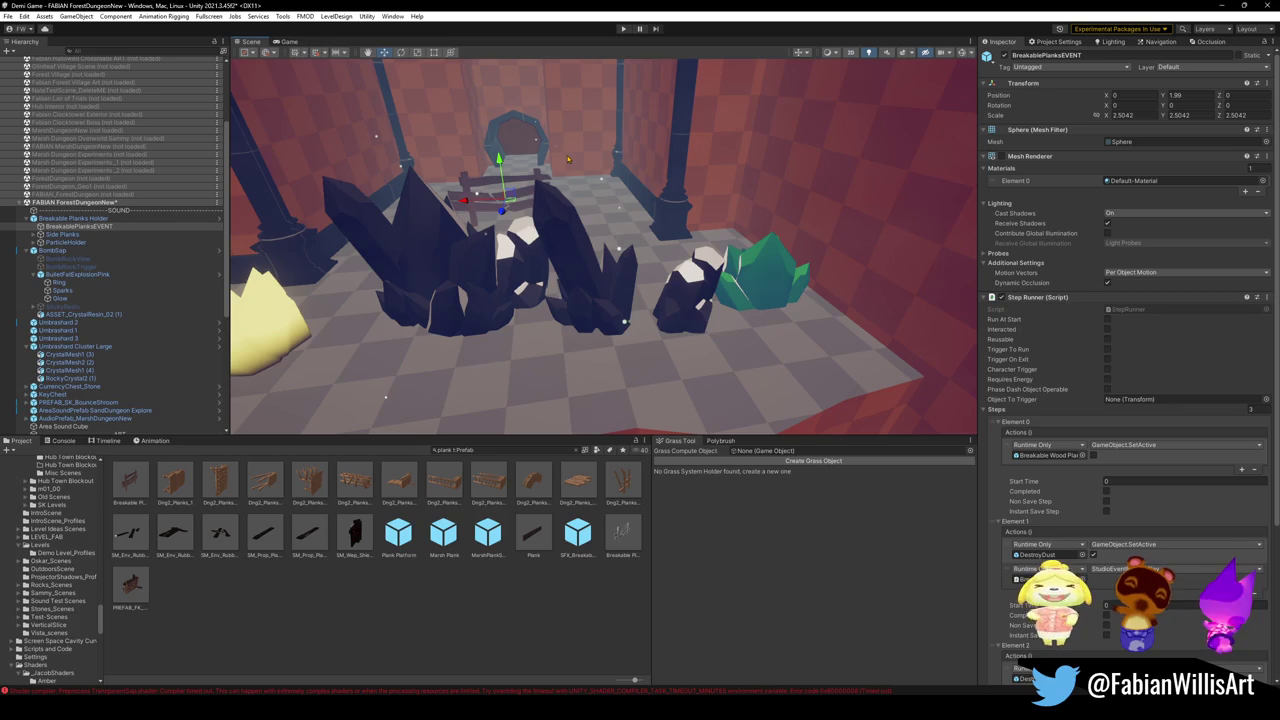
drag(727, 220, 743, 236)
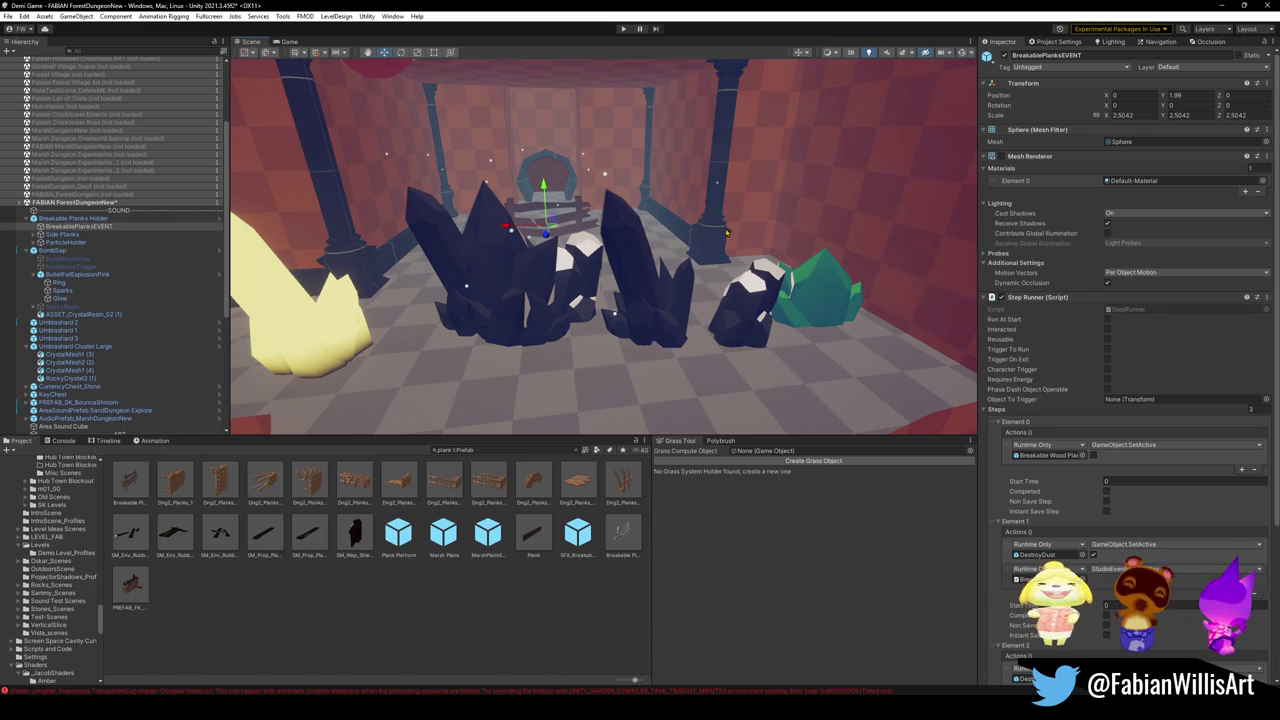
click(442, 450)
Step: Search the Project for 'voxling' and drop a Voidling enemy prefab into the dungeon room
double_click(442, 450)
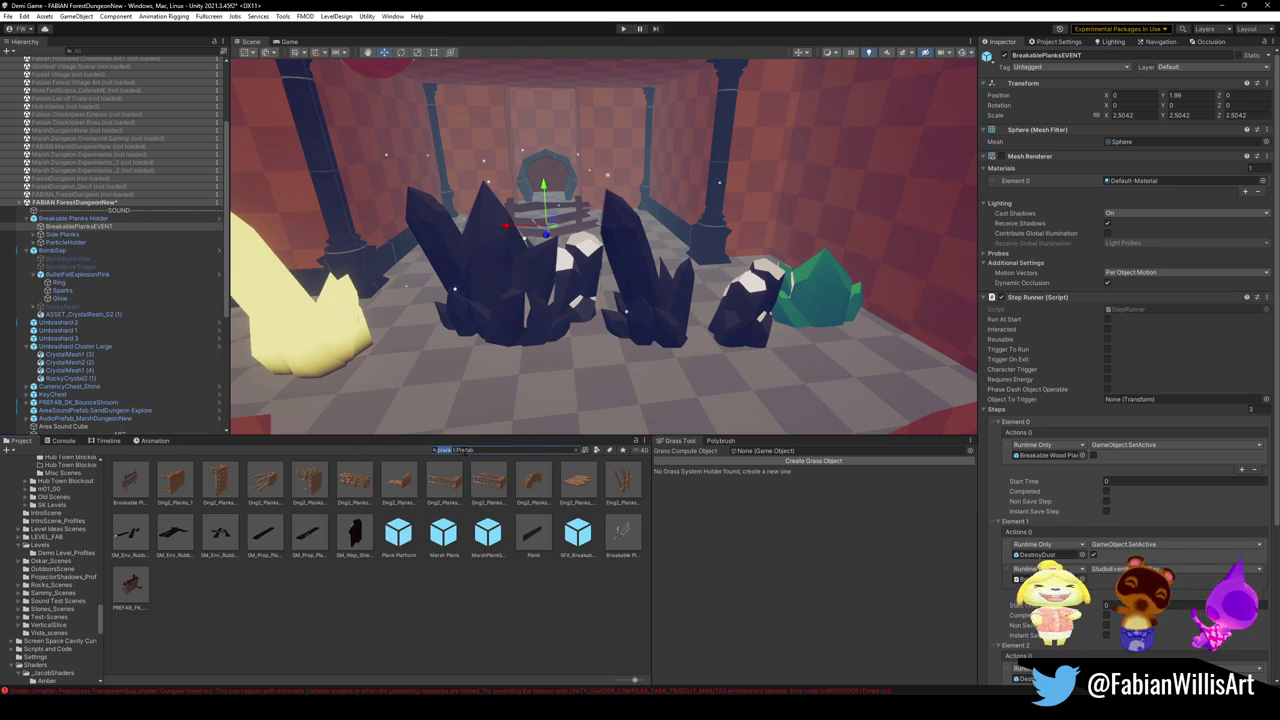
text(voxling)
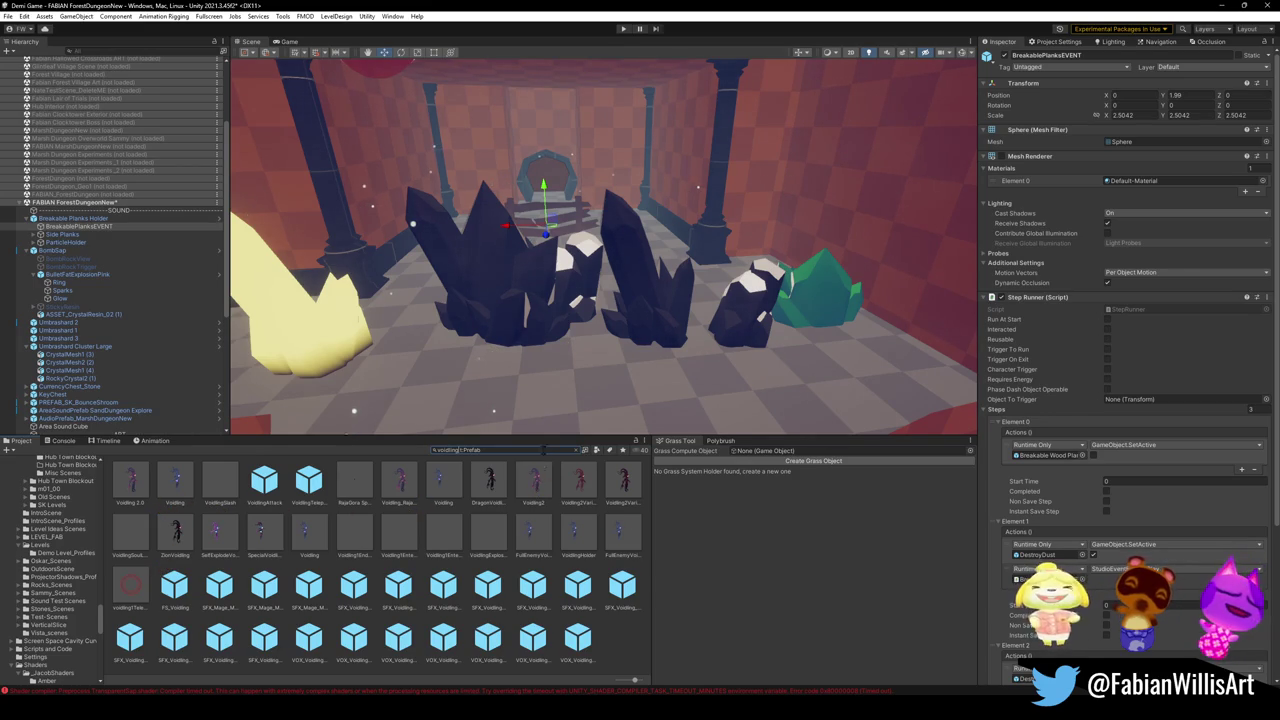
drag(536, 486, 505, 408)
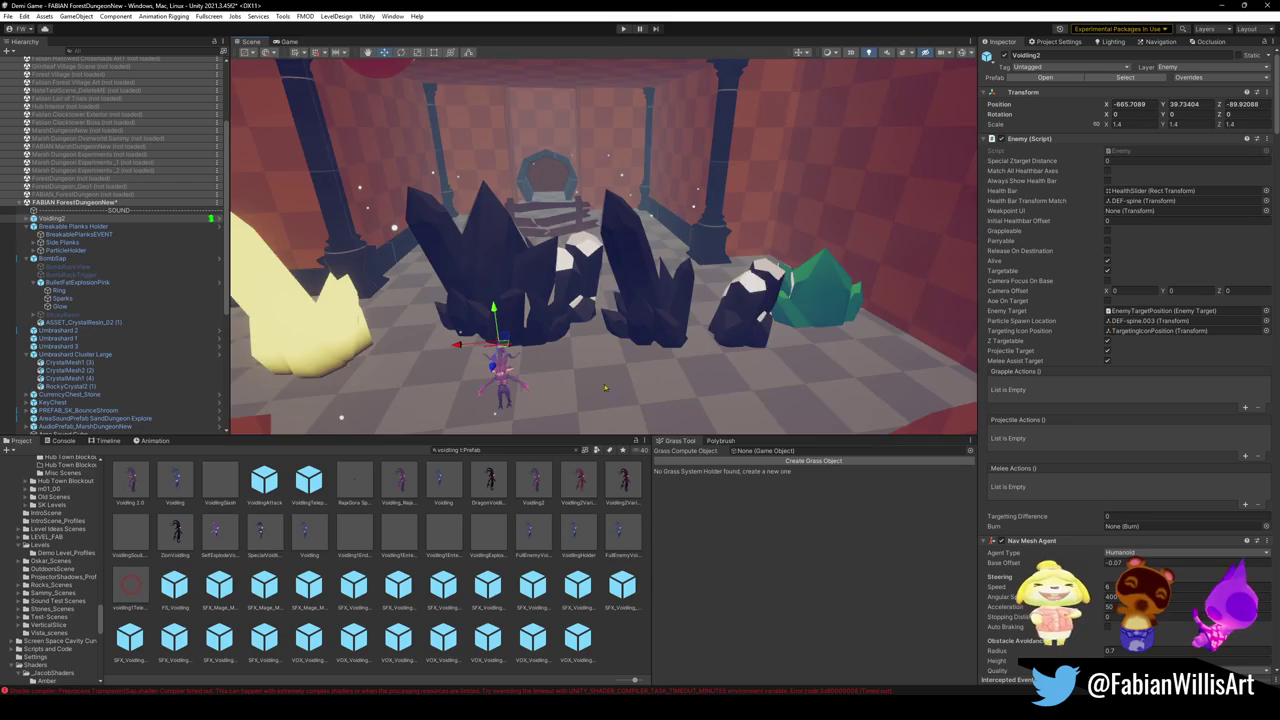
key(w)
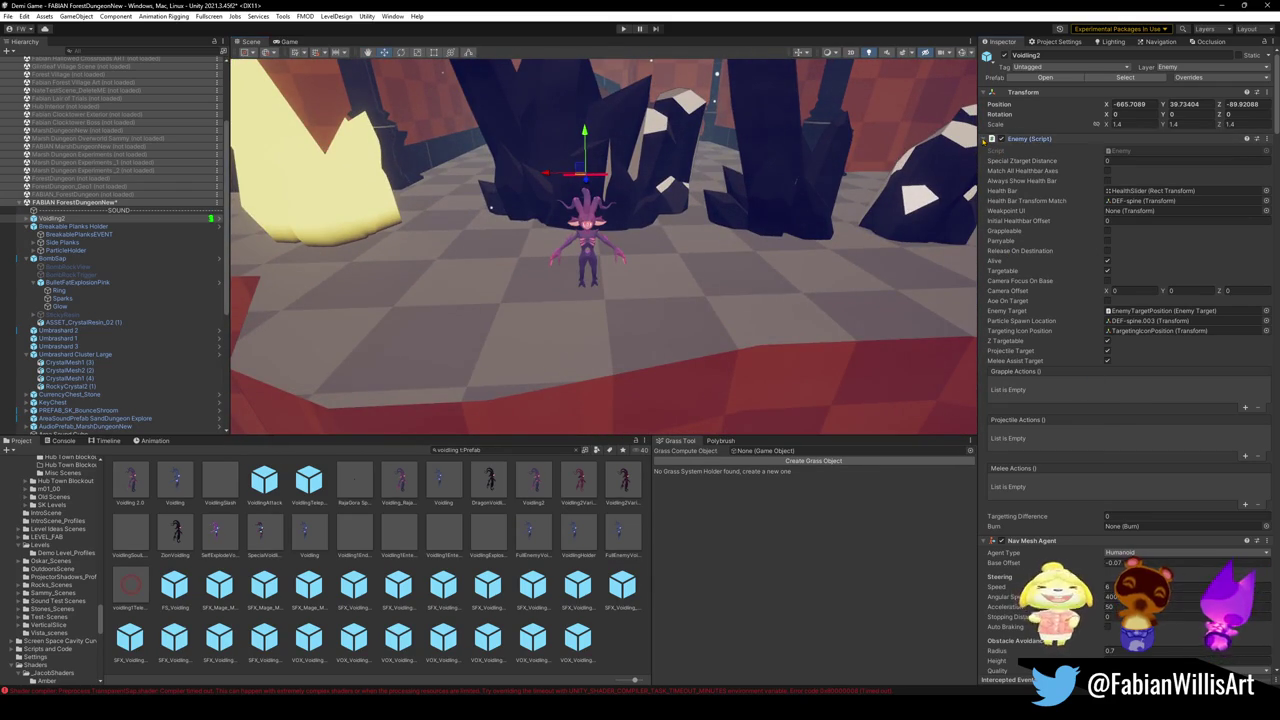
Step: Collapse Voidling2's components, from Enemy, Nav Mesh Agent and Rigidbody through Animator Event
click(984, 141)
click(988, 151)
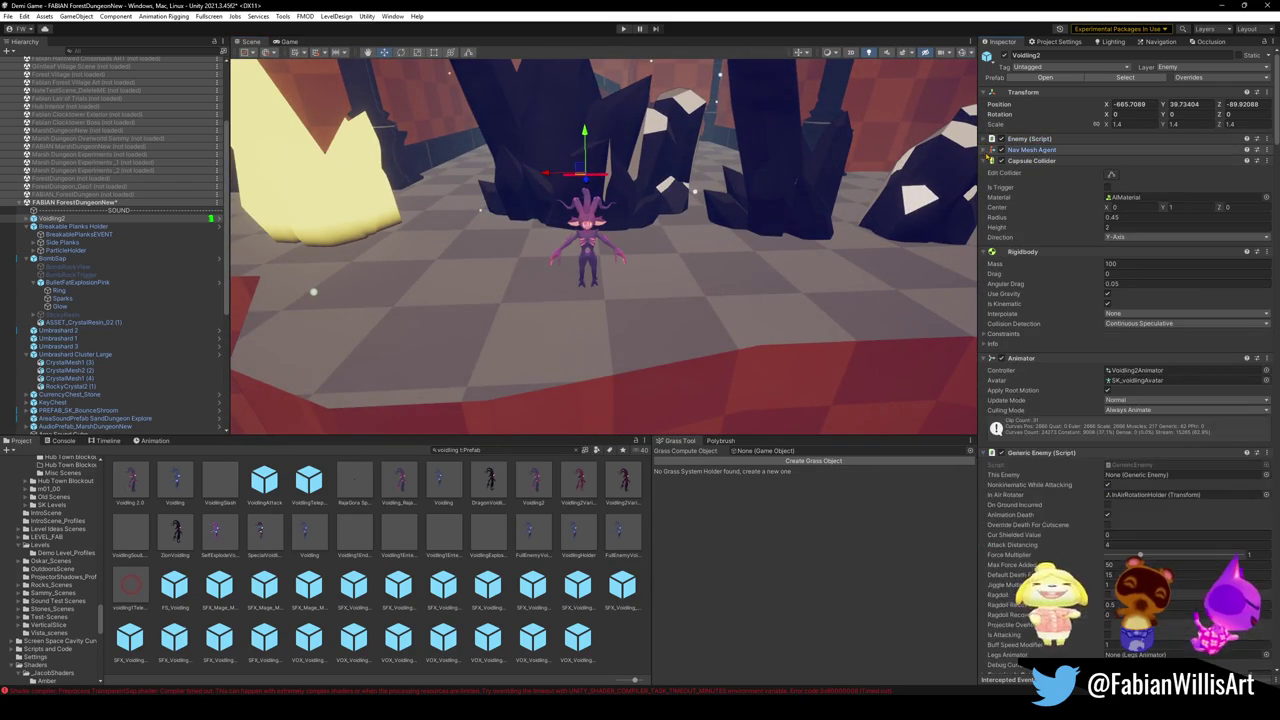
click(988, 160)
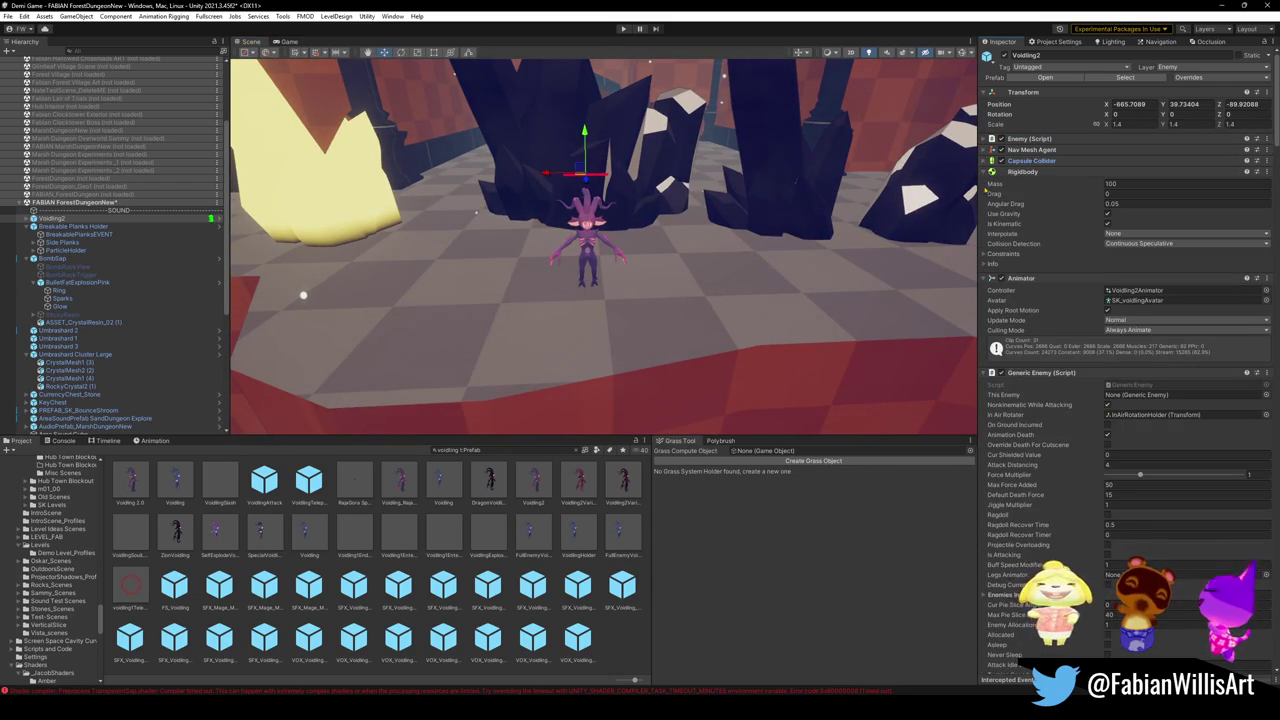
click(989, 172)
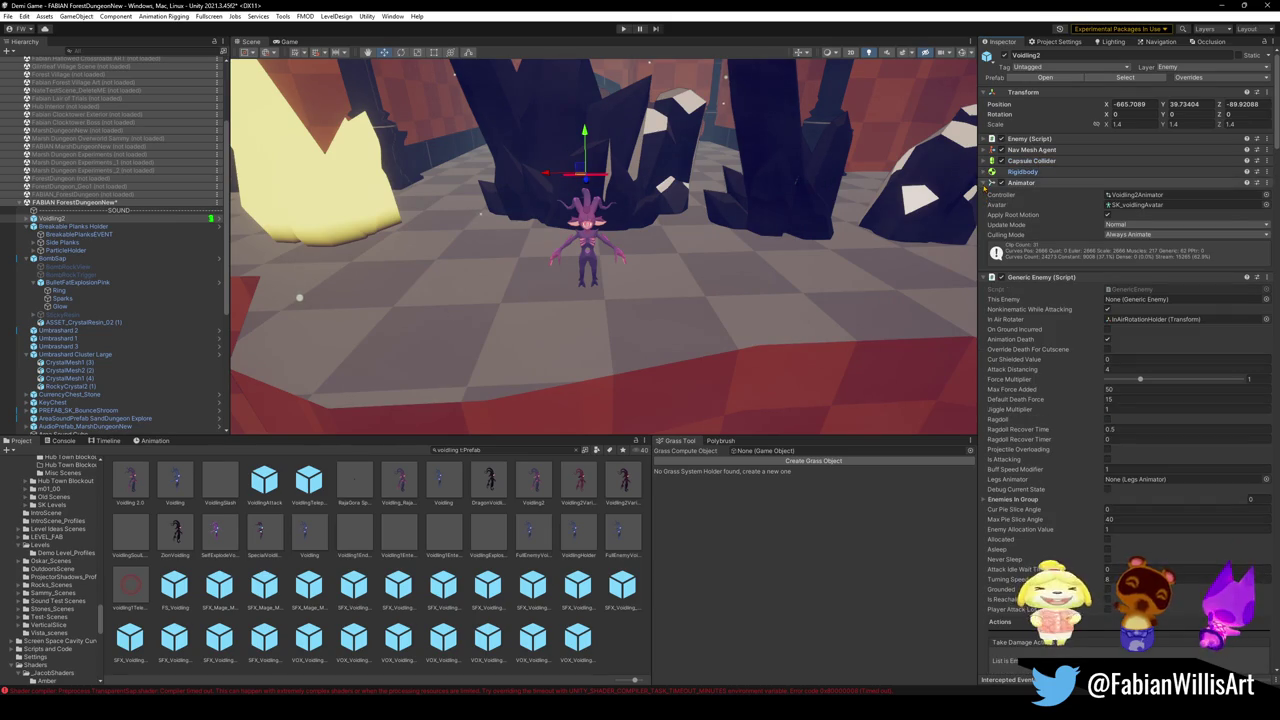
click(989, 183)
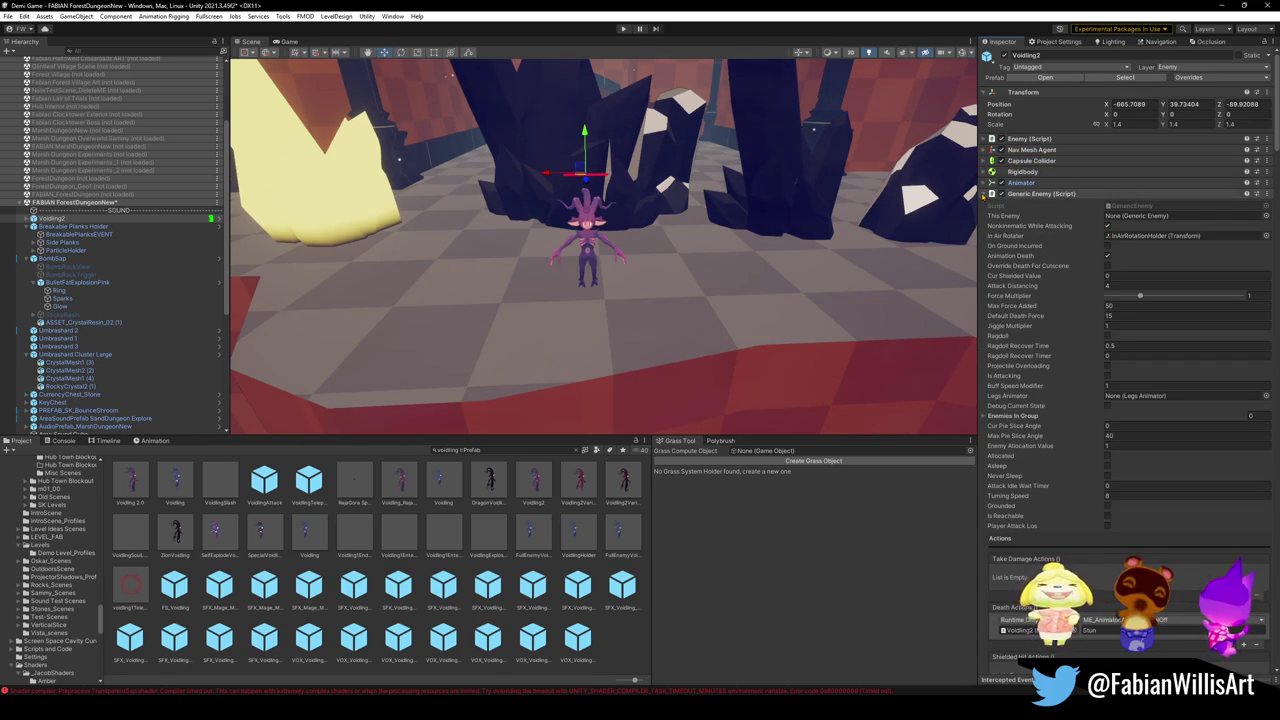
click(989, 193)
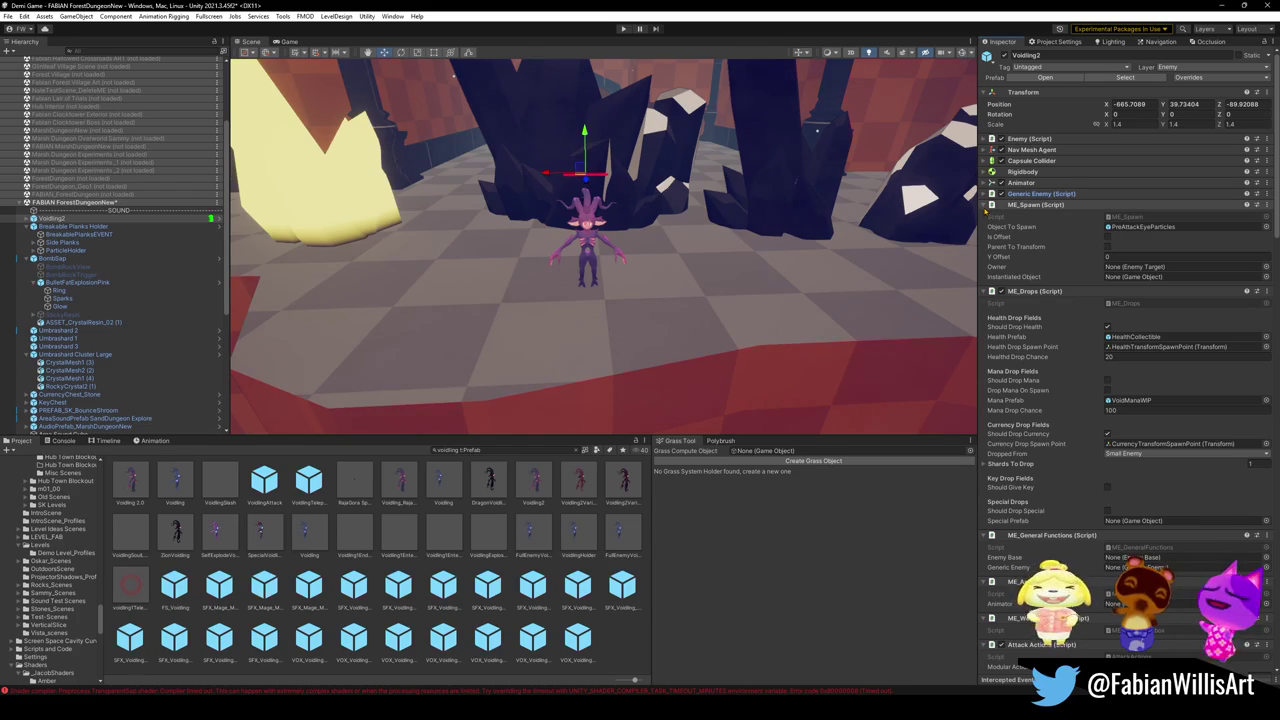
click(987, 205)
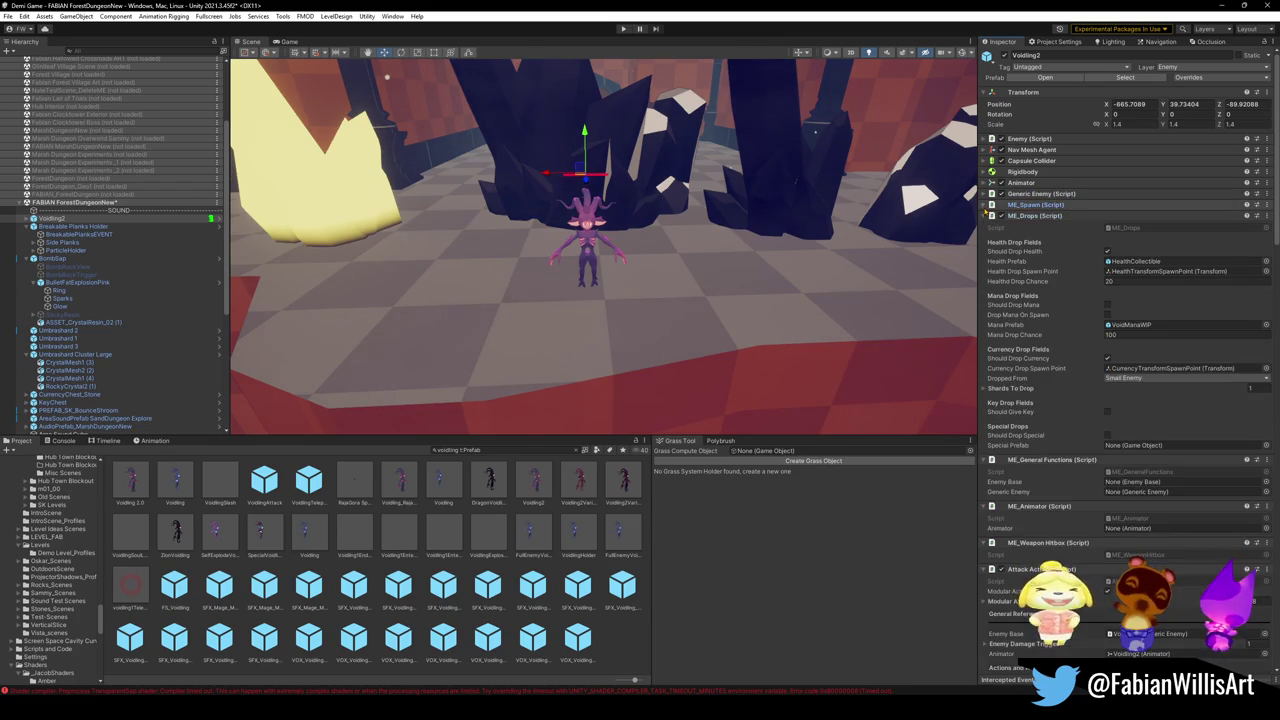
click(987, 215)
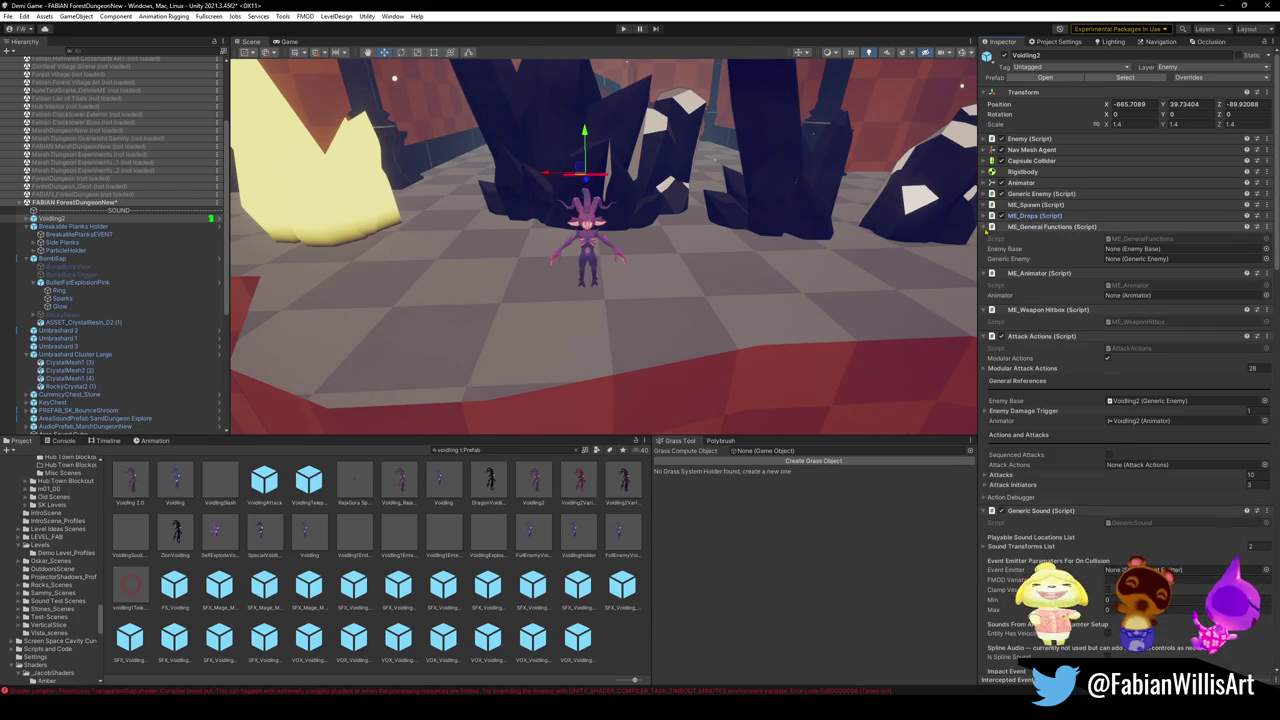
click(987, 226)
click(986, 237)
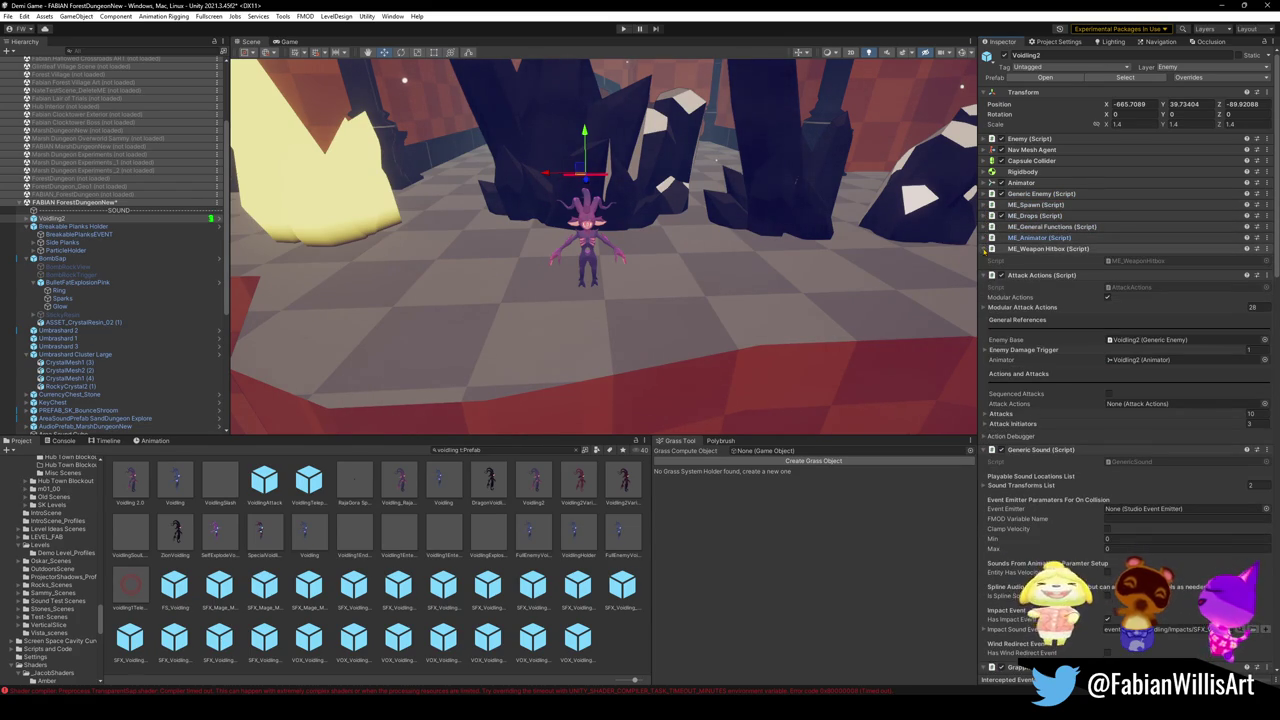
click(986, 248)
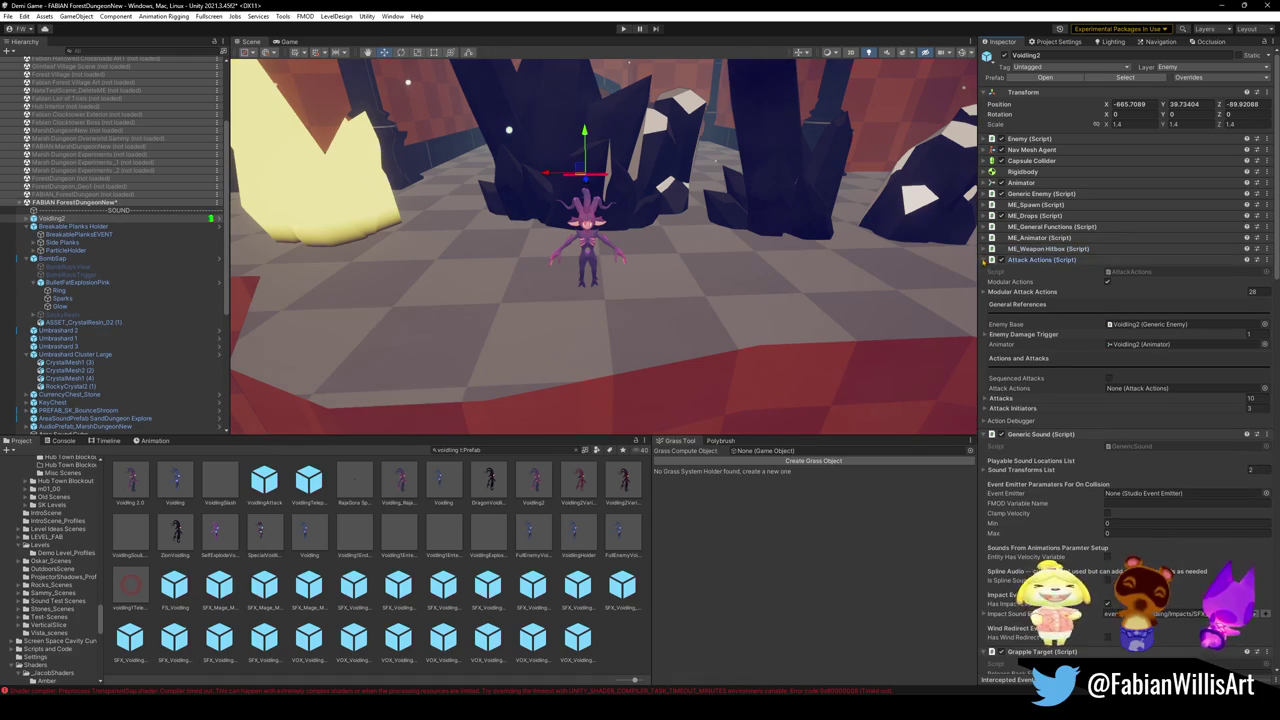
click(987, 259)
click(987, 270)
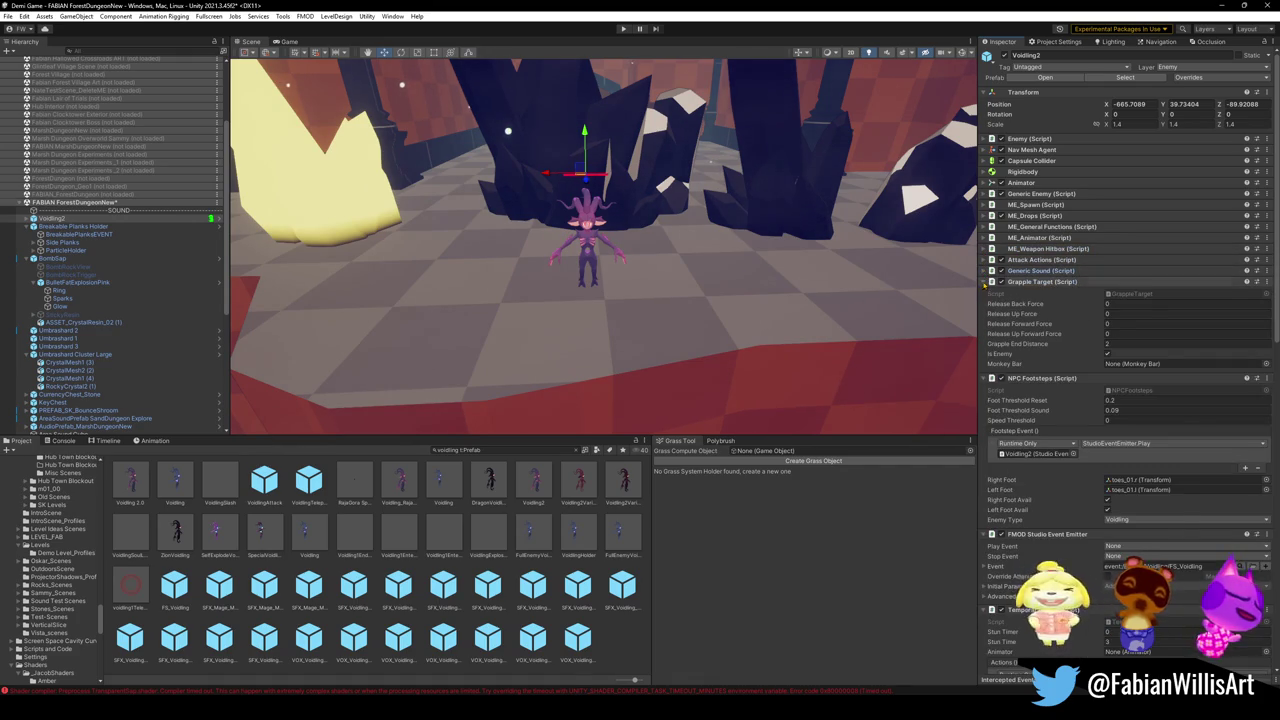
click(986, 282)
click(986, 292)
click(986, 303)
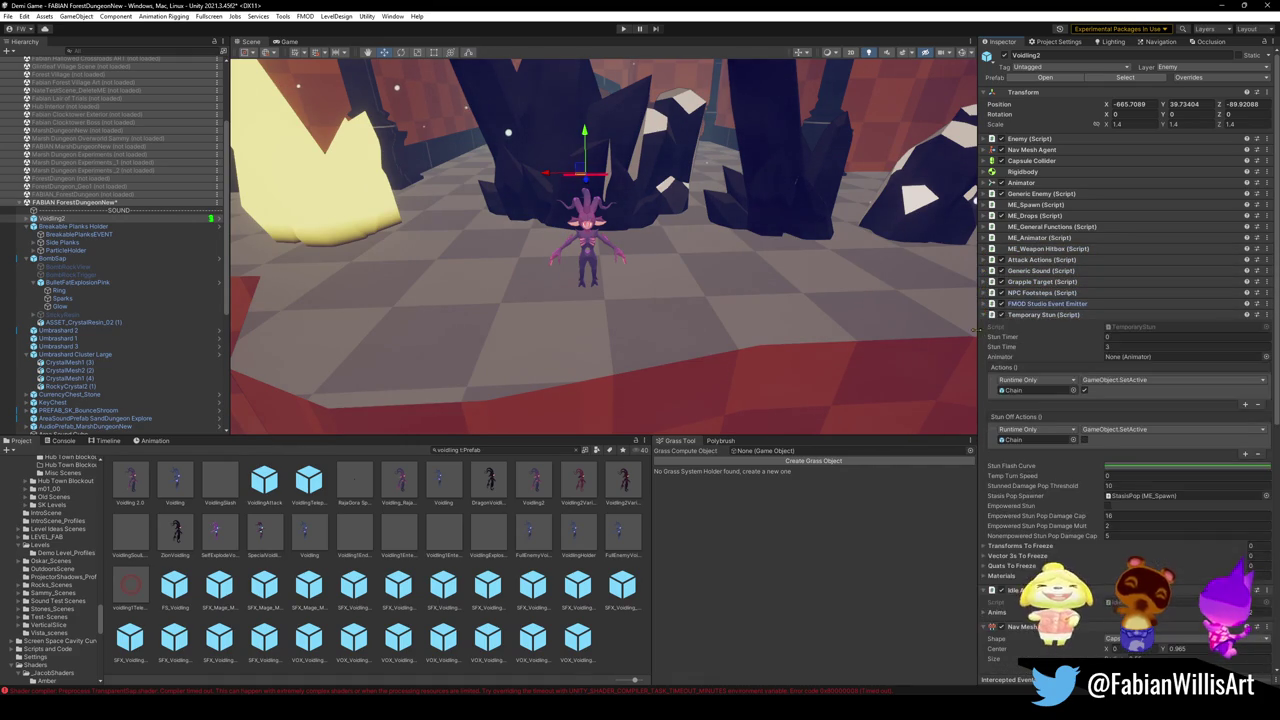
click(986, 314)
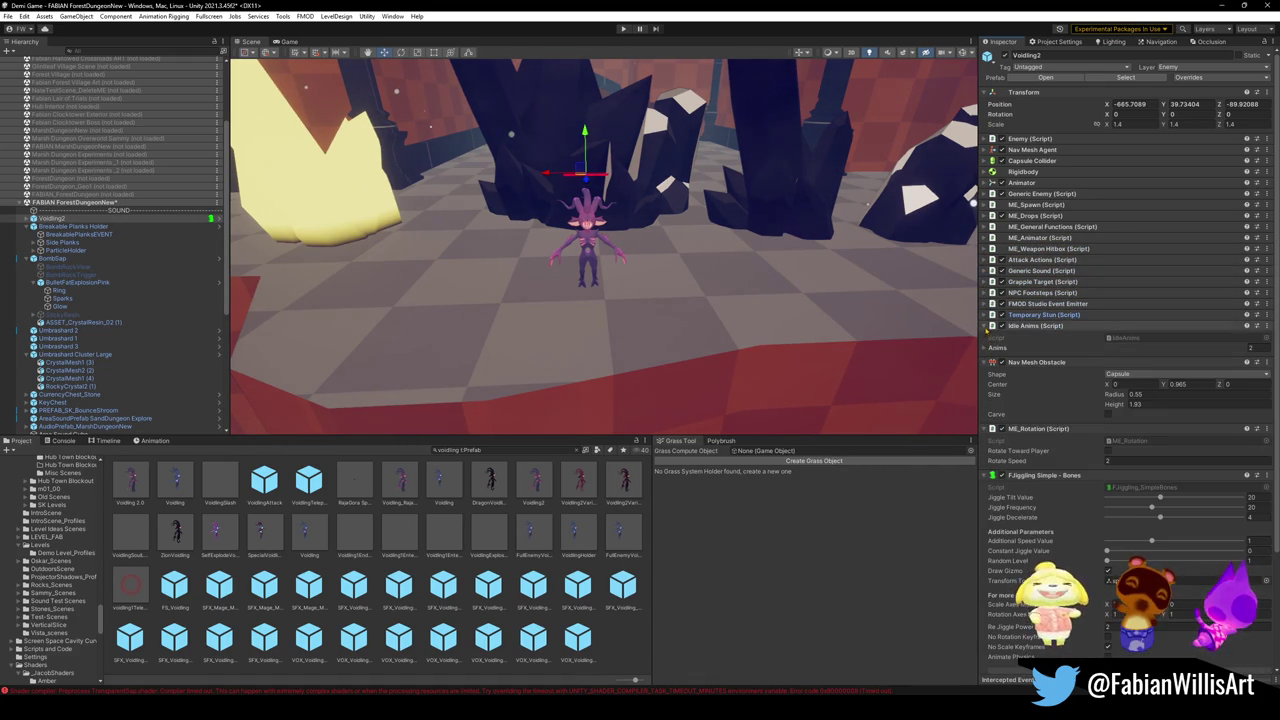
click(986, 325)
click(986, 336)
click(986, 347)
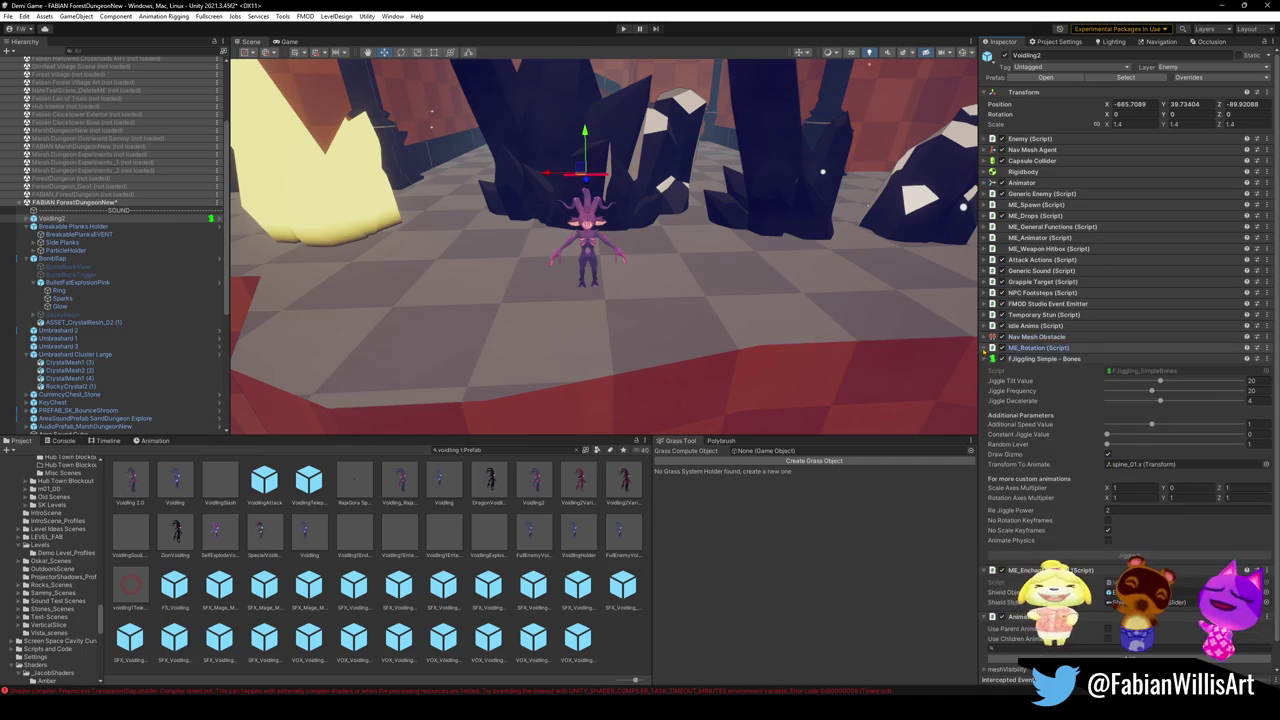
click(986, 358)
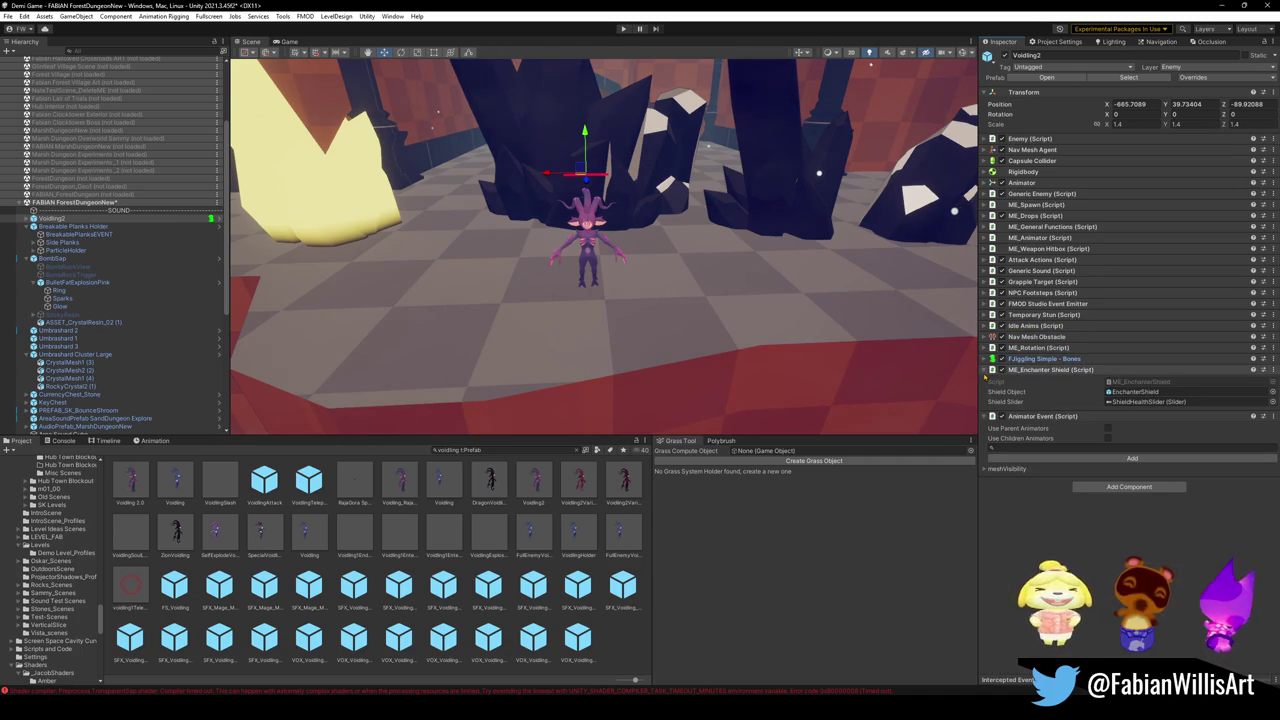
click(986, 370)
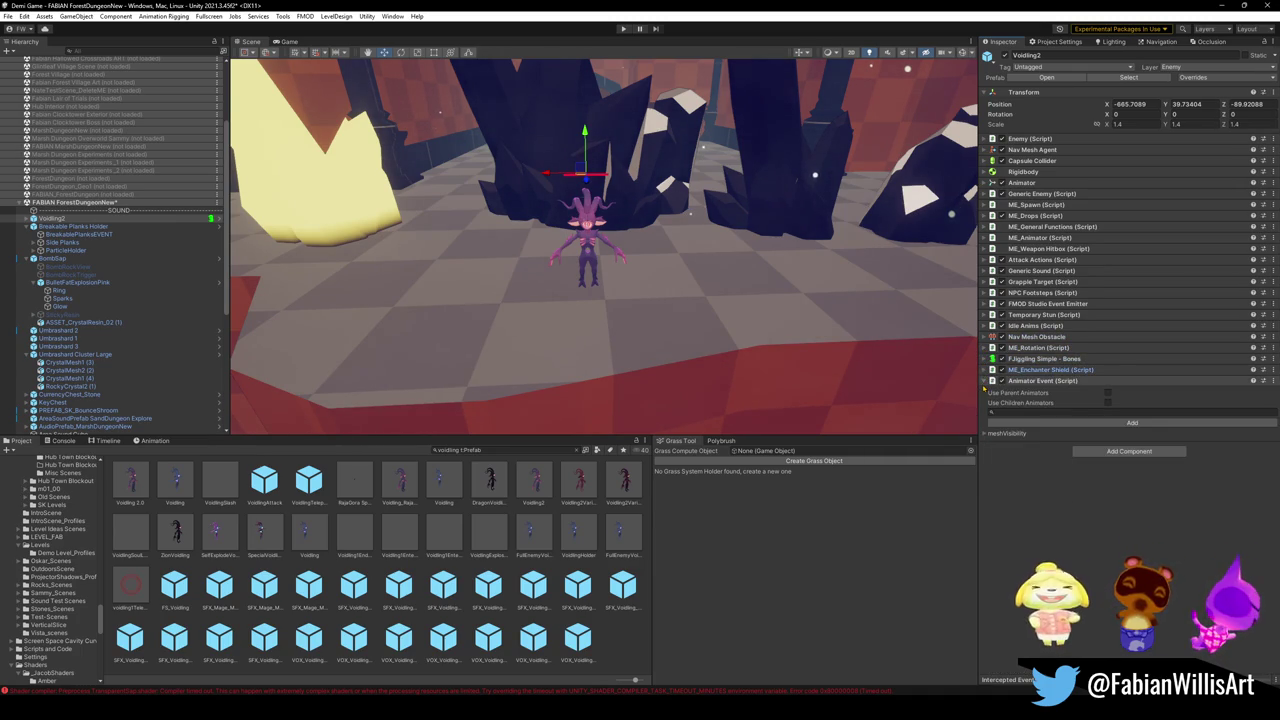
click(985, 381)
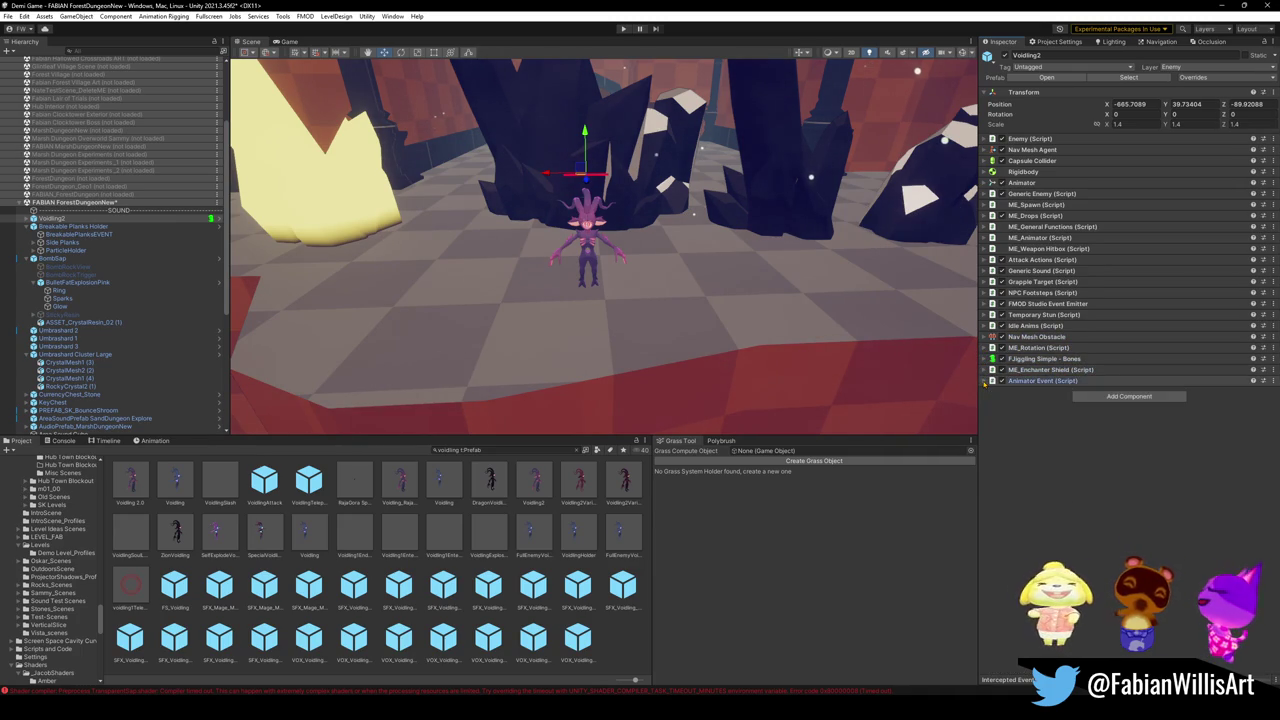
drag(570, 240, 640, 208)
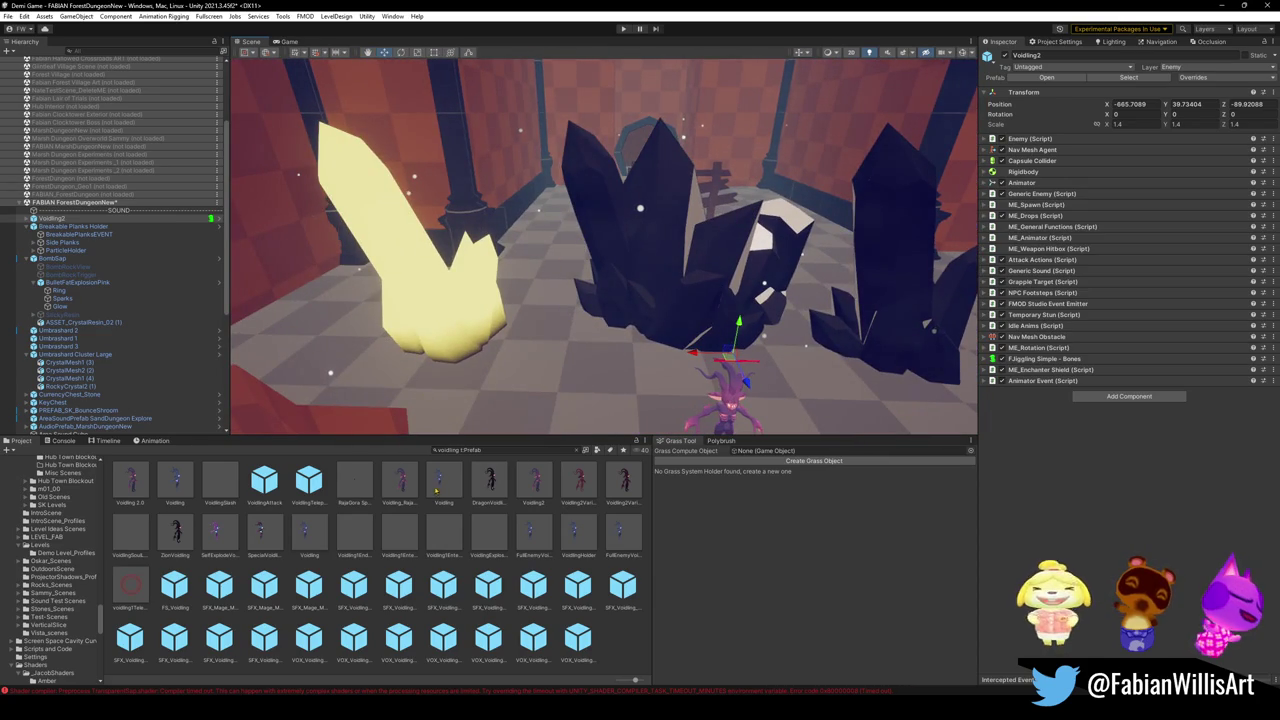
Step: Unpack the Voidling2 prefab instance and expand its children in the Hierarchy
click(45, 226)
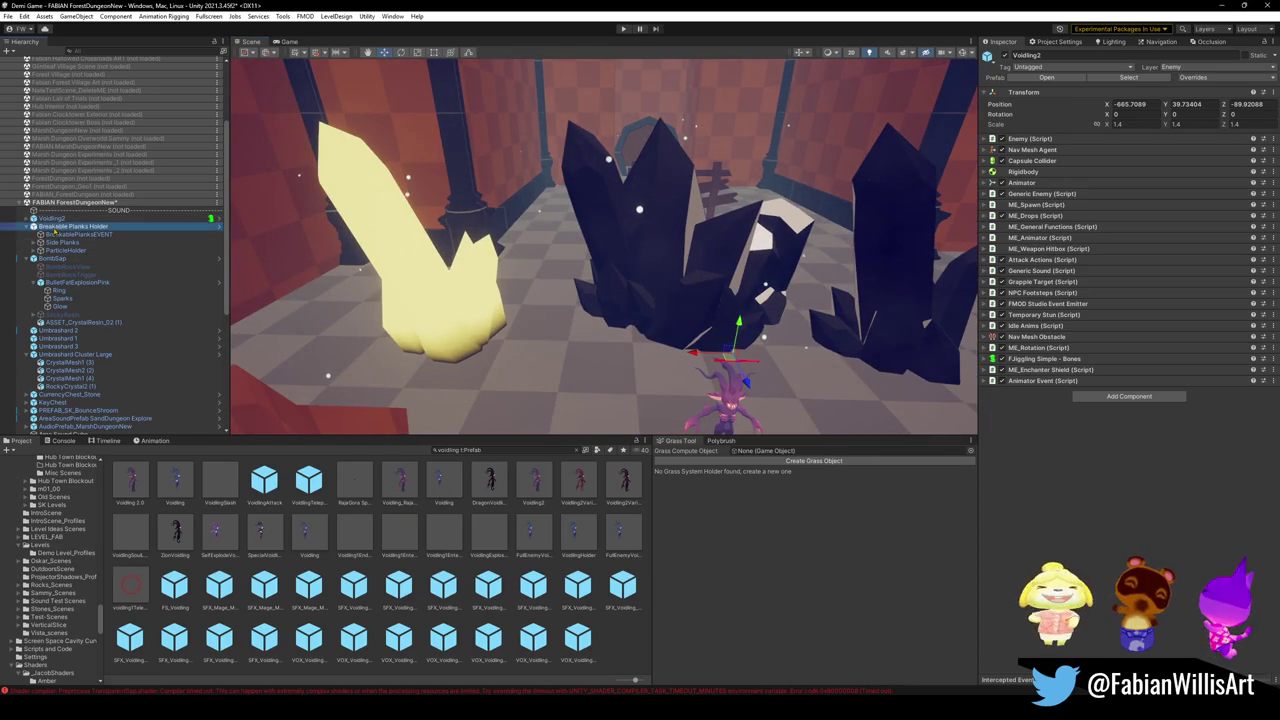
click(52, 218)
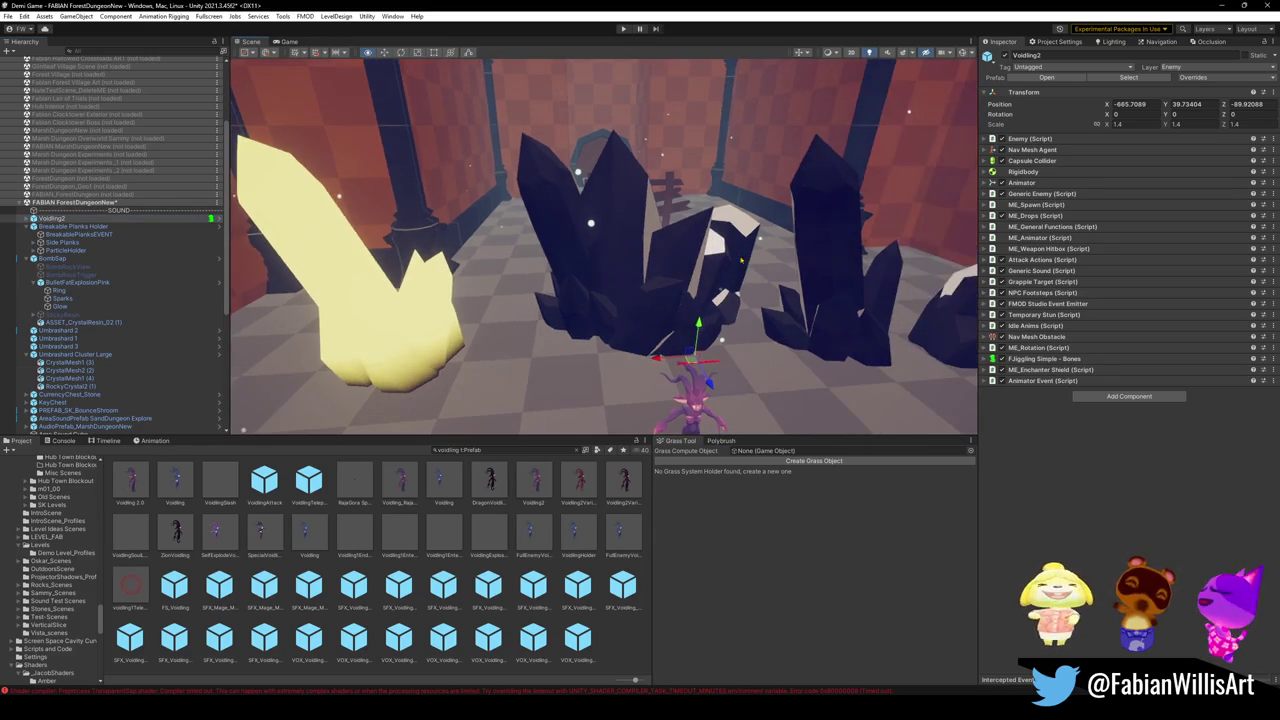
click(62, 226)
click(60, 218)
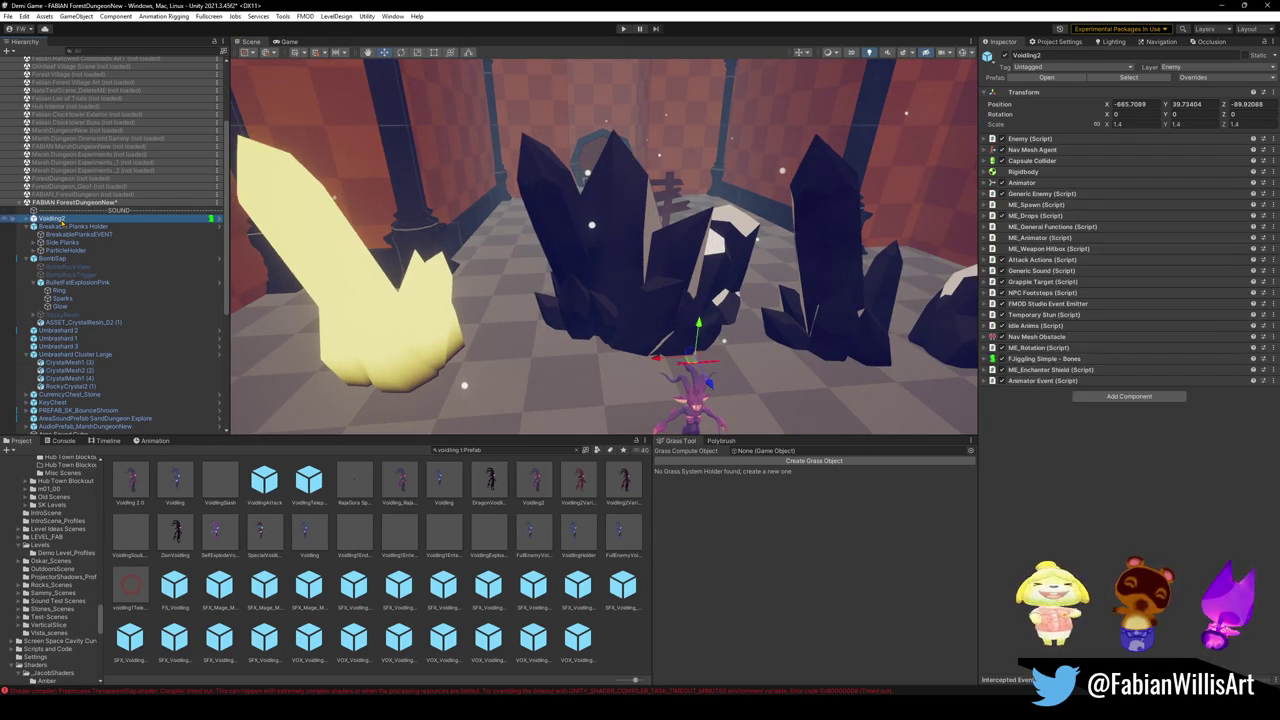
right_click(62, 220)
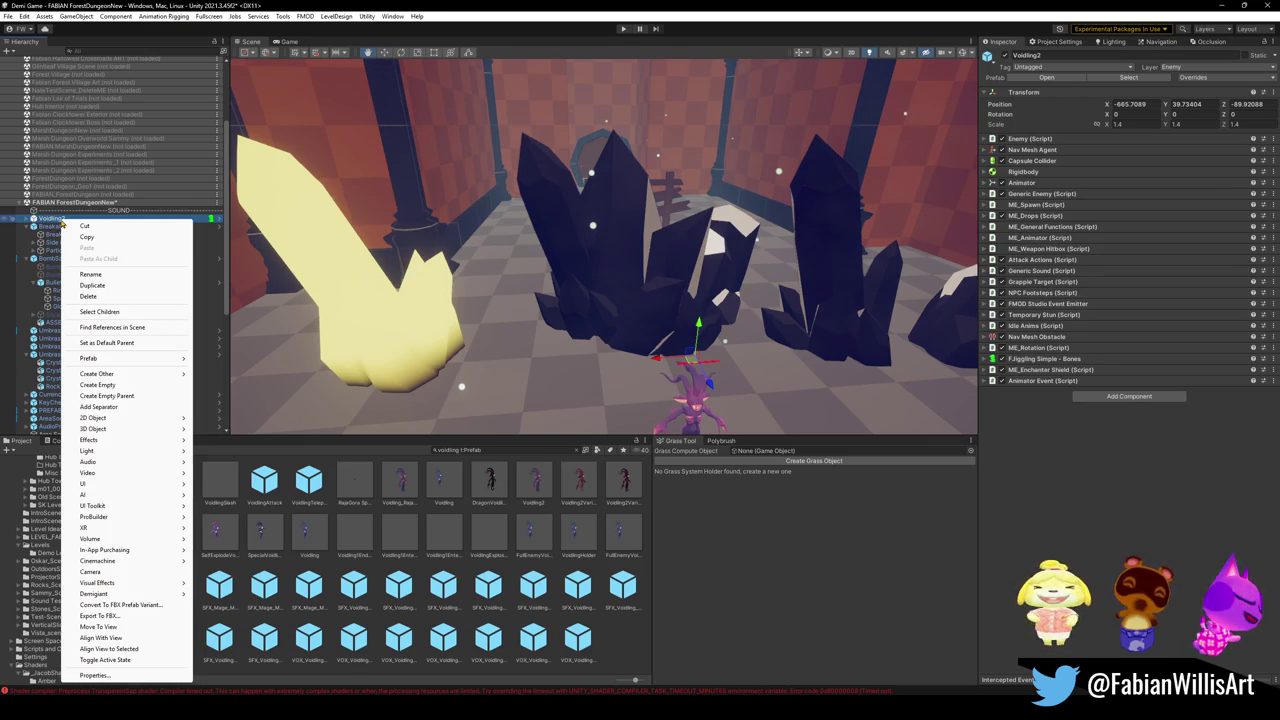
mouse_move(118, 360)
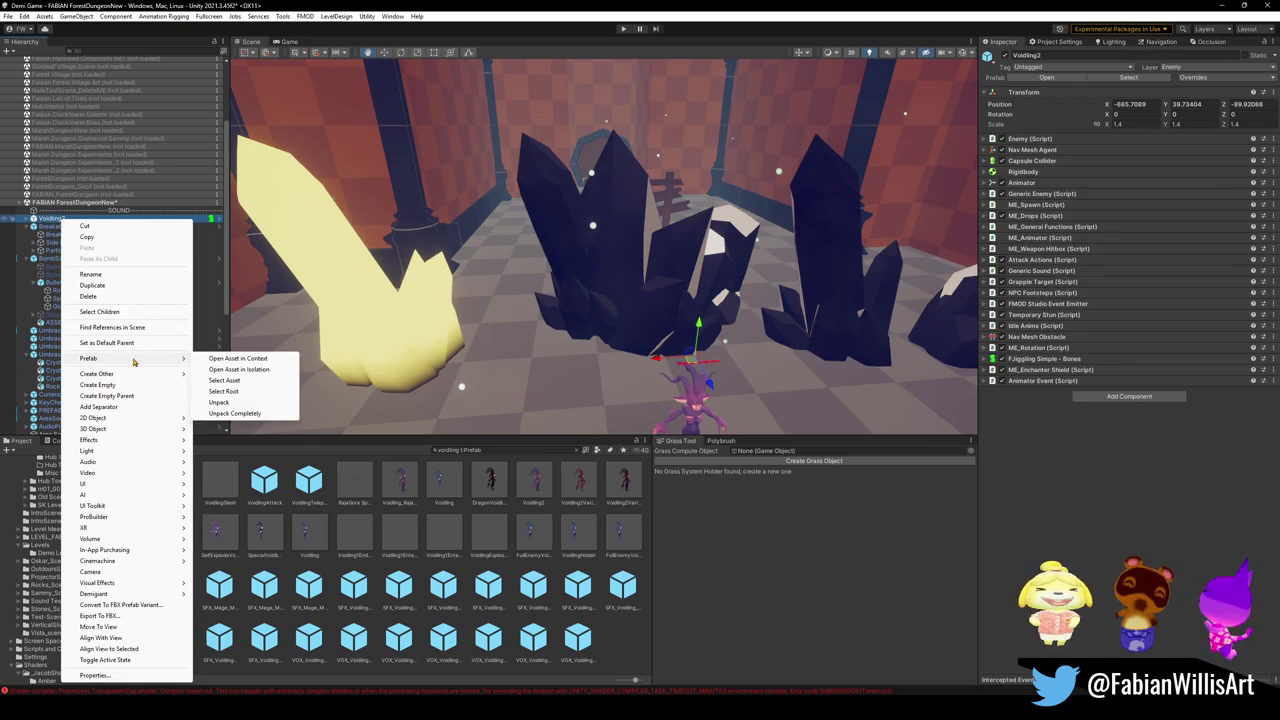
click(220, 402)
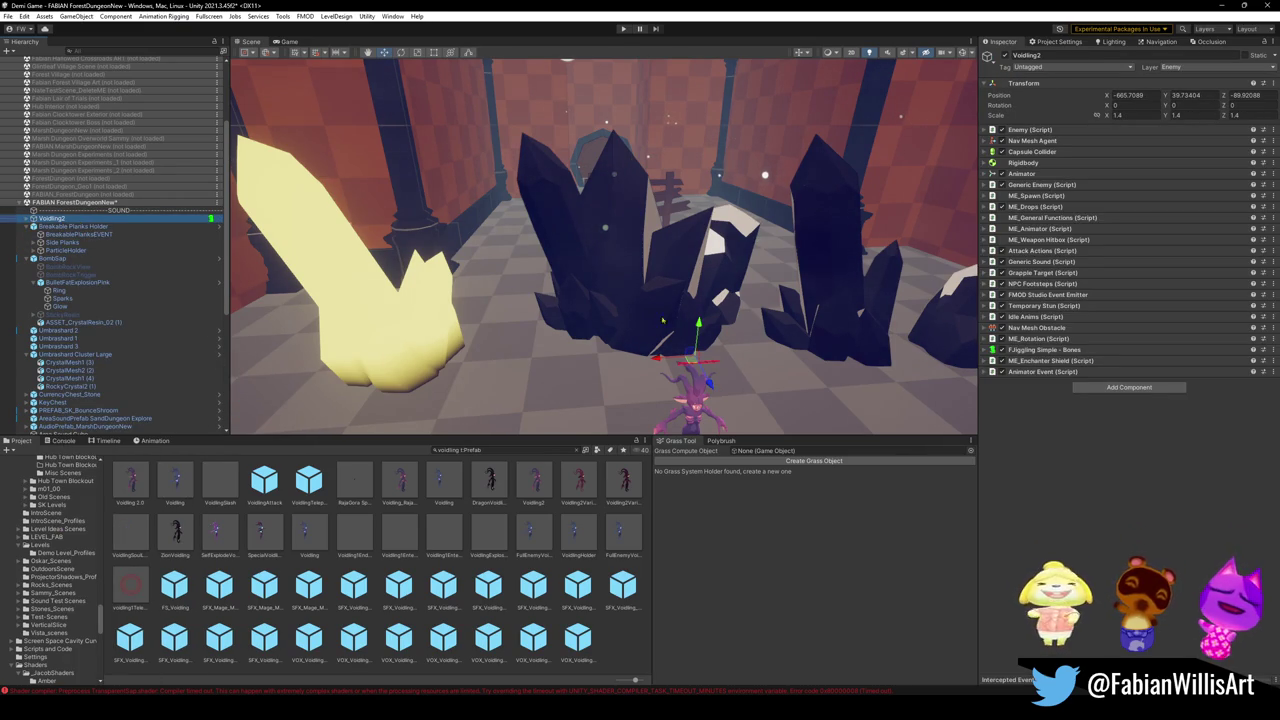
click(27, 218)
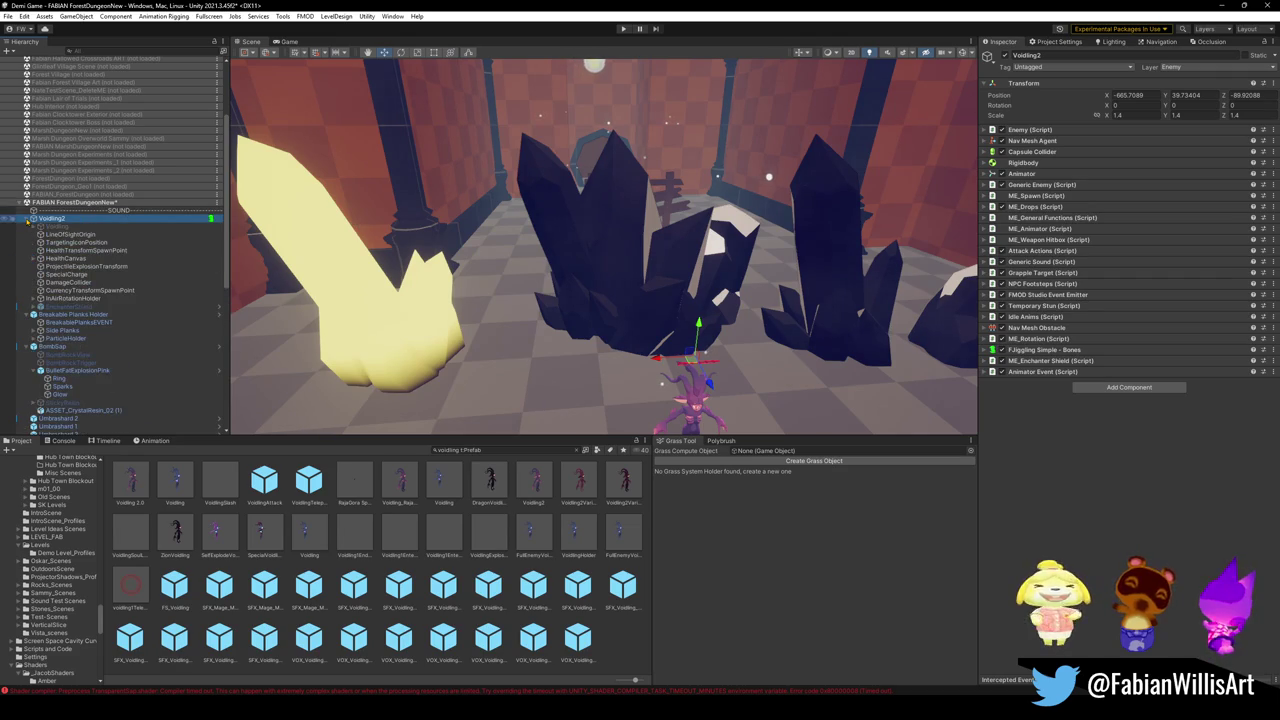
Step: Parent the Umbrashard Cluster Large crystals under Voidling2 in the Hierarchy
click(640, 260)
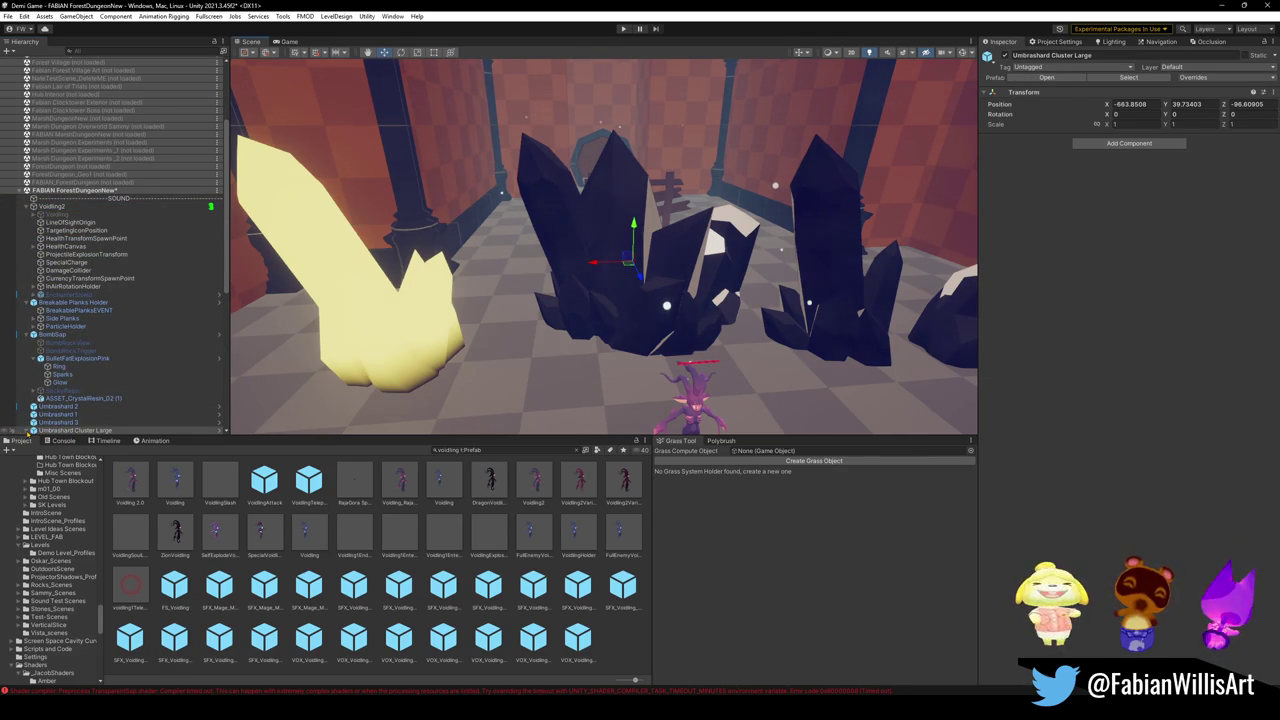
scroll(20, 374, down, 3)
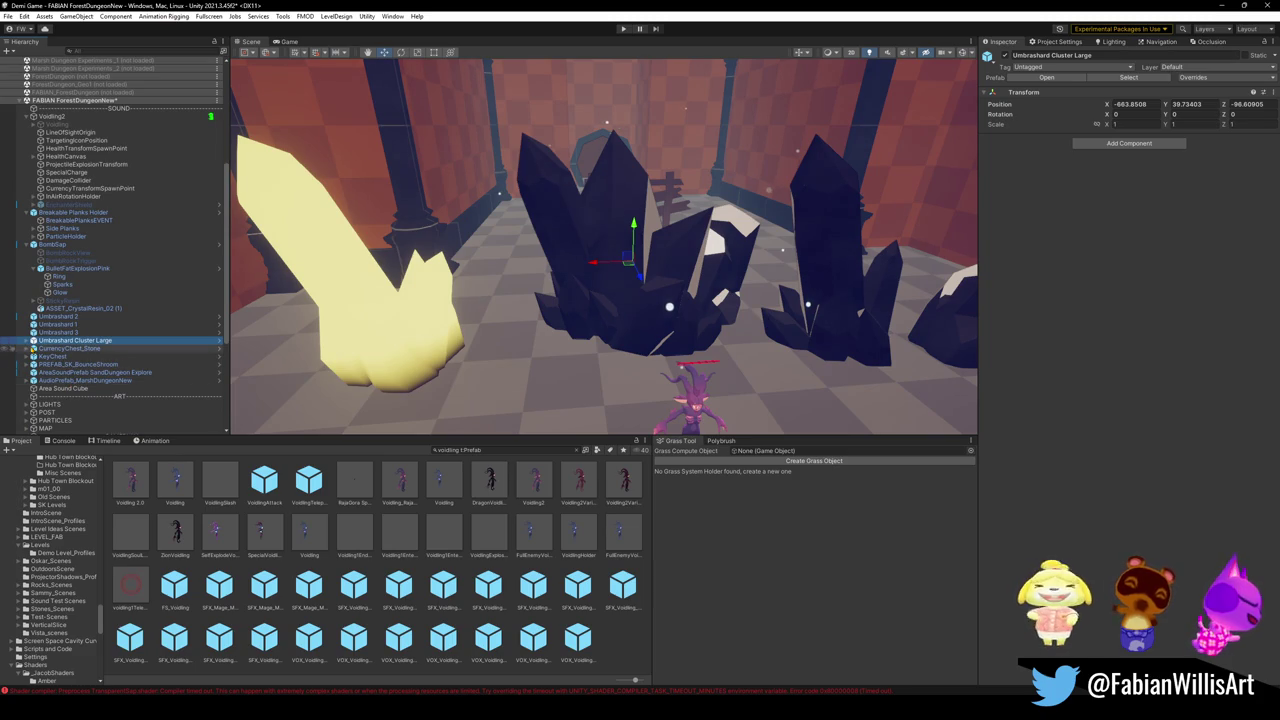
click(67, 348)
click(71, 341)
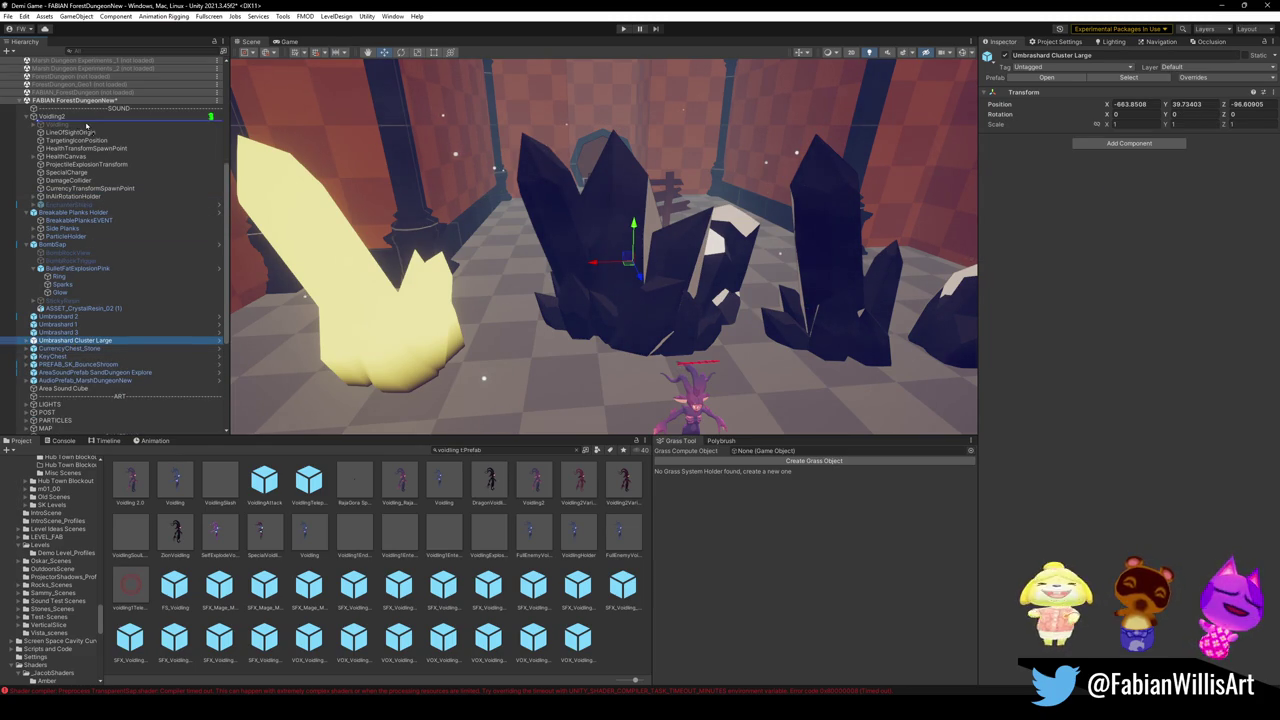
drag(87, 126, 87, 124)
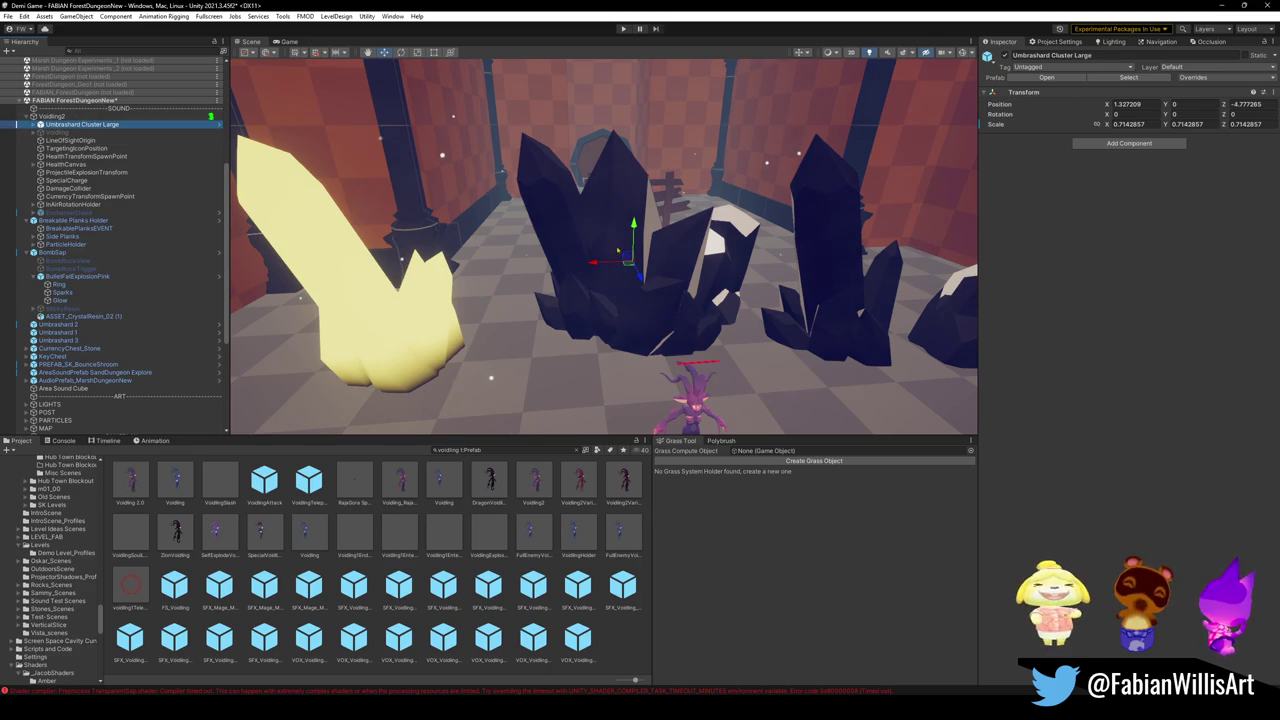
Step: Set the crystal cluster's Position X and Z to 0 and scale it down to about 0.25
click(1122, 105)
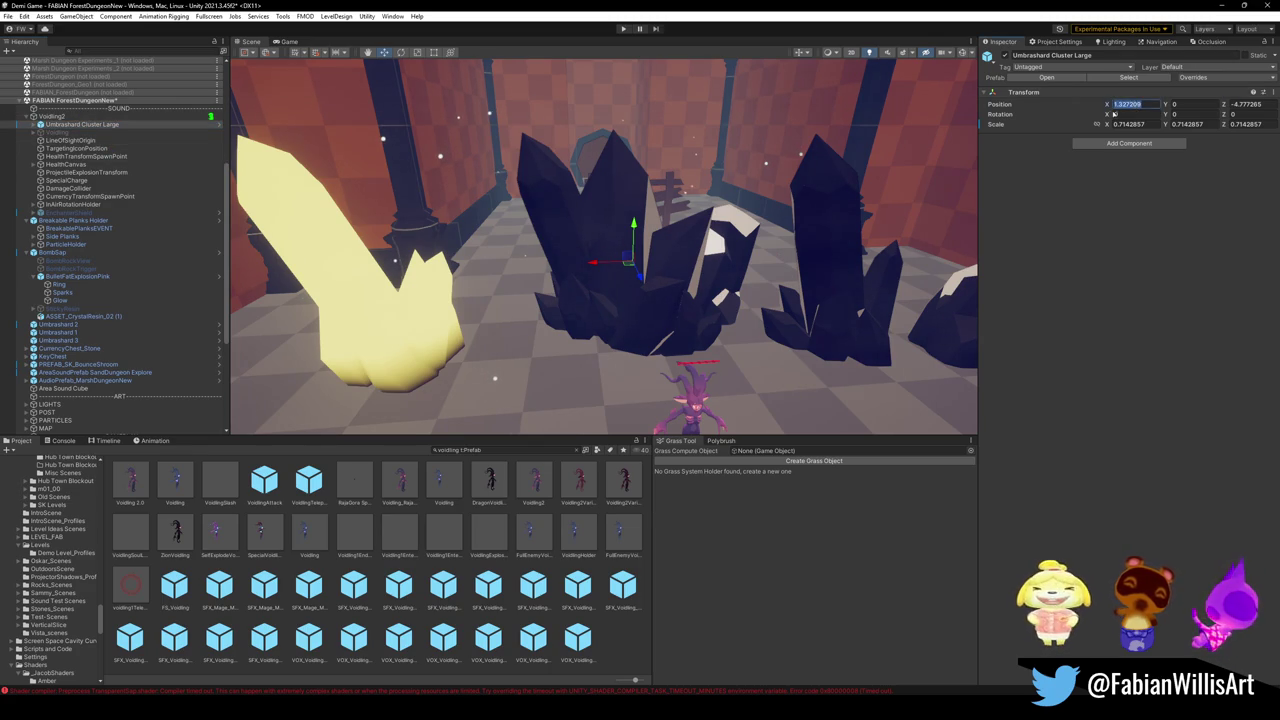
text(0)
key(Tab)
key(Tab)
text(0)
mouse_move(640, 240)
mouse_down()
mouse_move(701, 198)
mouse_move(640, 260)
mouse_up()
key(r)
mouse_move(595, 313)
mouse_down()
mouse_move(548, 335)
mouse_move(654, 309)
mouse_move(527, 352)
mouse_move(482, 349)
mouse_move(660, 276)
mouse_move(570, 290)
mouse_up()
key(w)
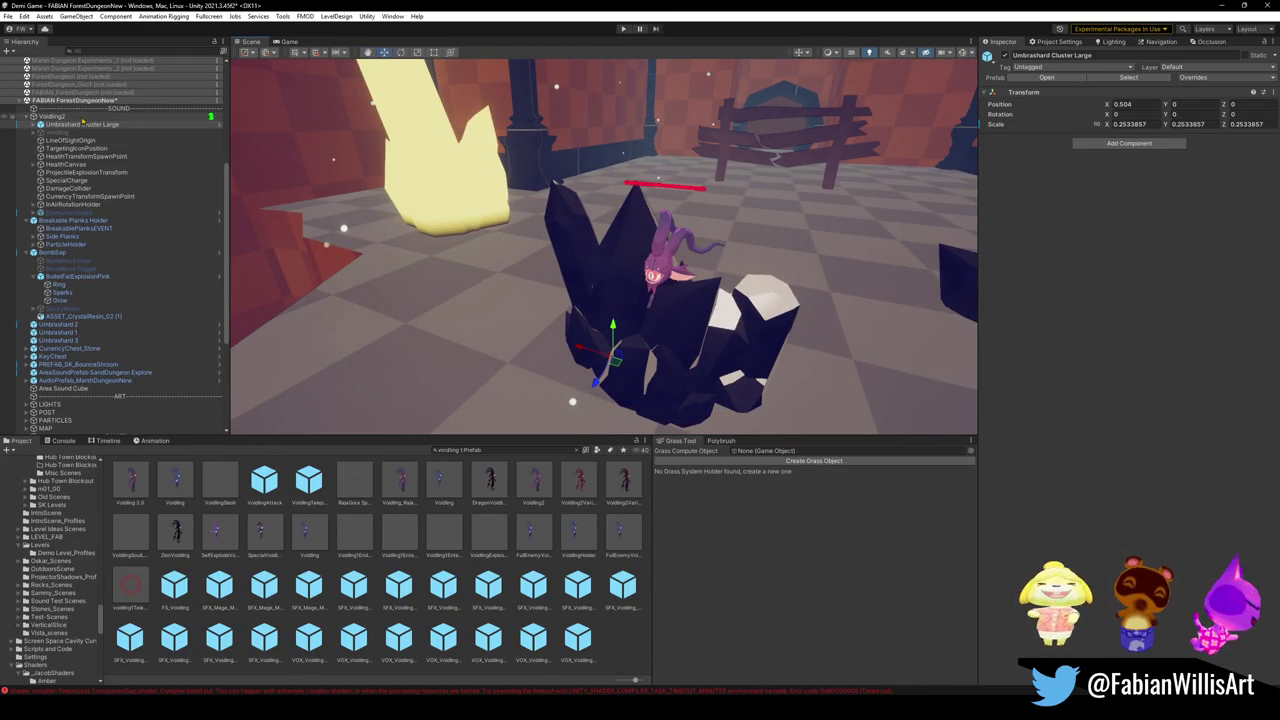
Step: Set Voidling2's Generic Enemy Turning Speed and Attack Distancing to 0
click(55, 116)
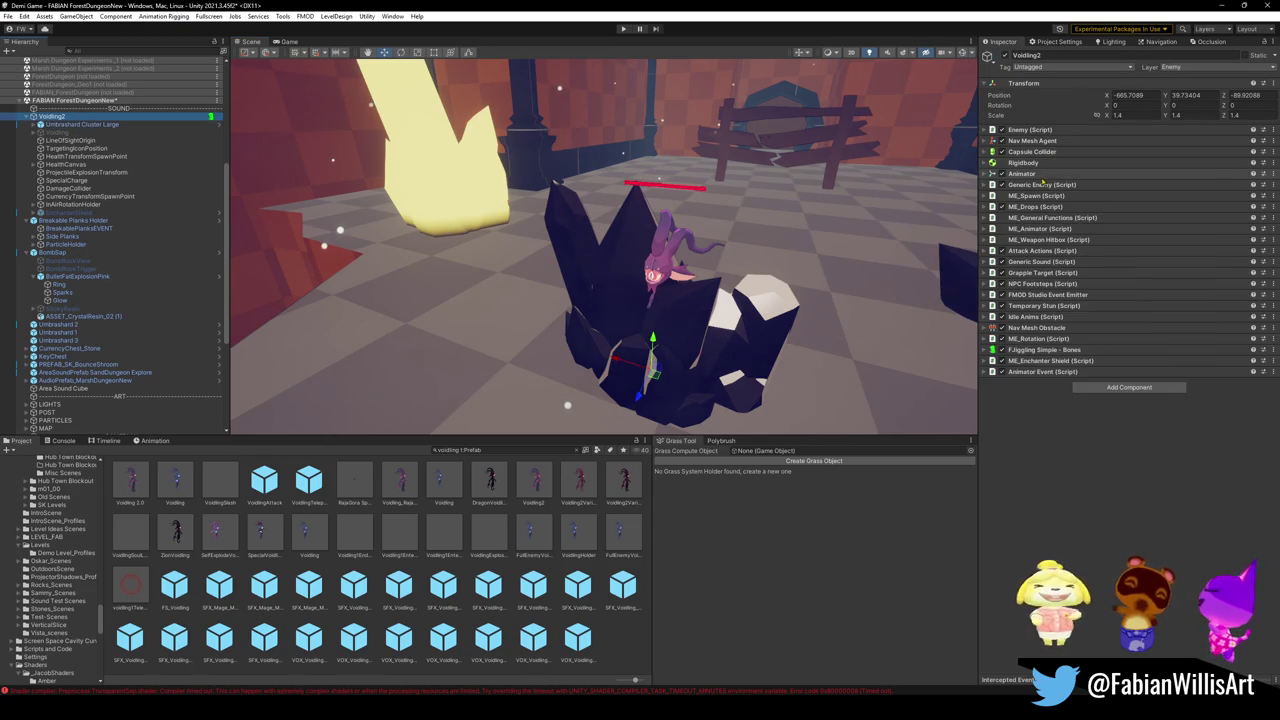
click(1044, 186)
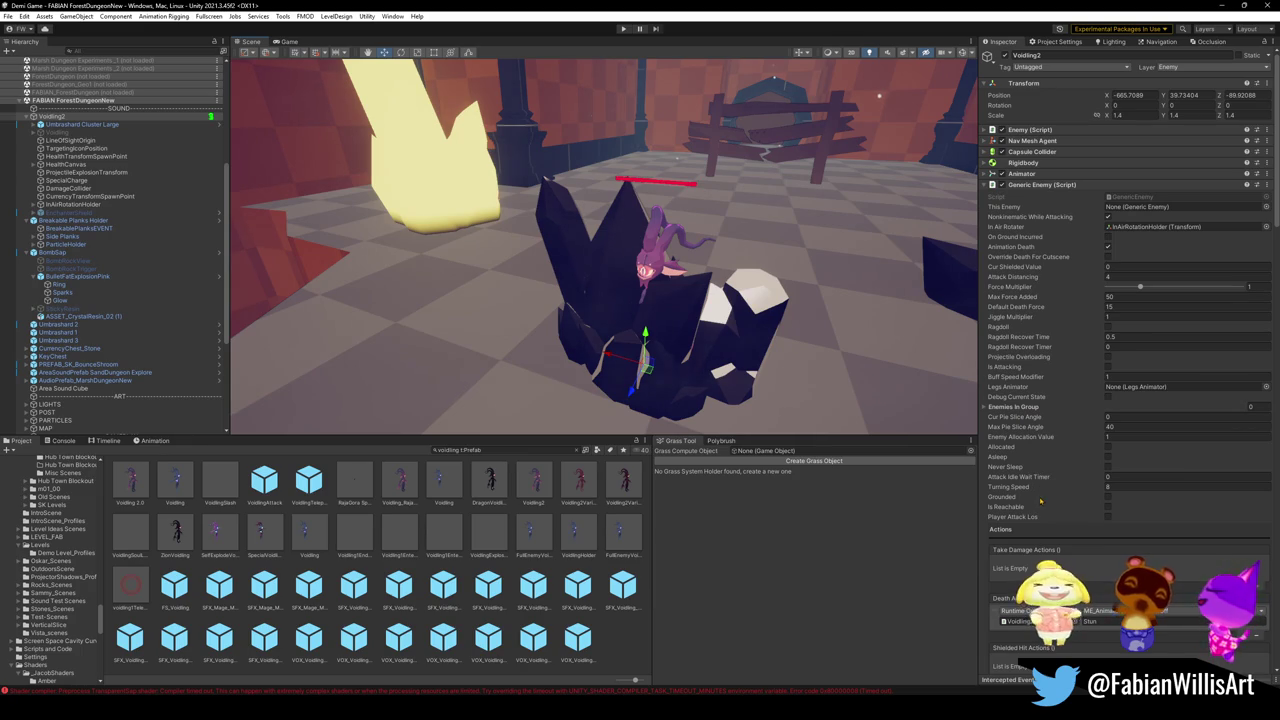
click(1130, 489)
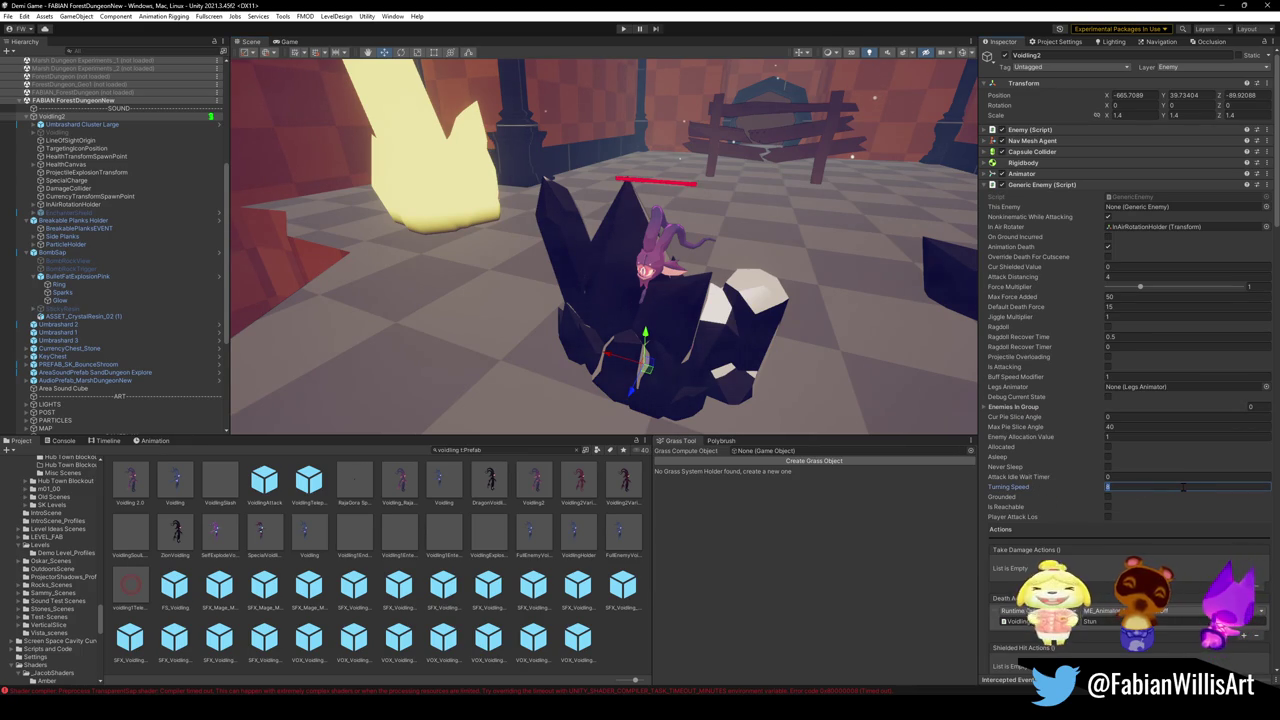
text(0)
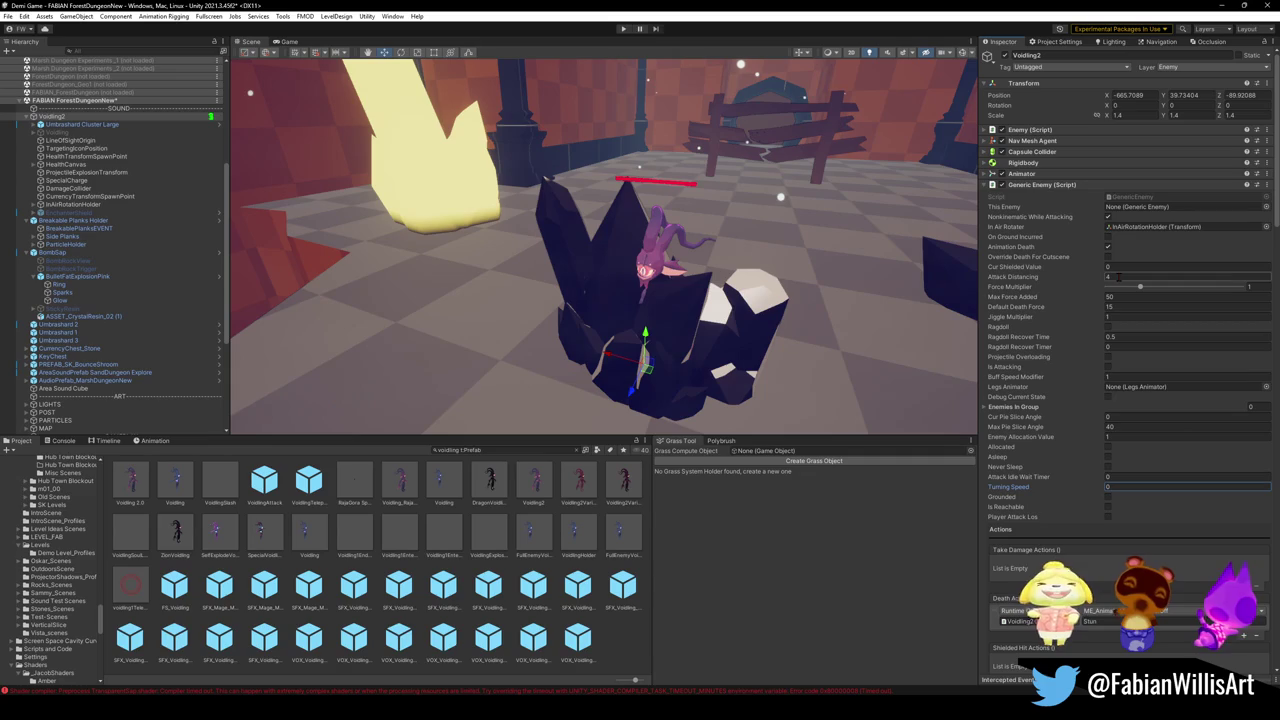
click(1127, 276)
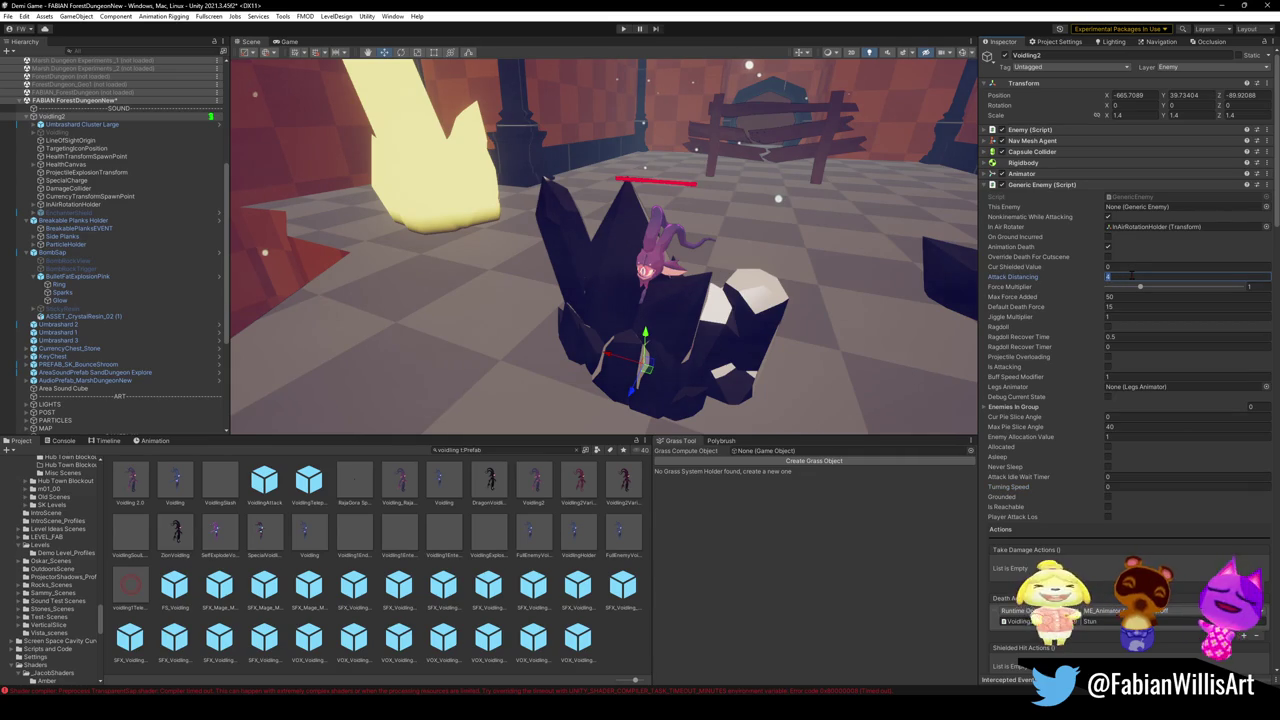
text(0)
Step: Toggle Voidling2's Animator, inspect the Capsule Collider shape, then collapse Capsule Collider and Generic Enemy
scroll(1020, 494, down, 1)
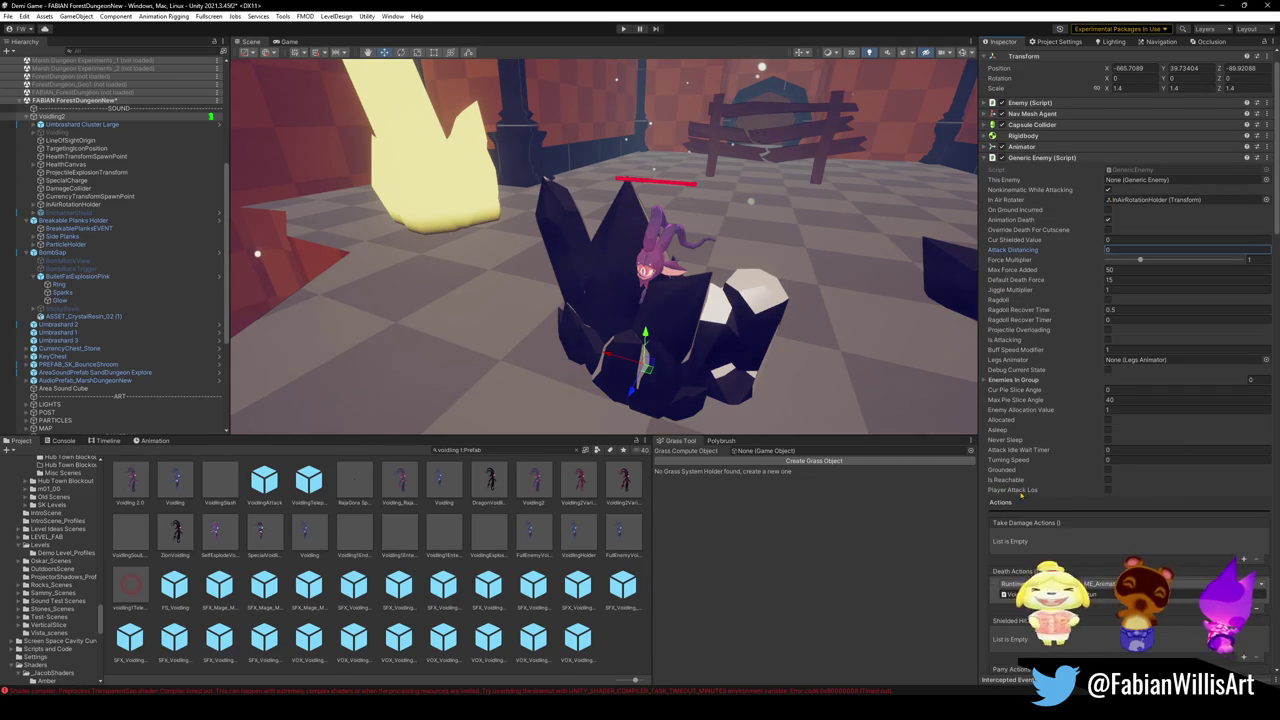
scroll(1020, 494, down, 4)
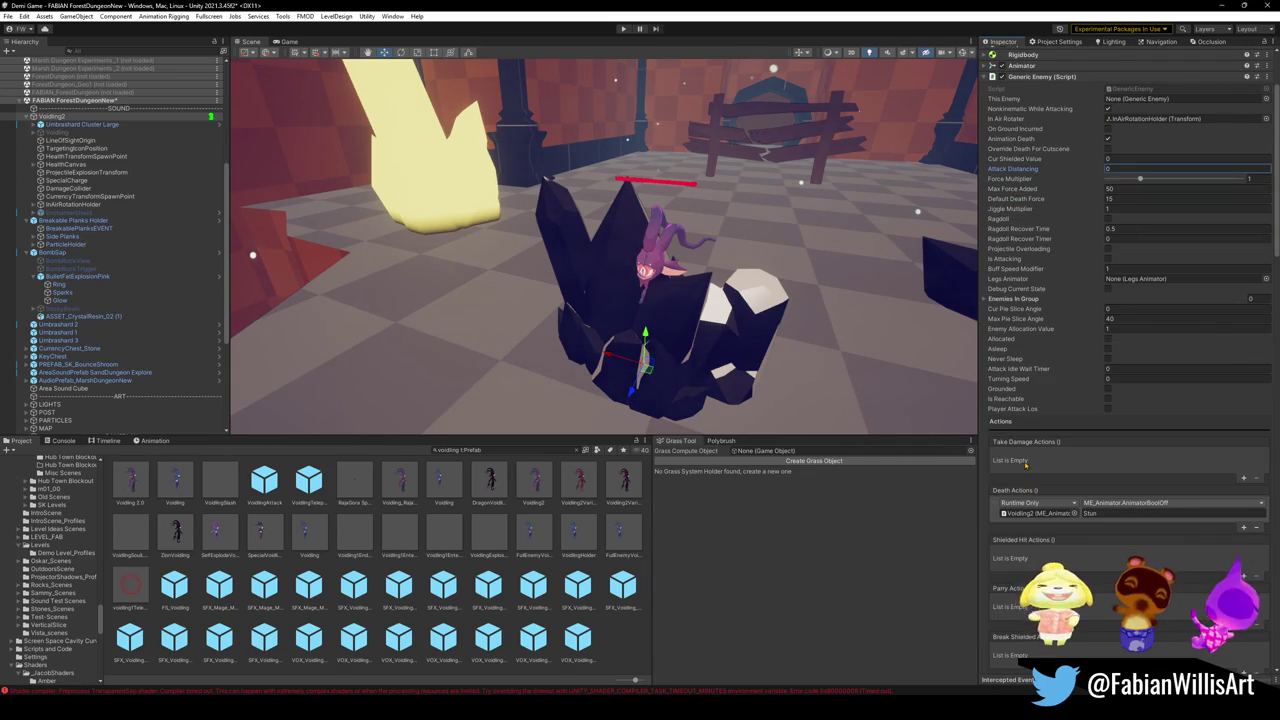
scroll(1025, 463, up, 3)
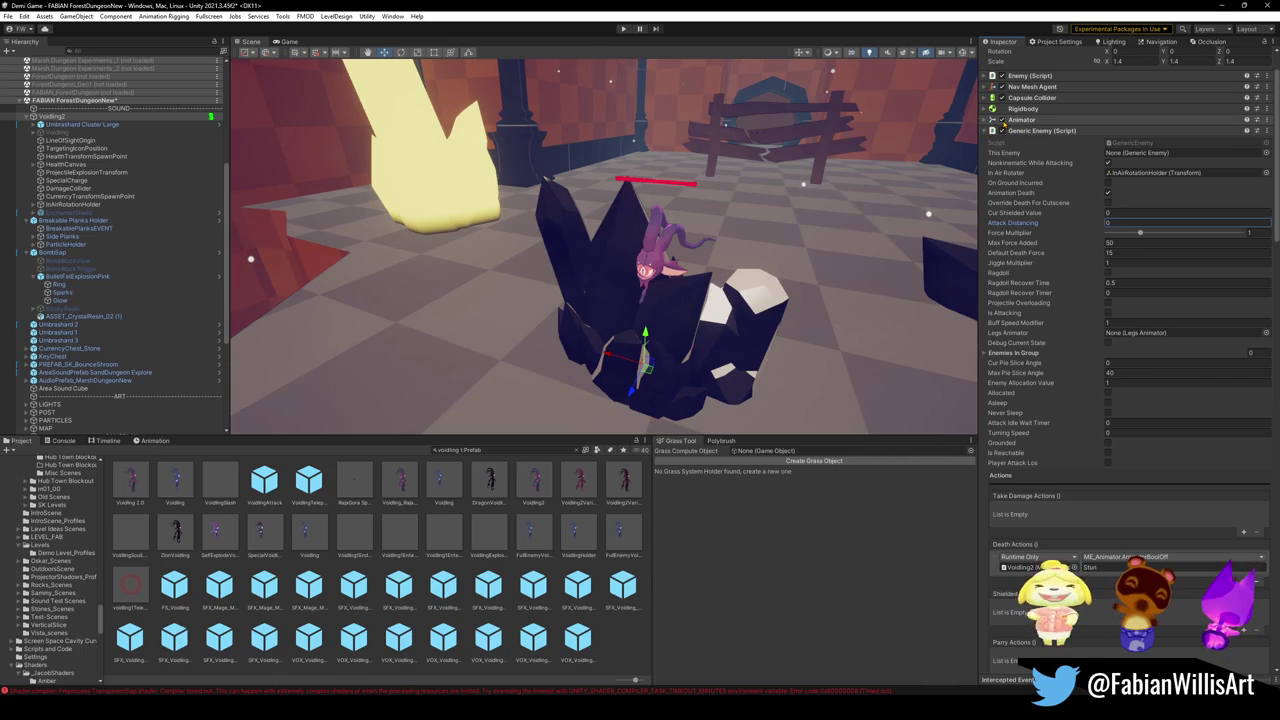
click(1003, 120)
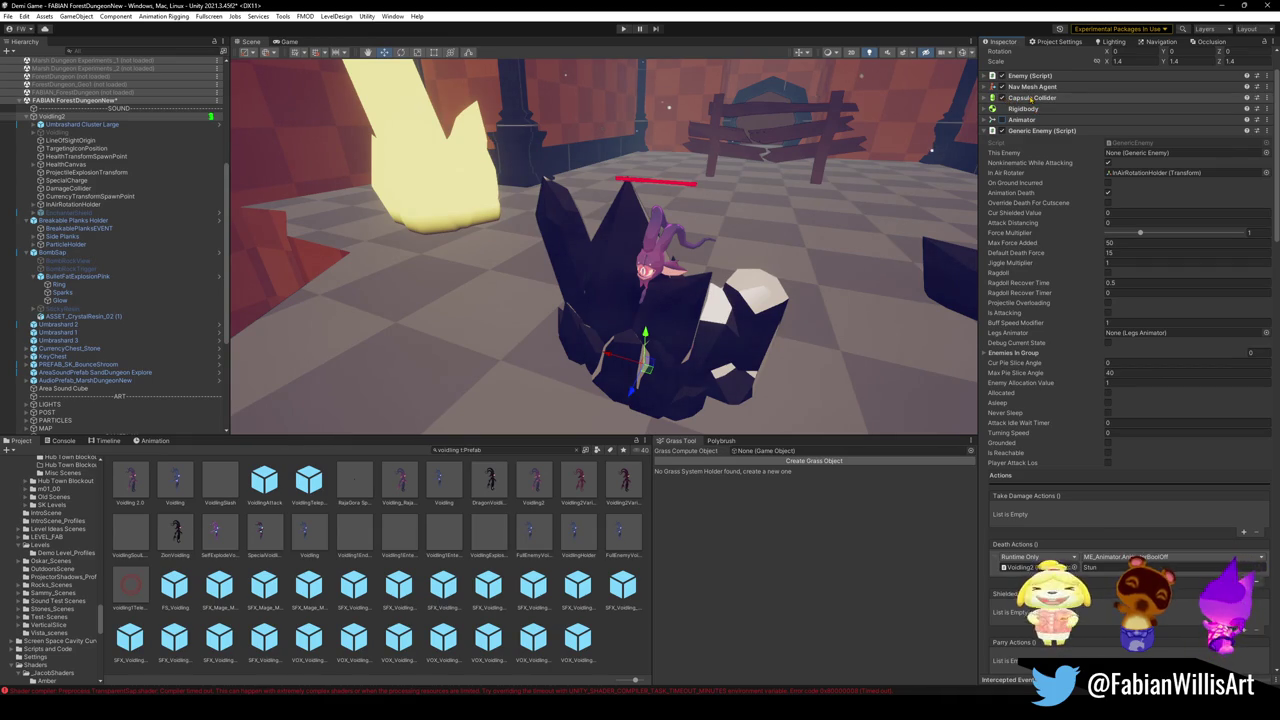
click(1032, 97)
click(1112, 113)
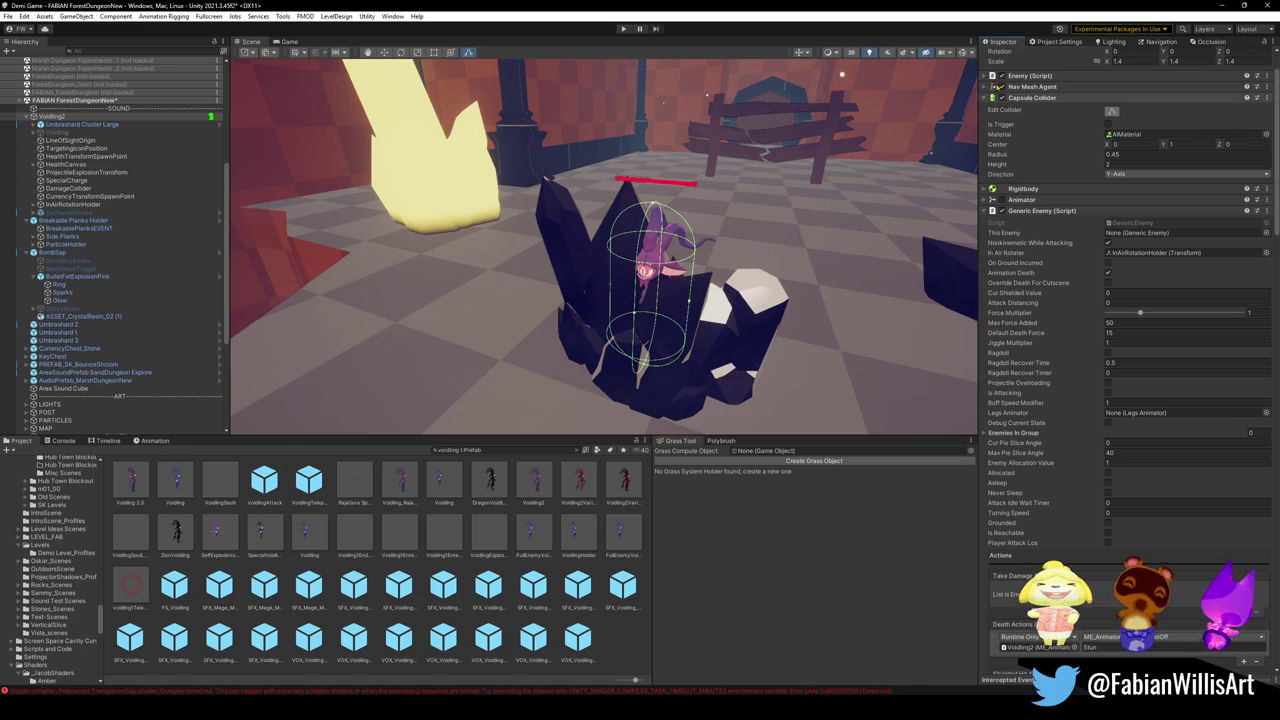
click(992, 98)
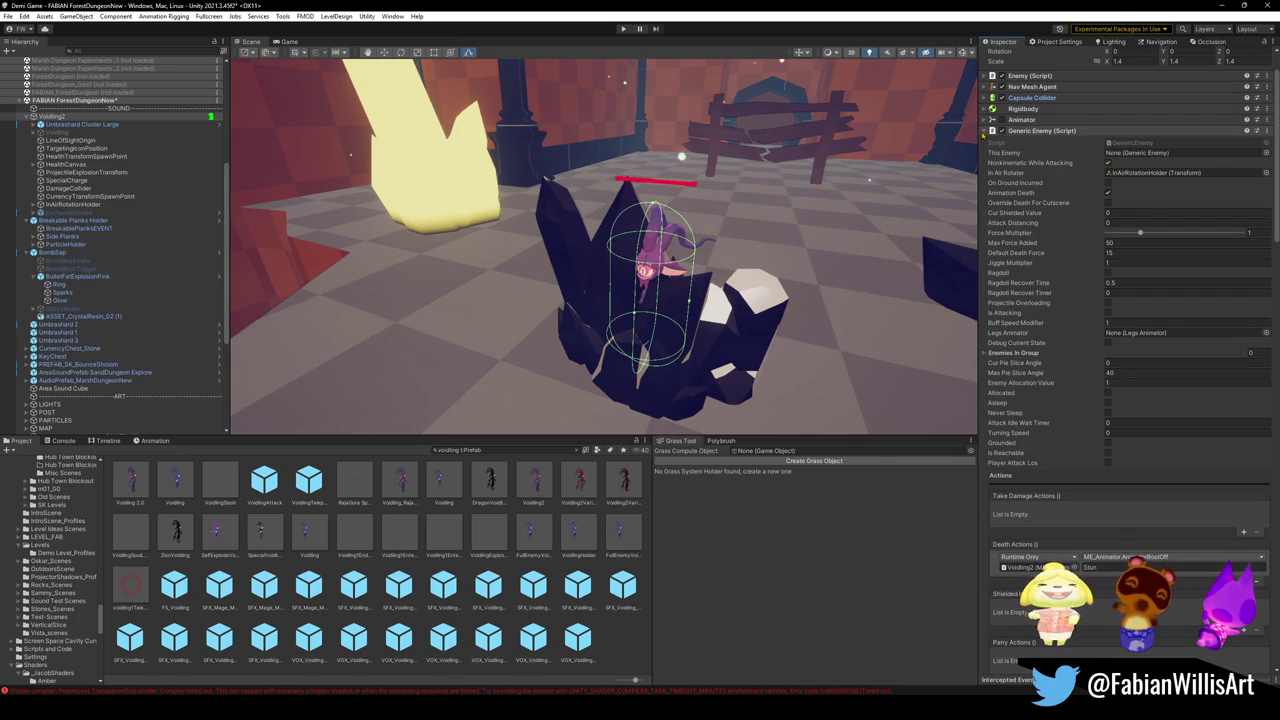
click(984, 131)
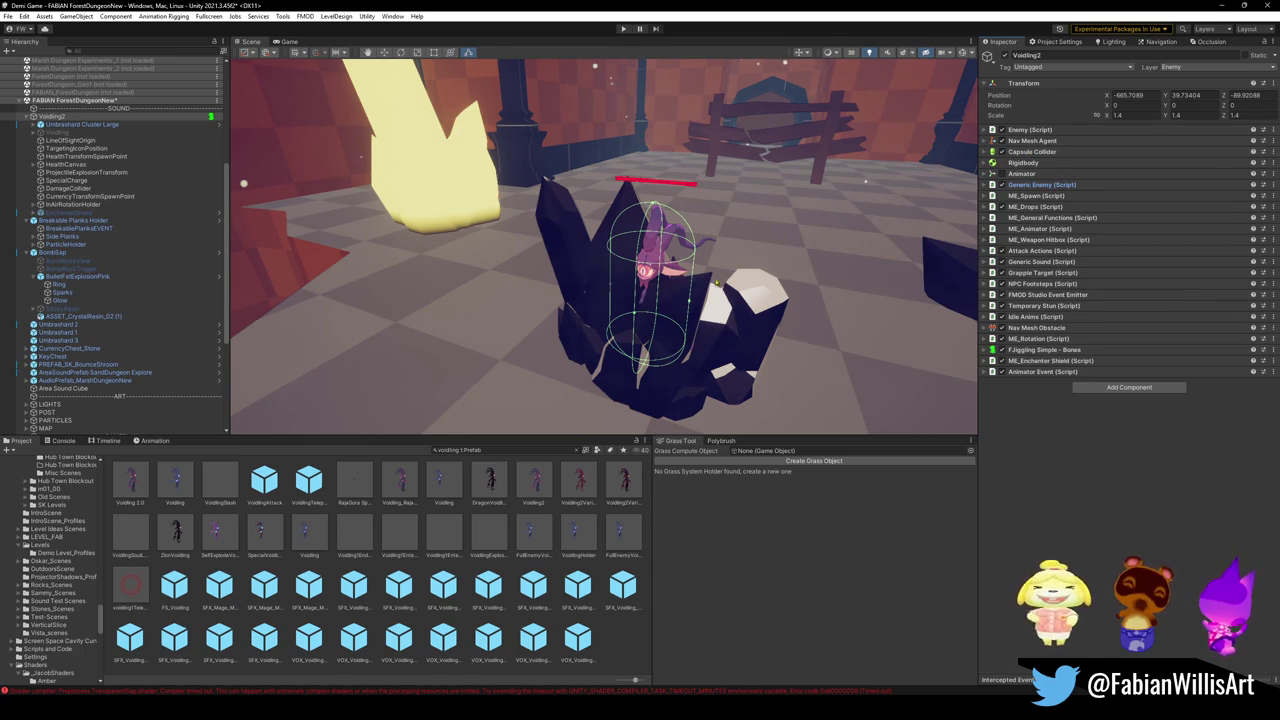
Step: Enlarge the enemy's collider and disable the ME_Enchanter Shield and Animator Event components
mouse_move(690, 318)
mouse_down()
mouse_move(816, 318)
mouse_move(768, 318)
mouse_move(785, 322)
mouse_move(813, 258)
mouse_move(1081, 371)
mouse_up()
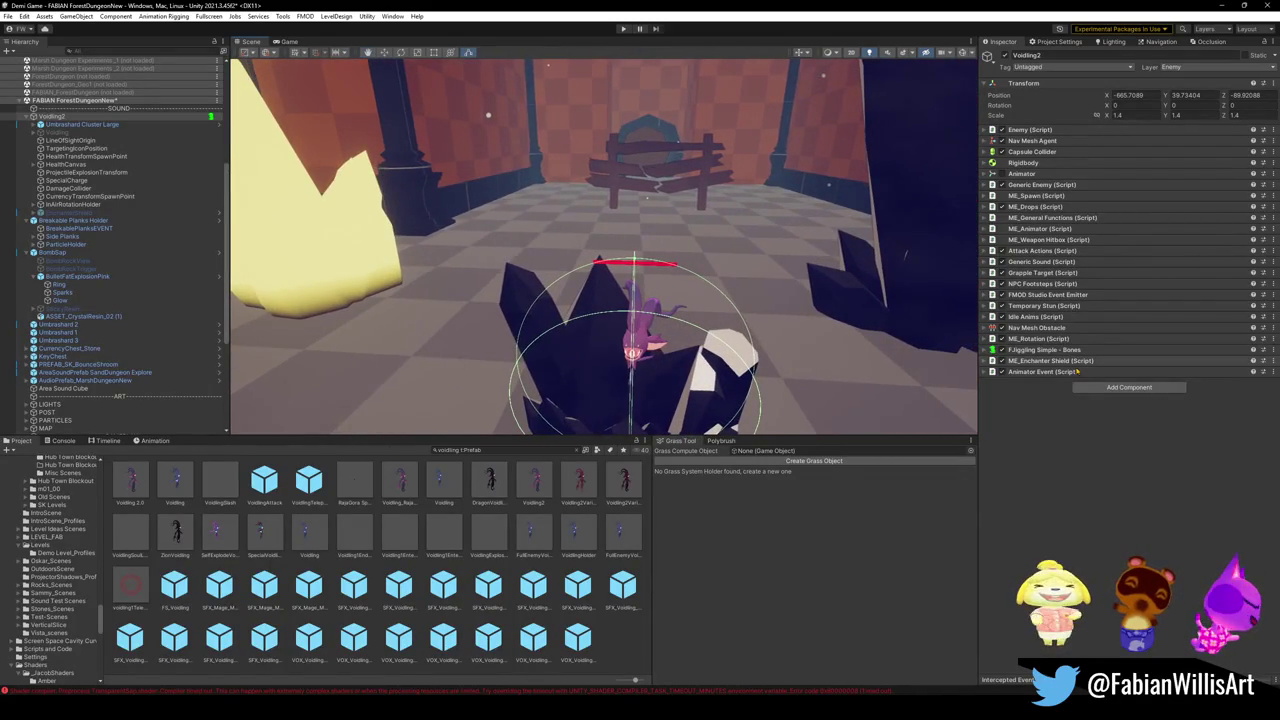
click(1002, 361)
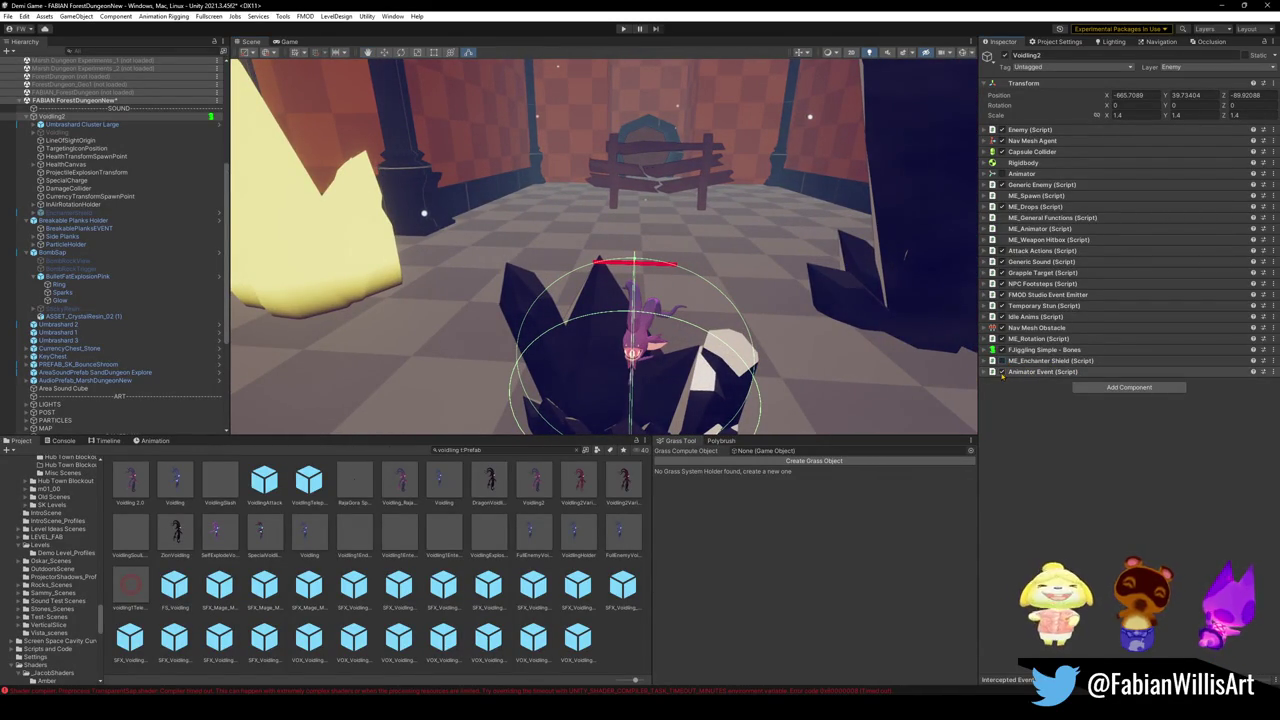
click(1003, 373)
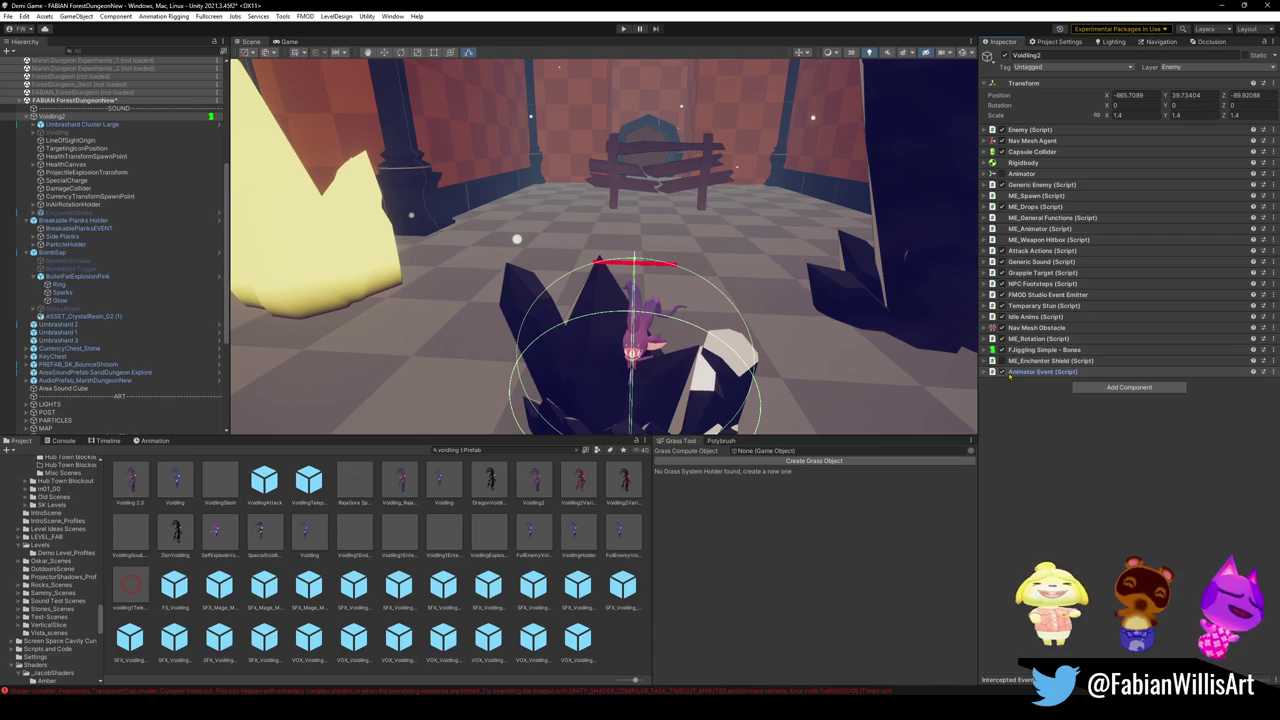
click(1003, 373)
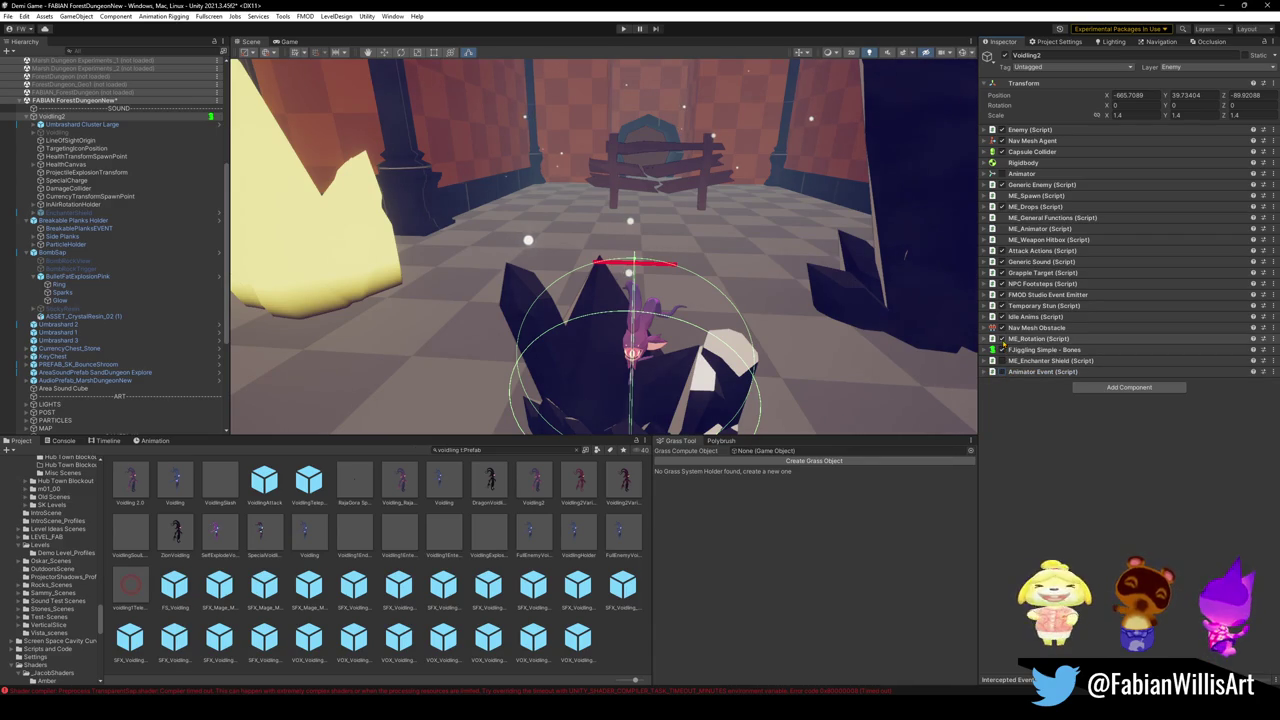
click(985, 339)
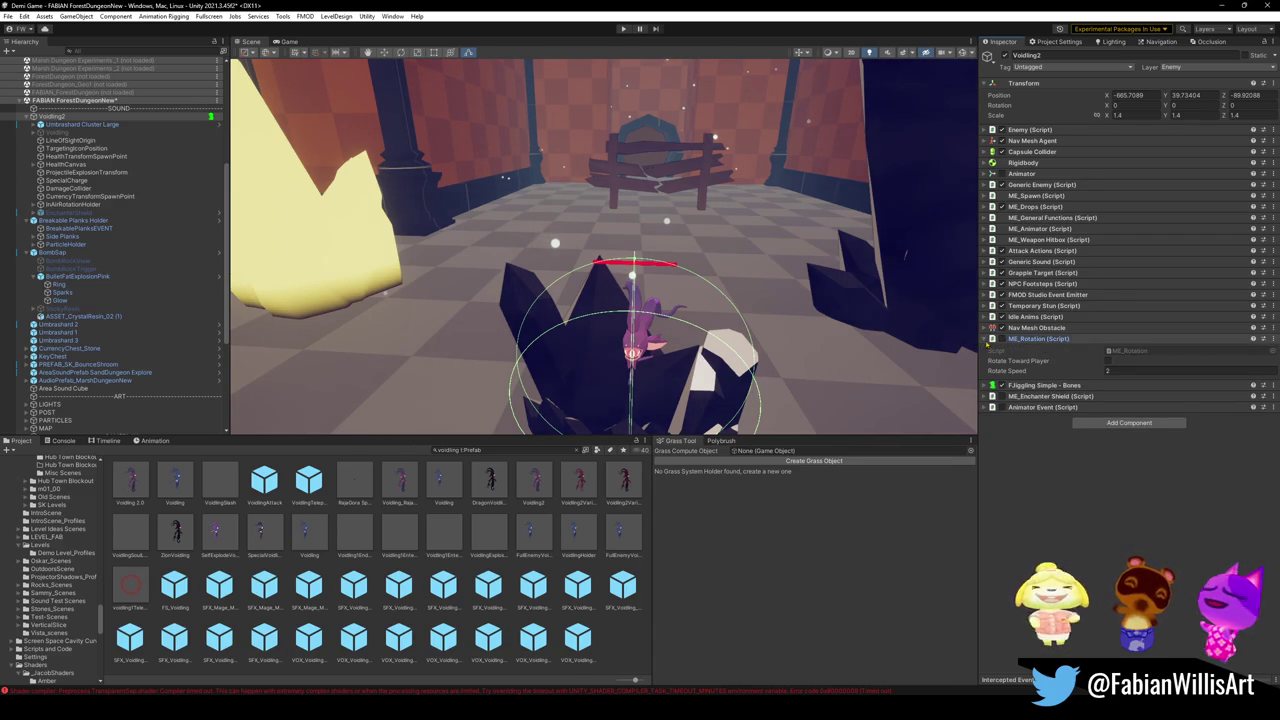
click(986, 340)
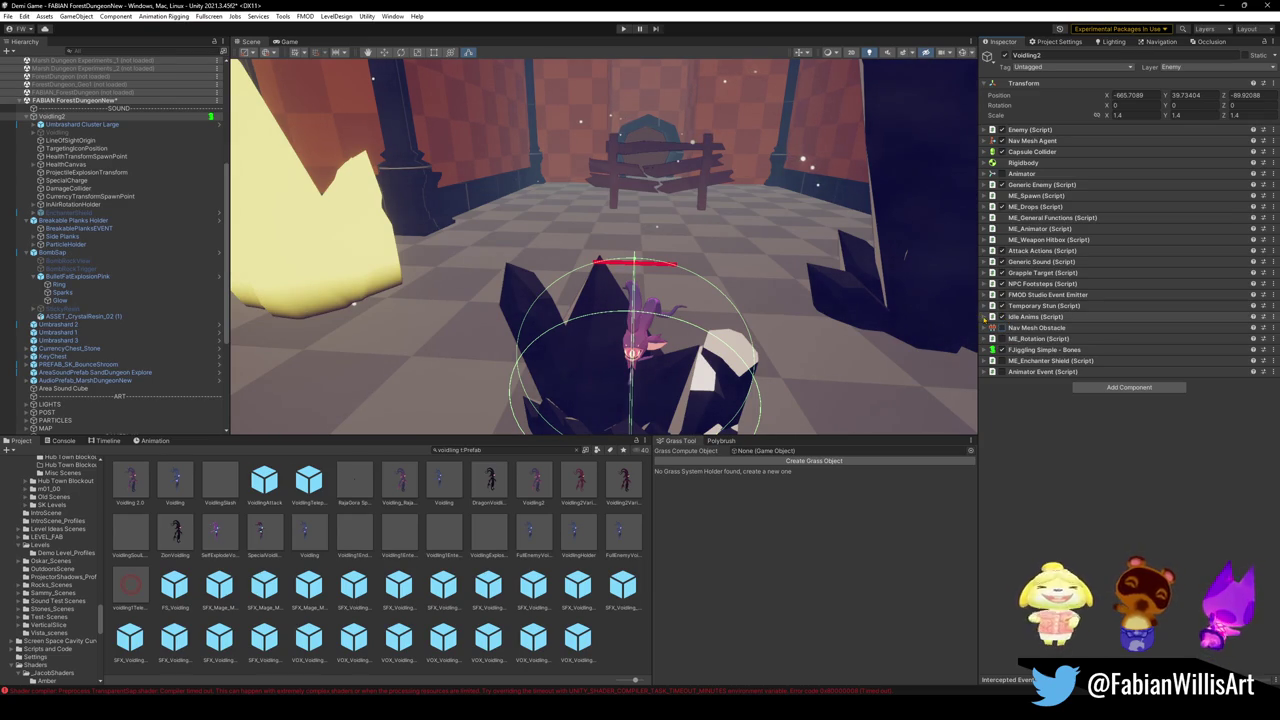
click(985, 317)
click(985, 318)
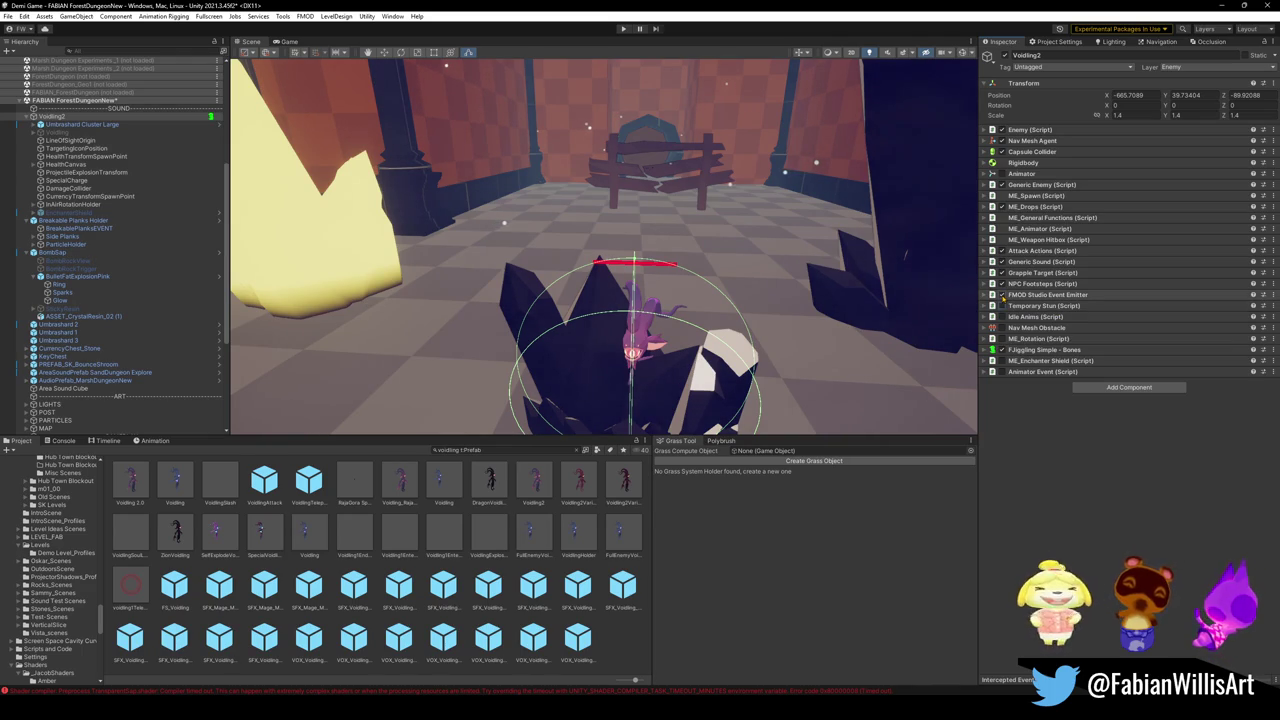
Step: Disable the FMOD Studio Event Emitter, NPC Footsteps, Grapple Target and Generic Sound components
click(1002, 294)
click(1002, 284)
click(1002, 273)
click(988, 273)
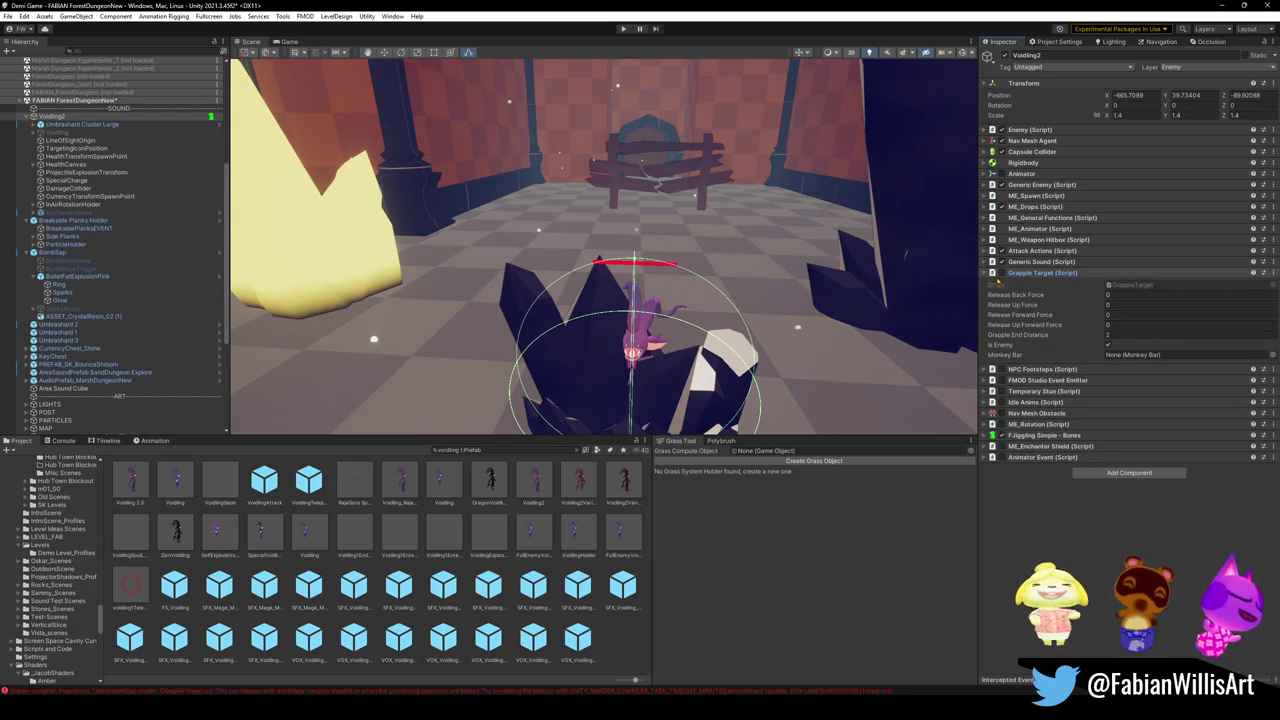
click(987, 273)
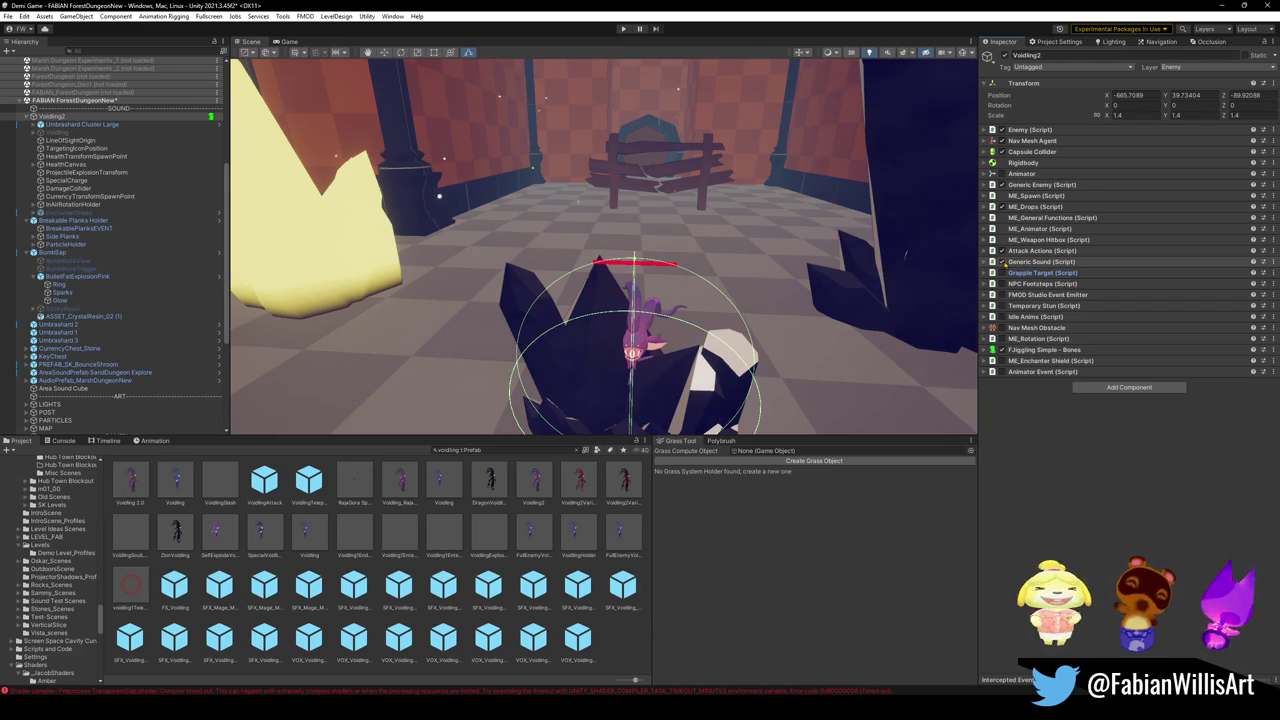
click(1002, 262)
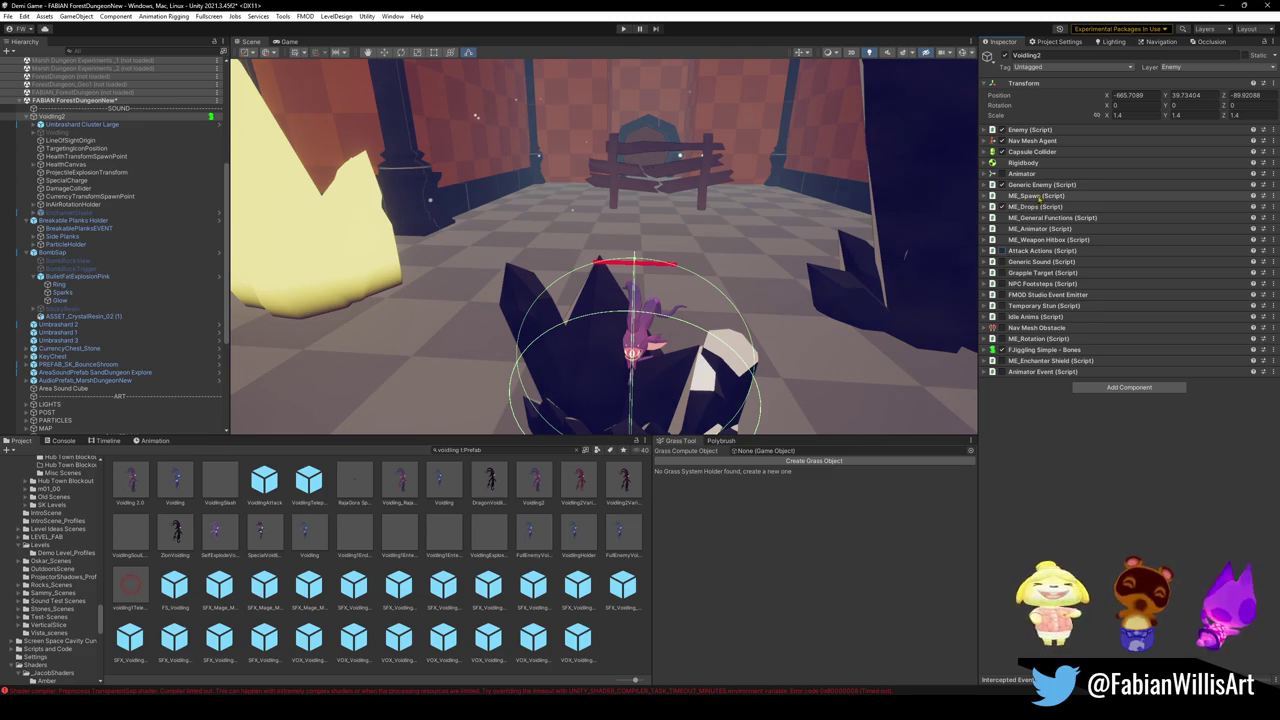
click(986, 206)
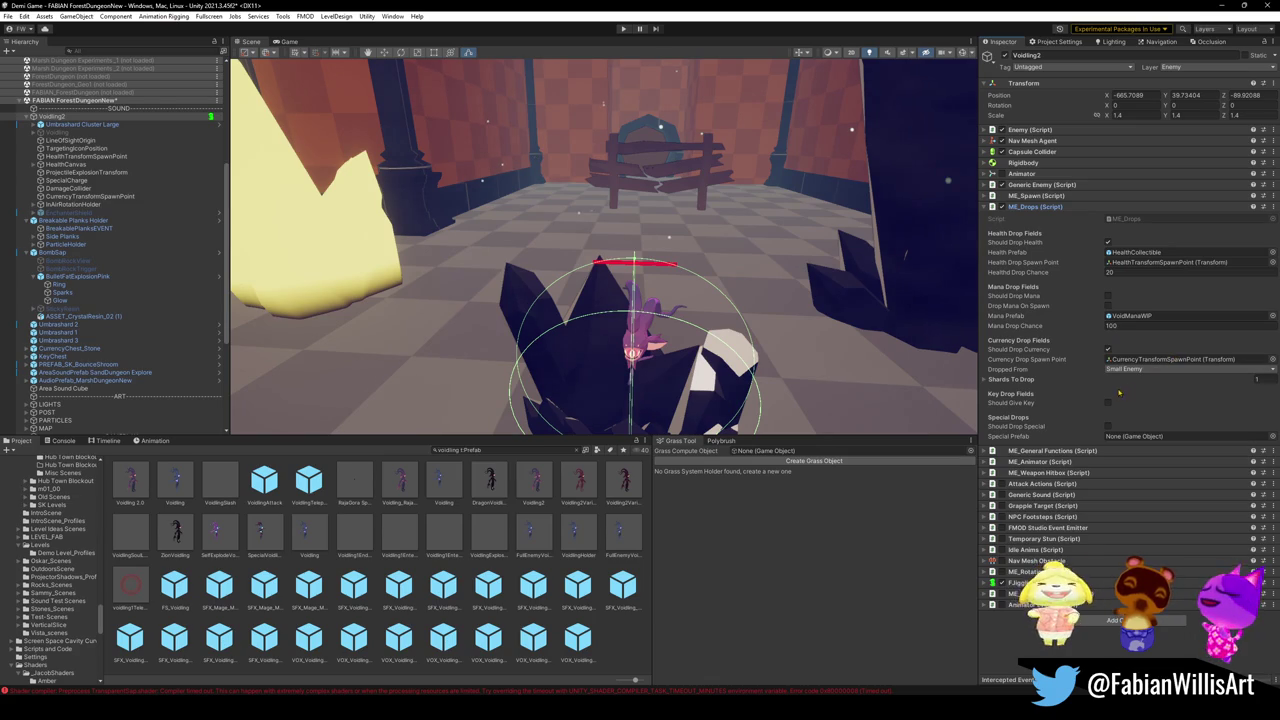
Step: In ME_Drops, change Shards To Drop Element 0's Shard Type from Small to Large
click(987, 380)
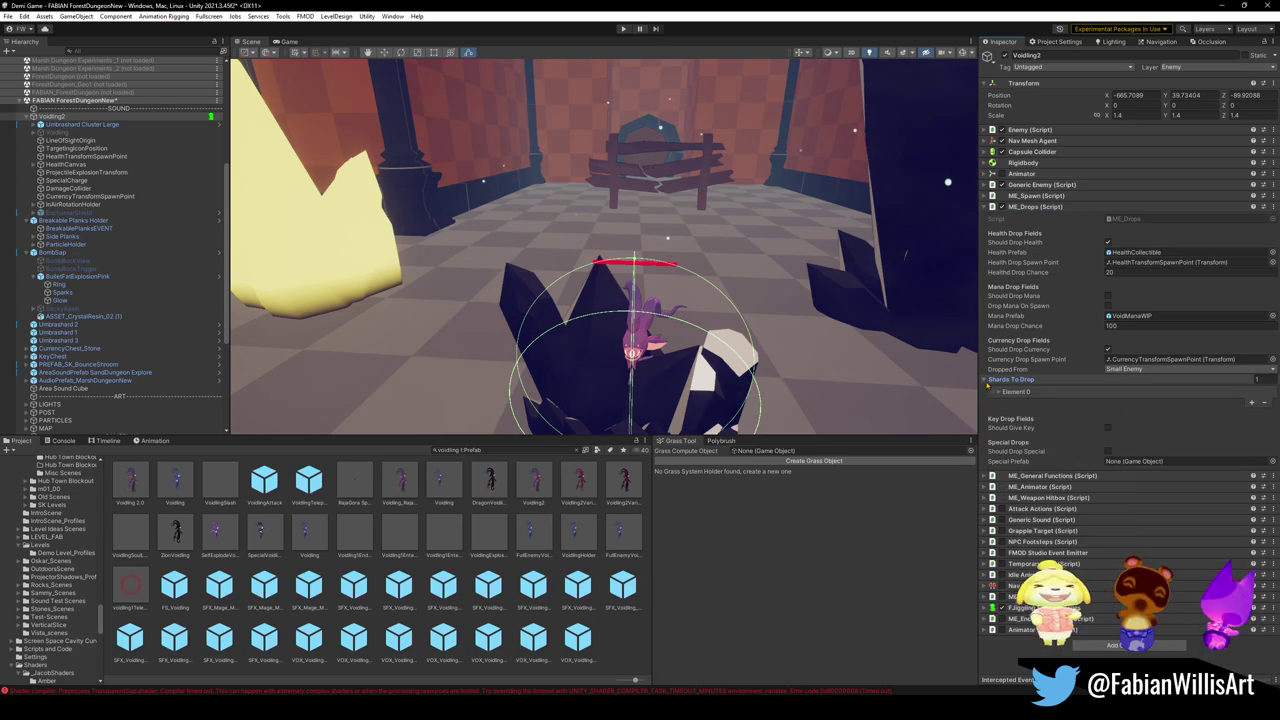
click(998, 392)
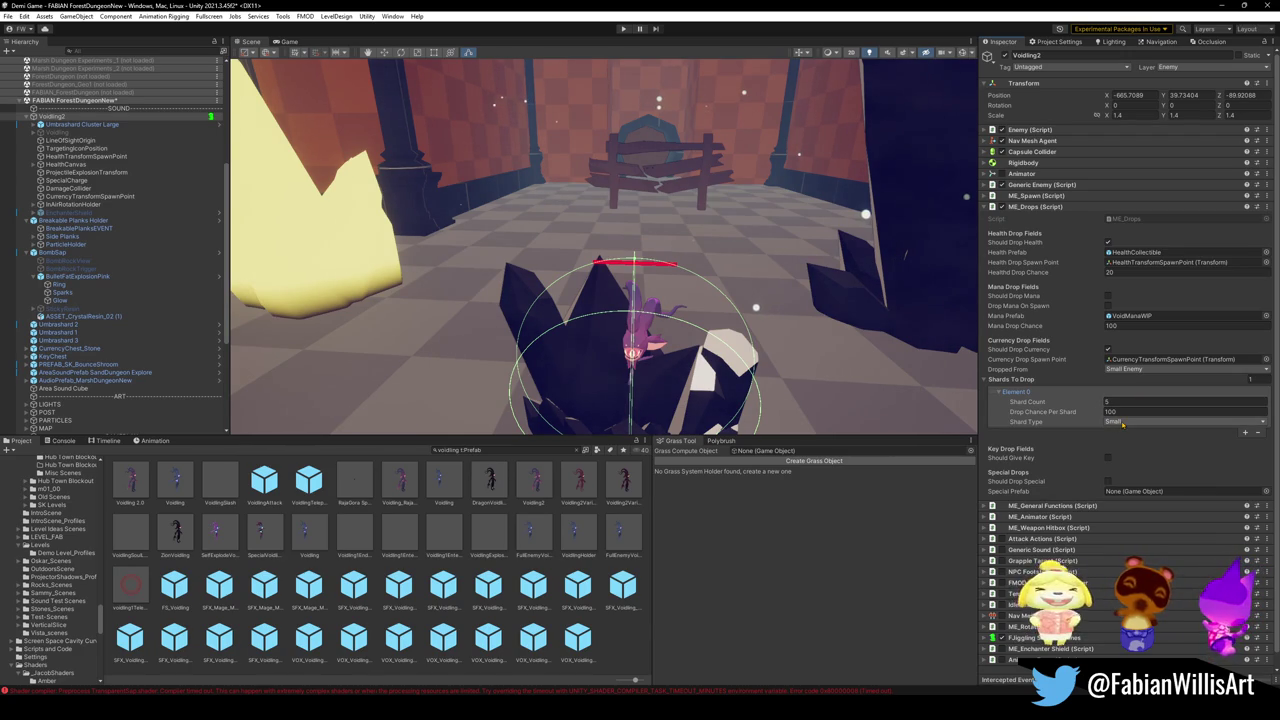
click(1122, 424)
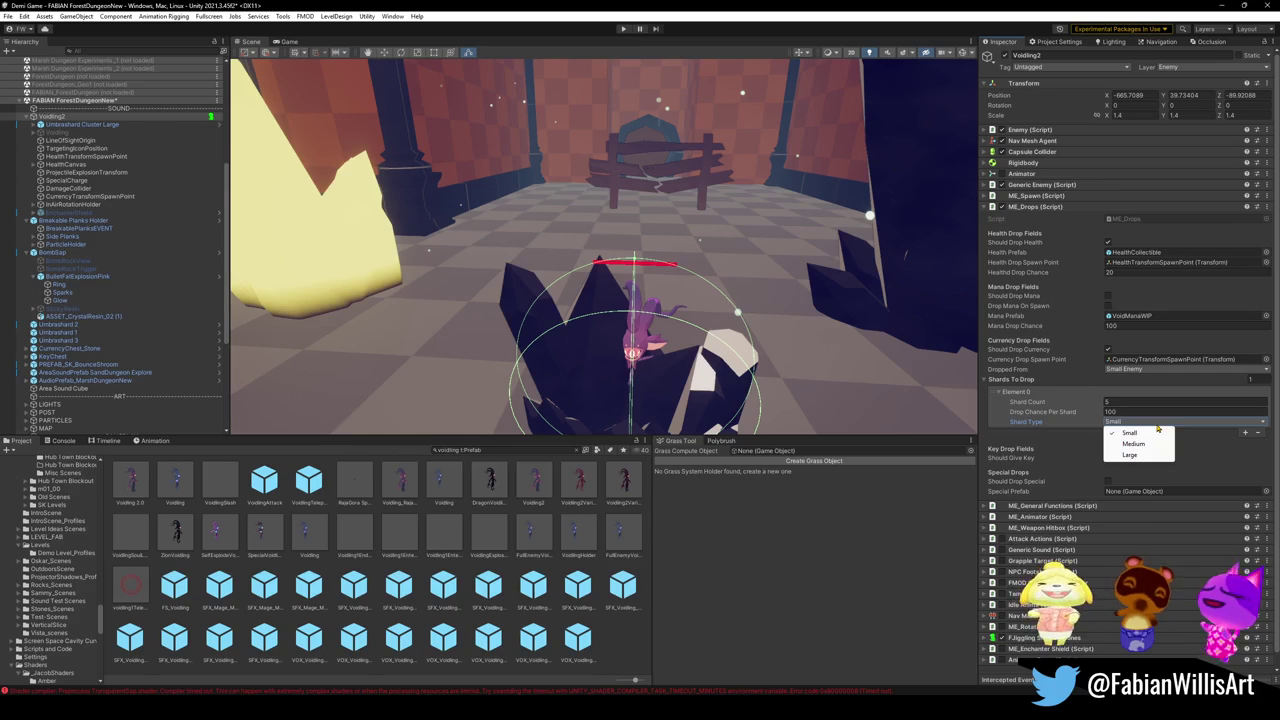
click(1130, 455)
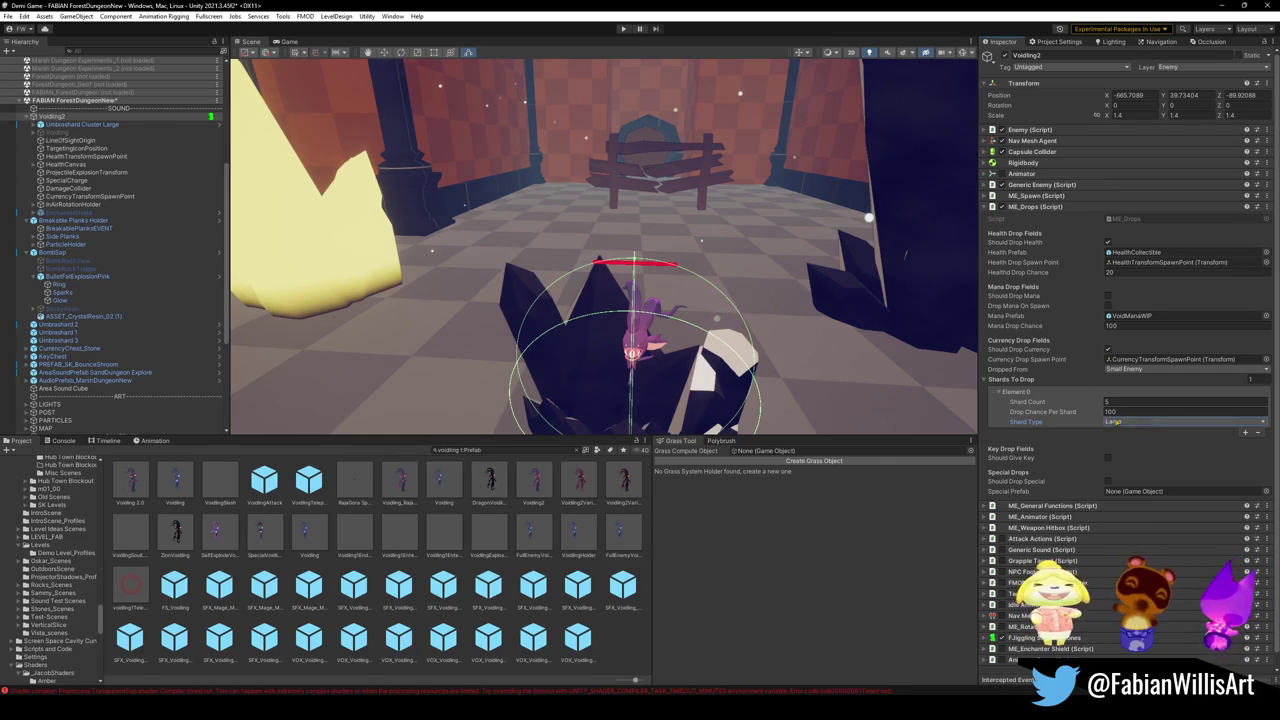
click(988, 381)
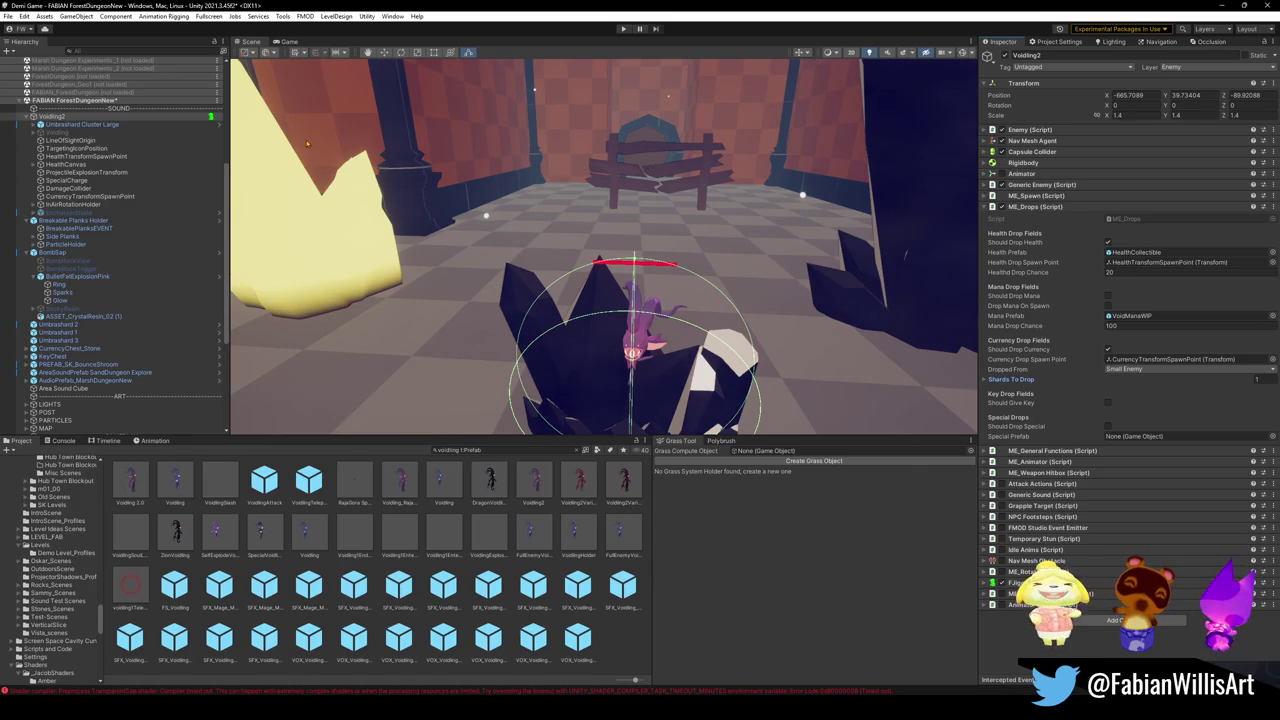
scroll(65, 135, up, 2)
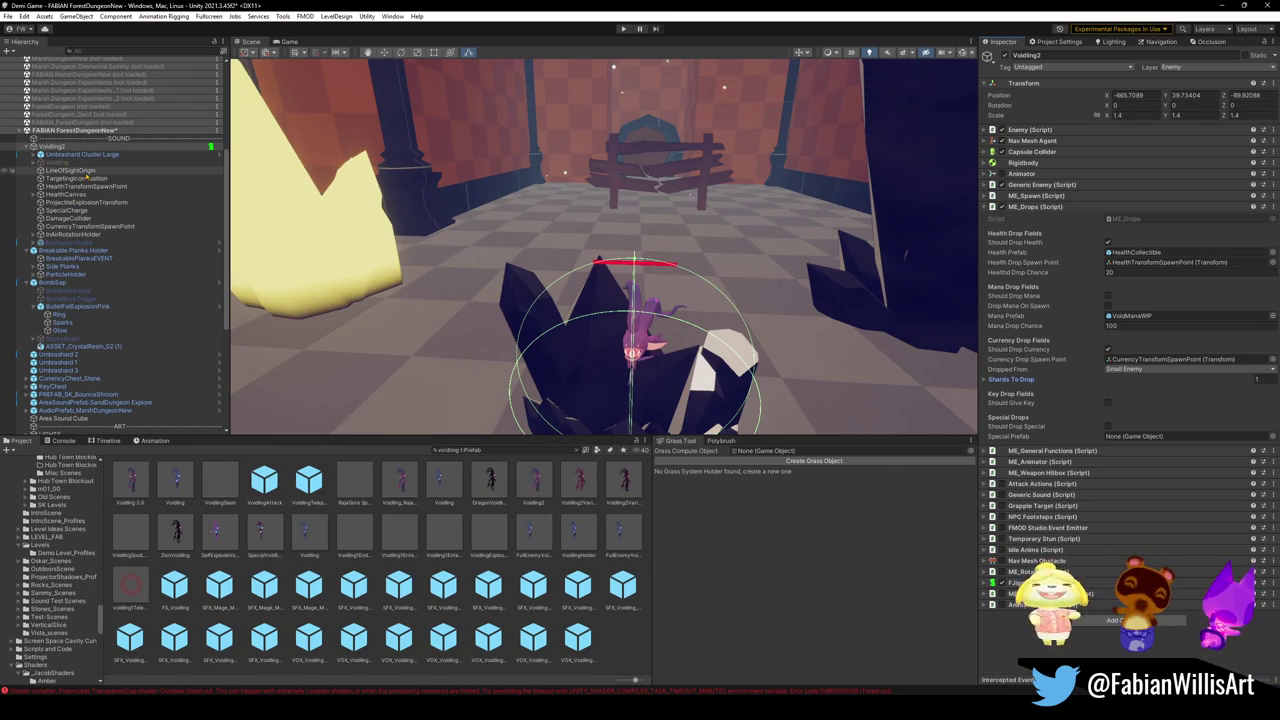
Step: Deactivate the SK_voidling model under InAirRotationHolder to hide the purple creature
click(643, 345)
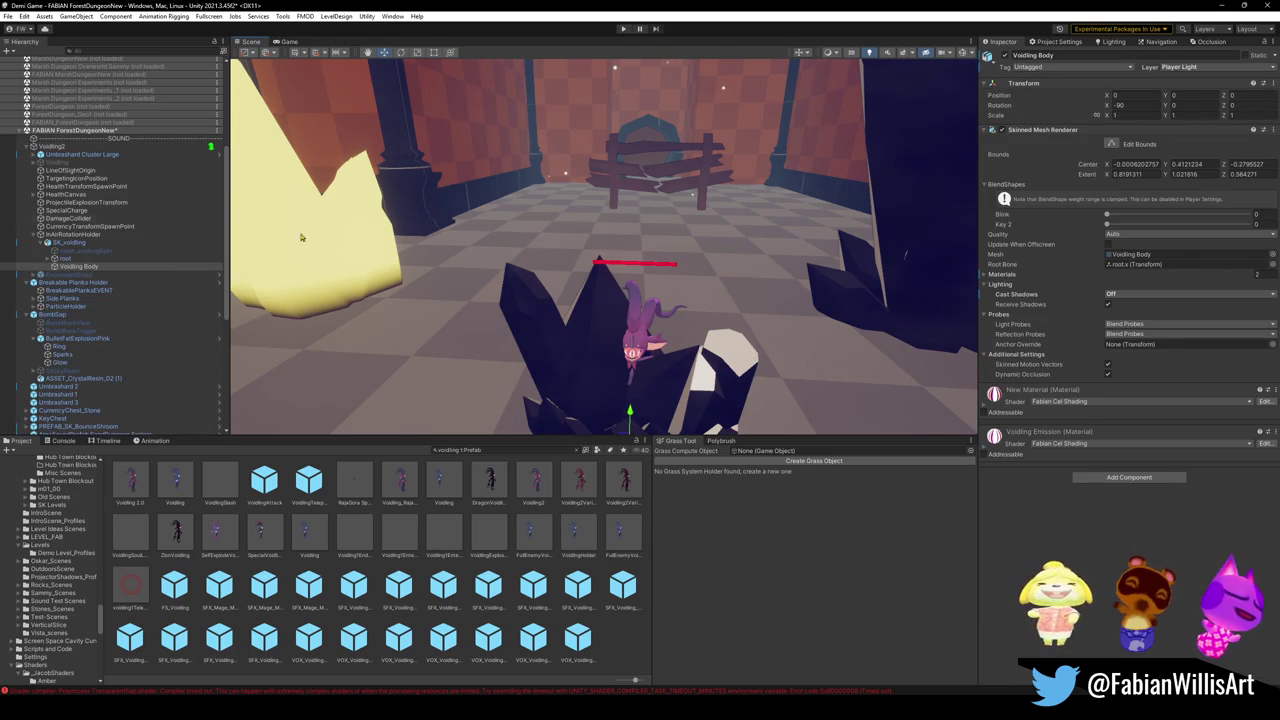
click(68, 242)
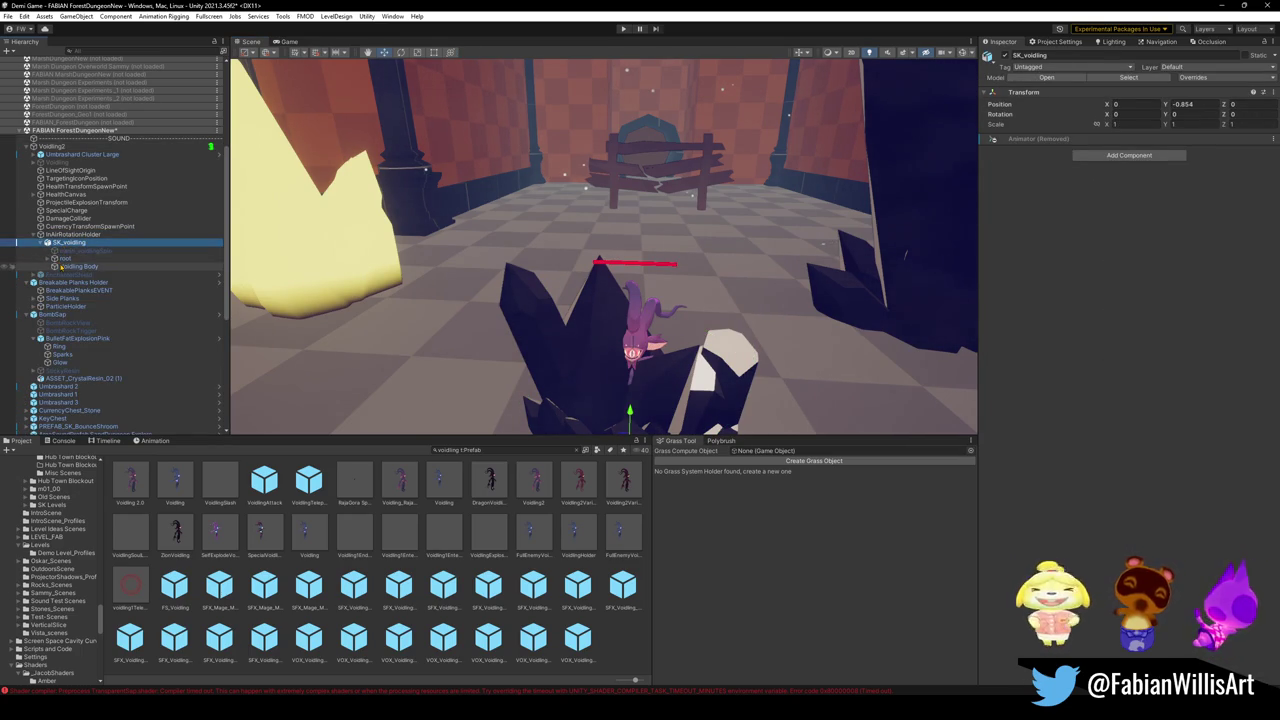
click(76, 236)
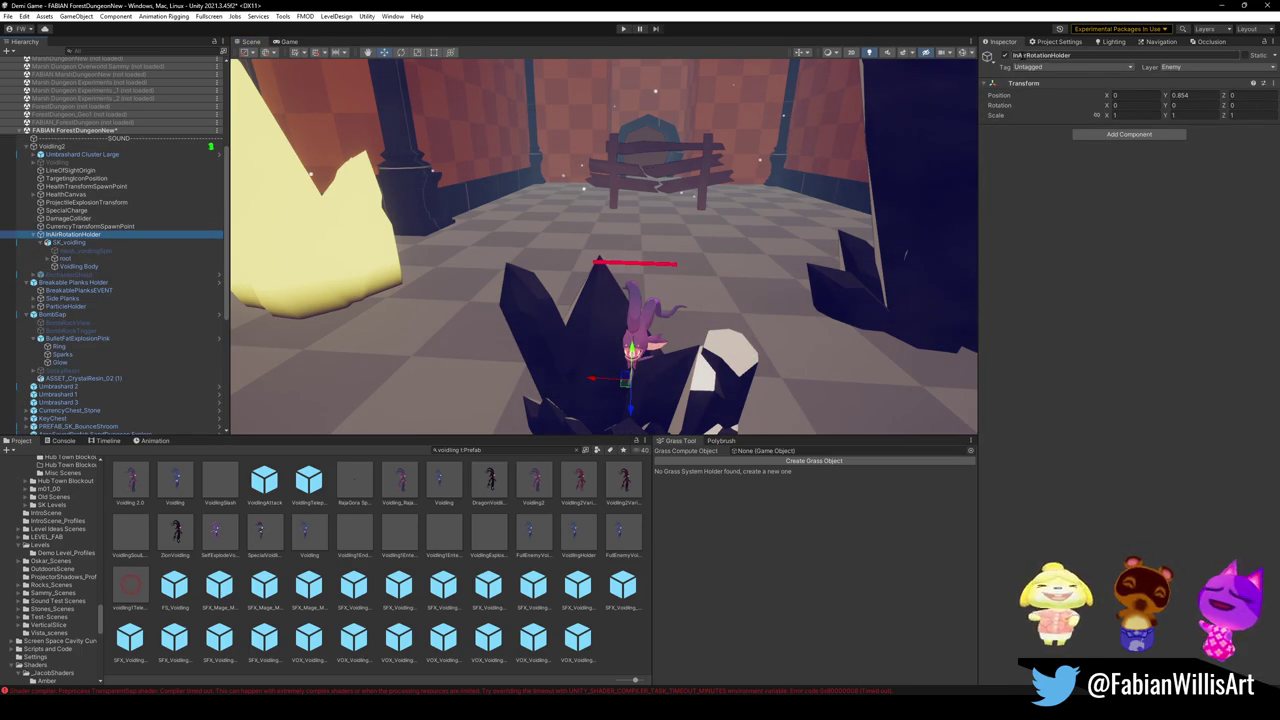
click(100, 242)
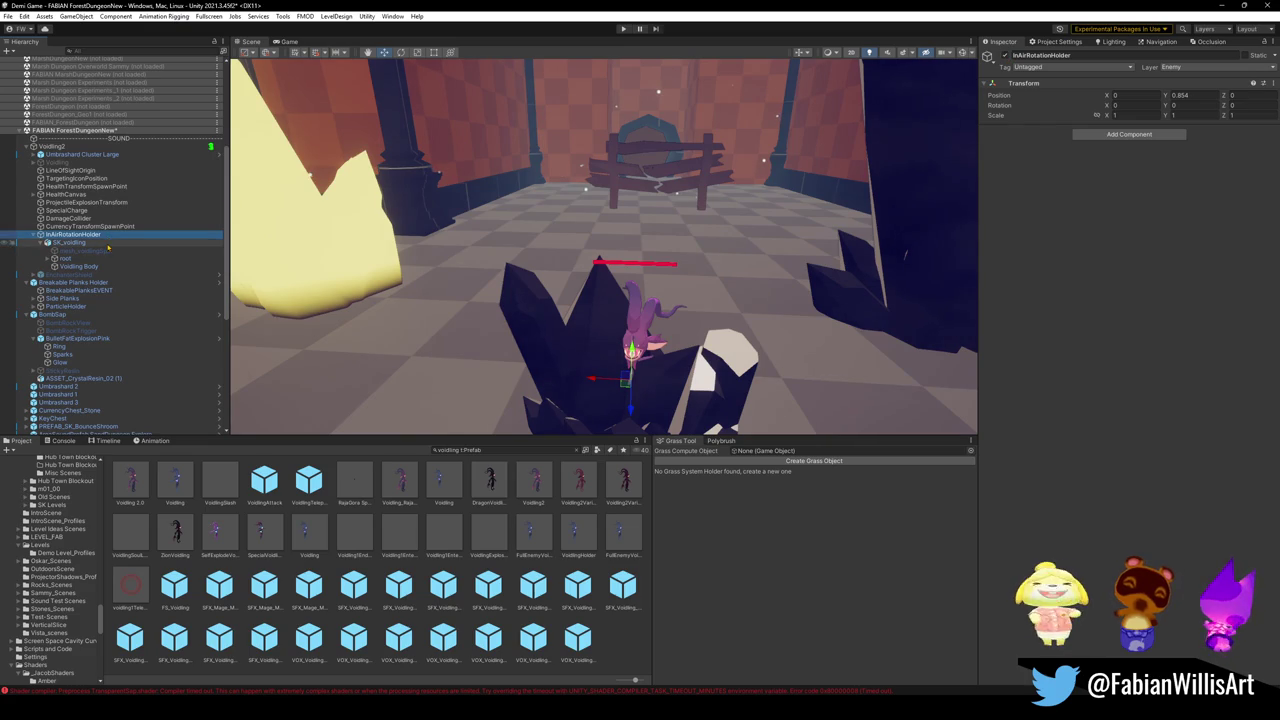
click(1005, 55)
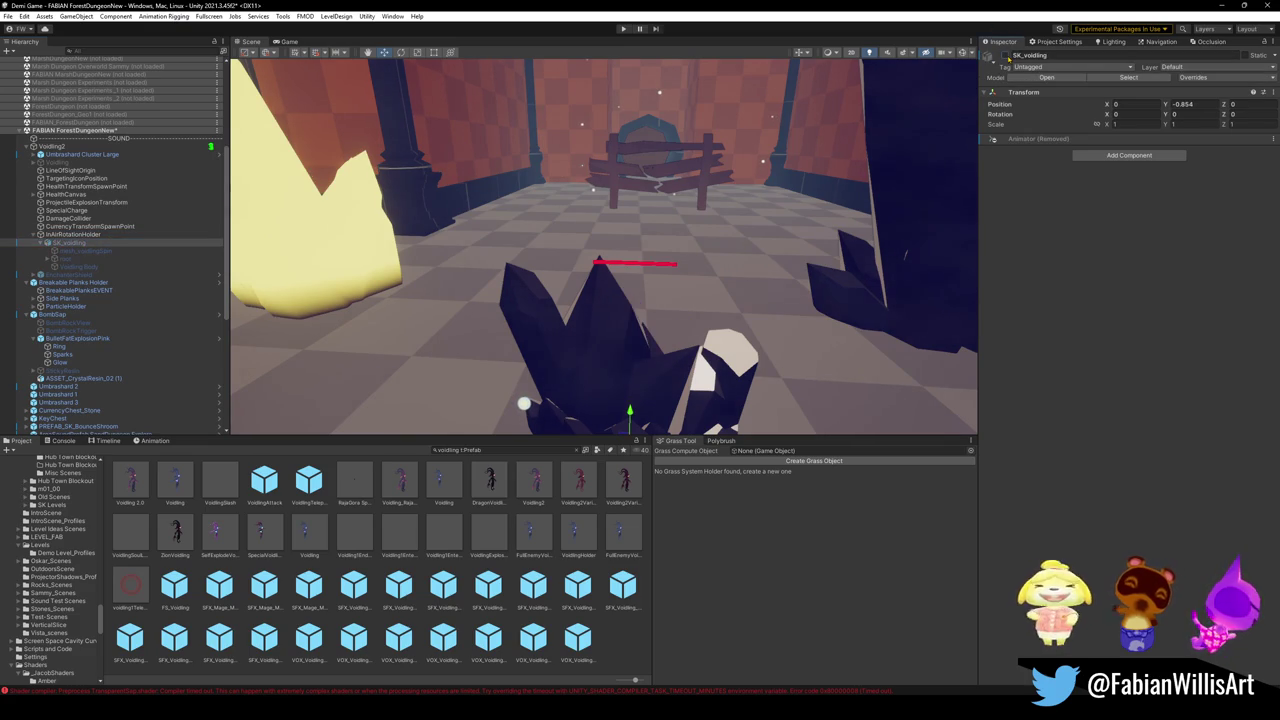
click(106, 227)
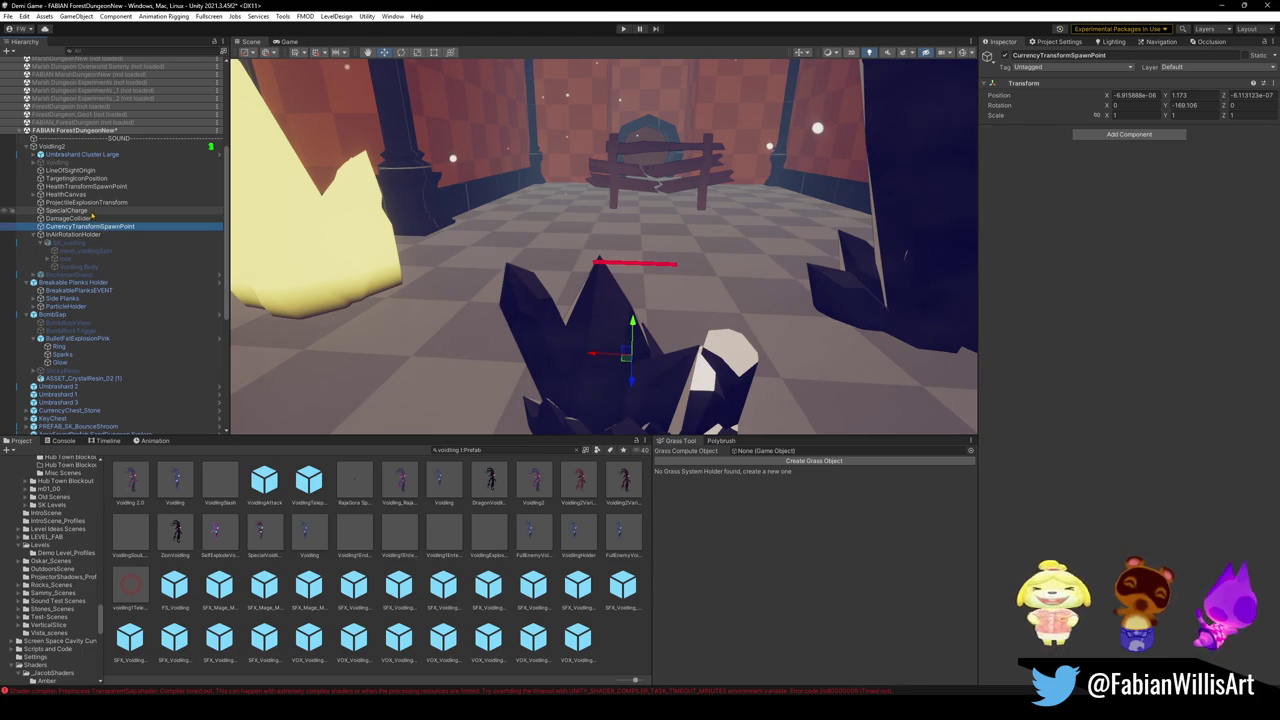
click(78, 195)
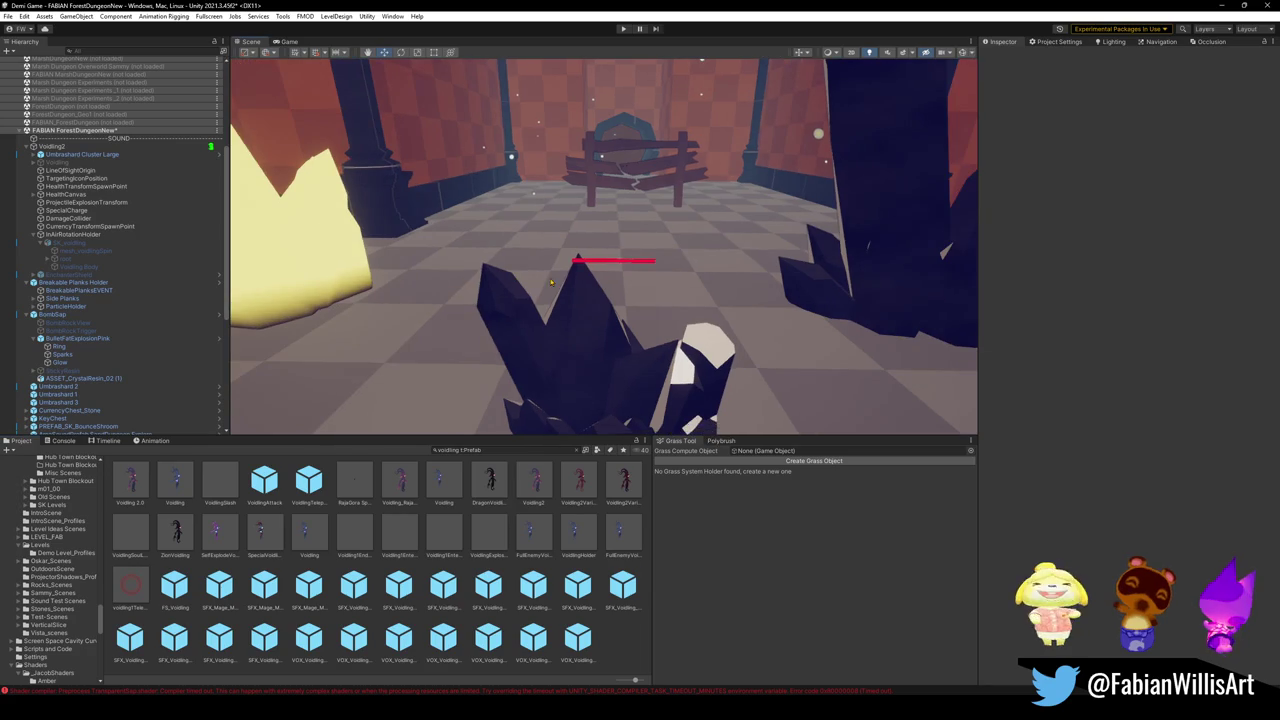
click(621, 29)
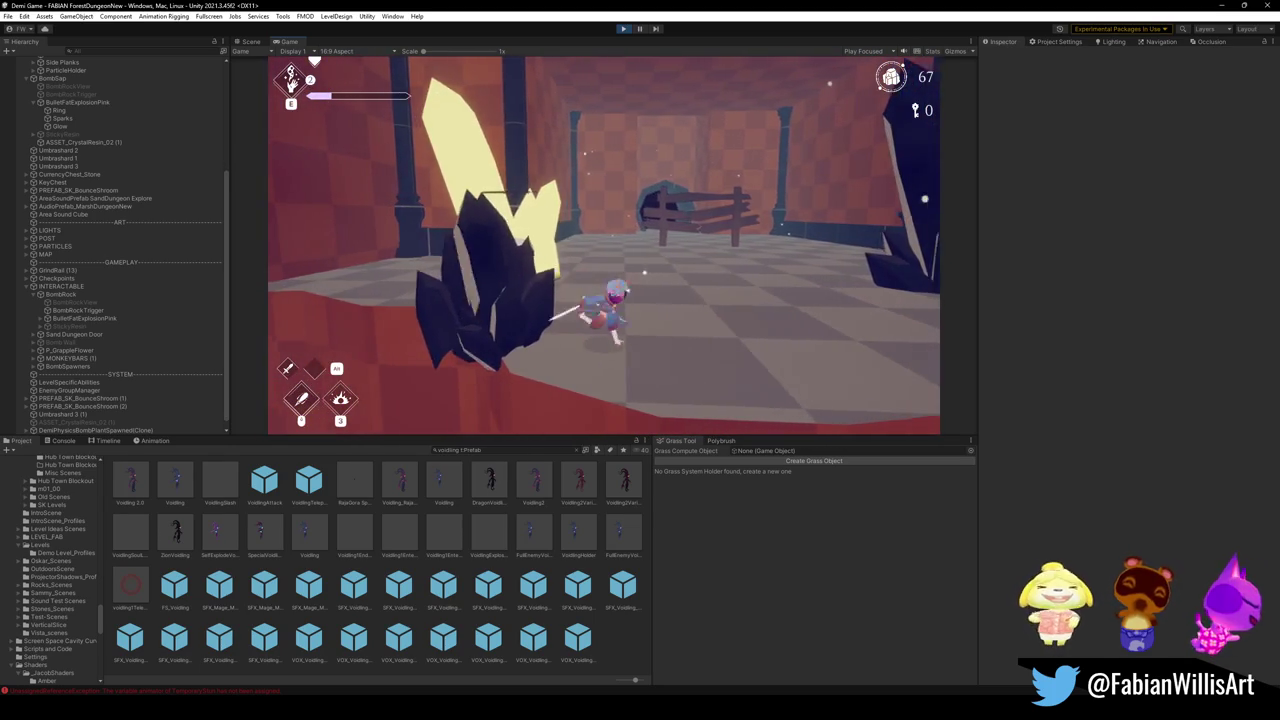
key(Escape)
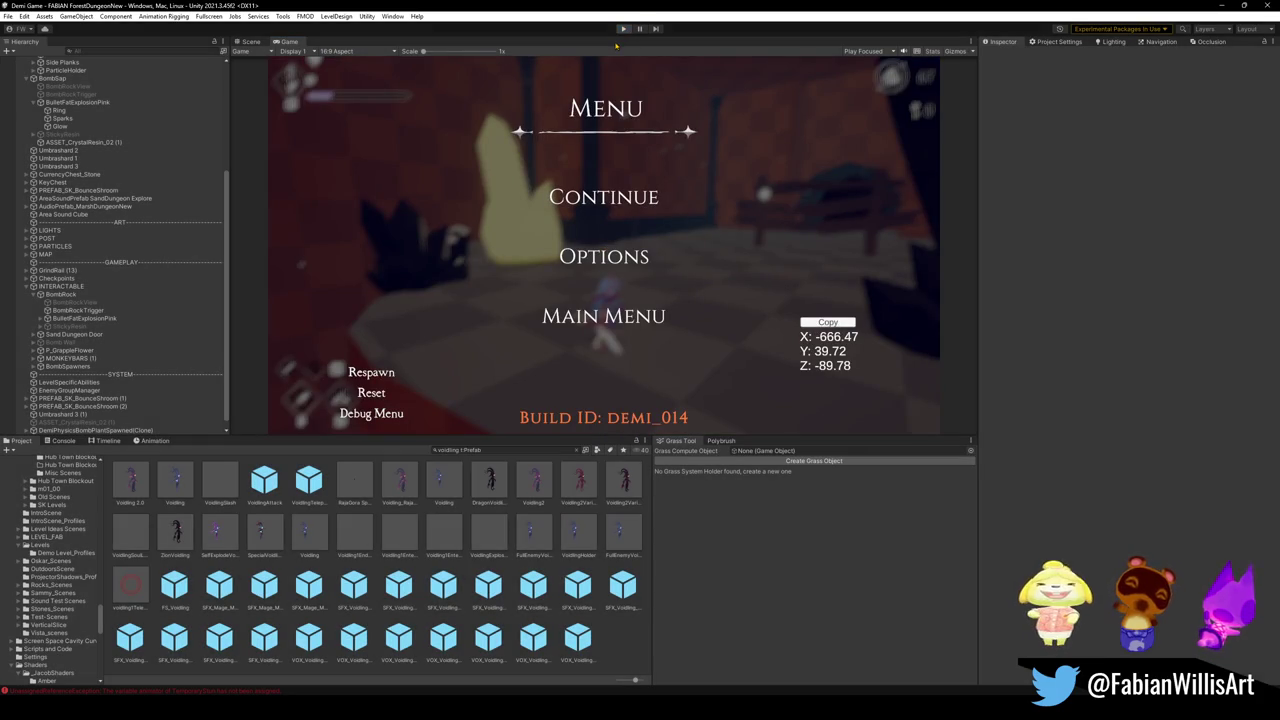
key(ctrl+1)
text(crate)
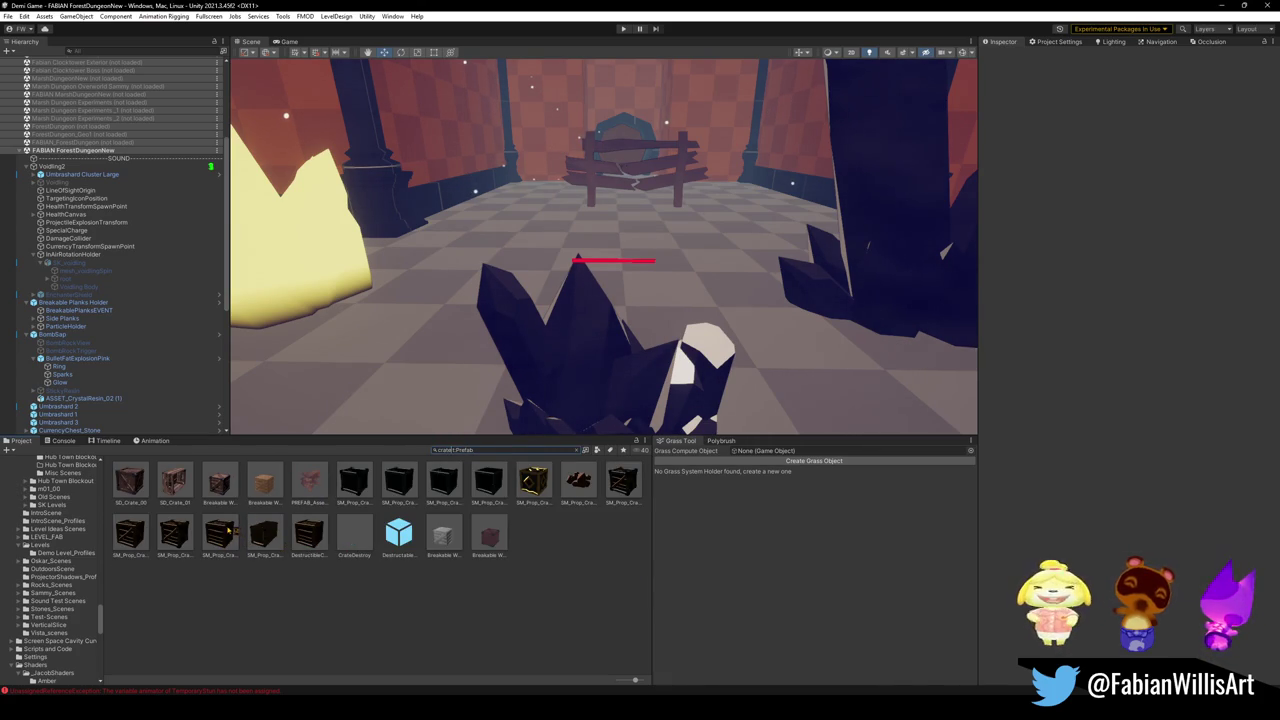
Step: Place the breakable wood crate prefab in front of the plank fence and frame it
mouse_move(220, 483)
mouse_down()
mouse_move(371, 275)
mouse_move(463, 250)
mouse_up()
key(f)
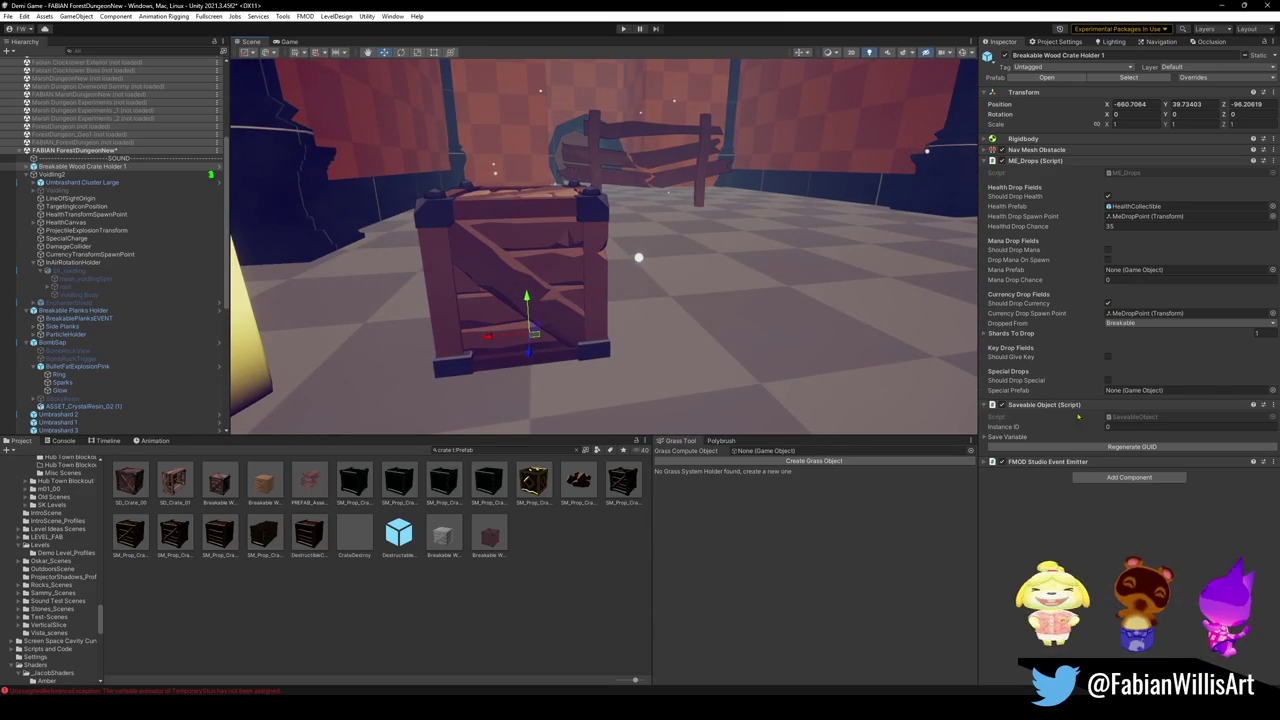
click(1028, 160)
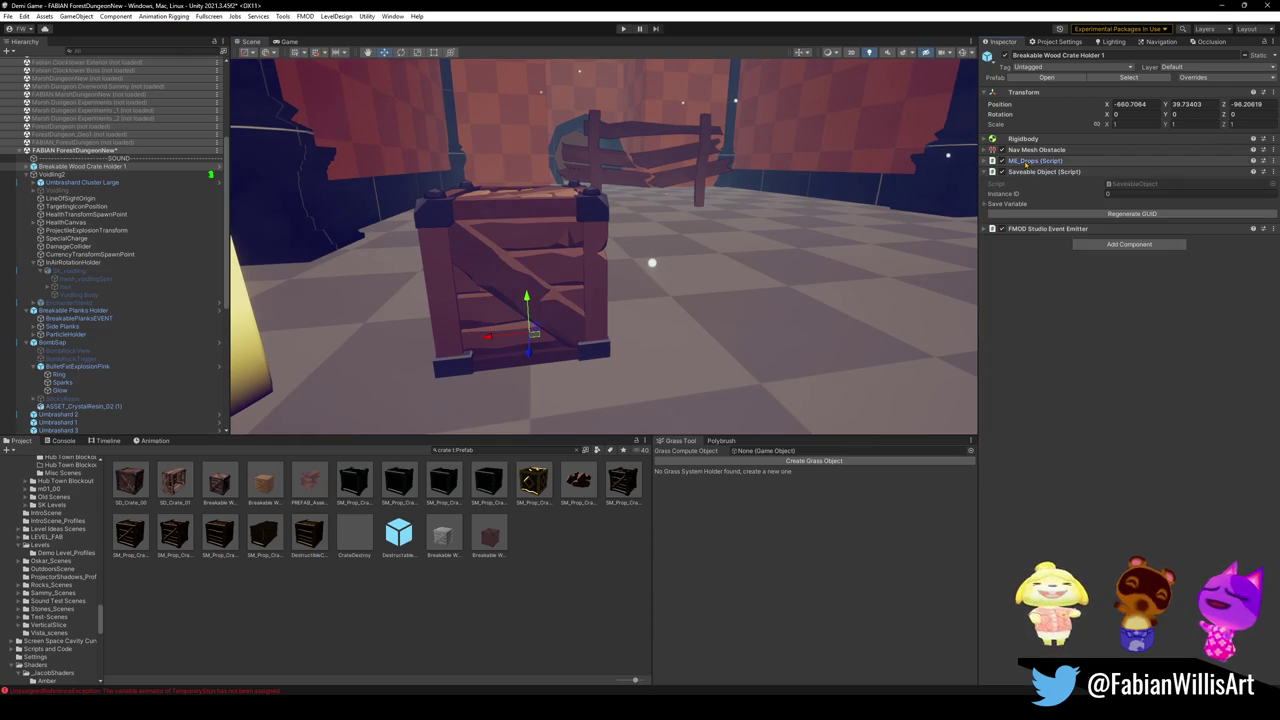
click(1030, 150)
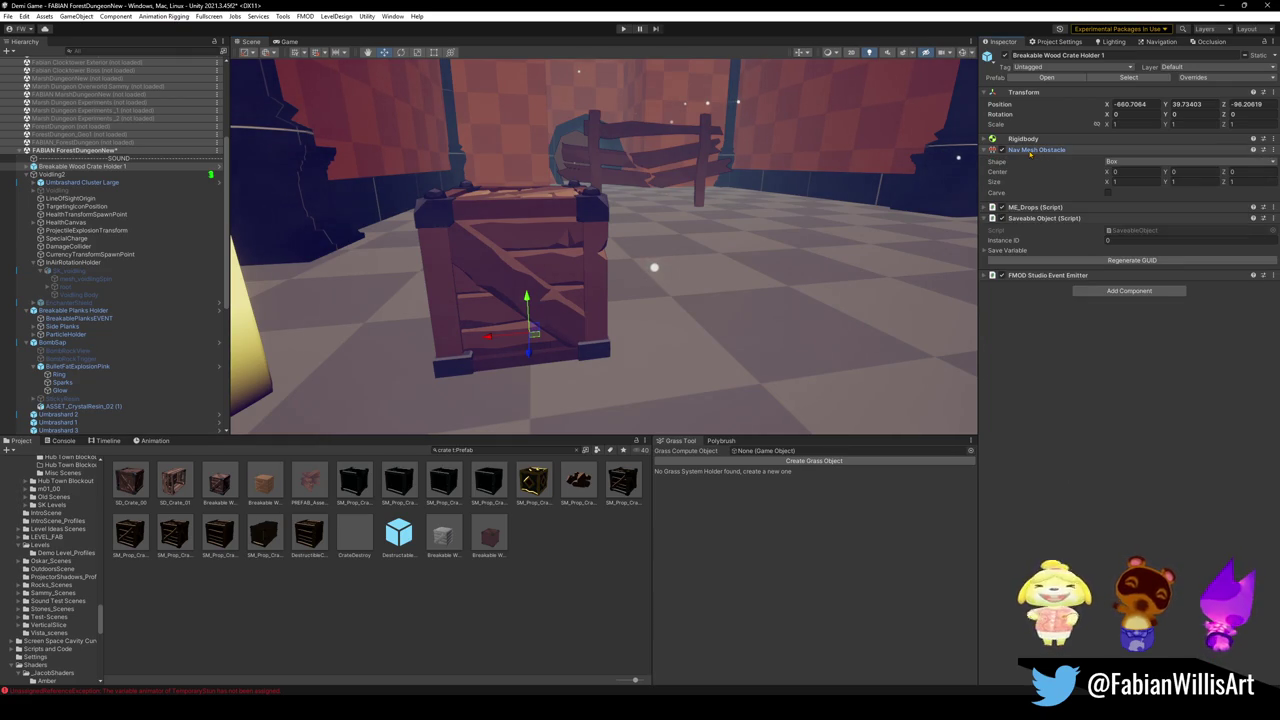
Step: Expand the crate holder, inspect MsDropPoint, ParticleHolder and SD_Crate_00, then select BreakablePlanksEVENT
click(1030, 150)
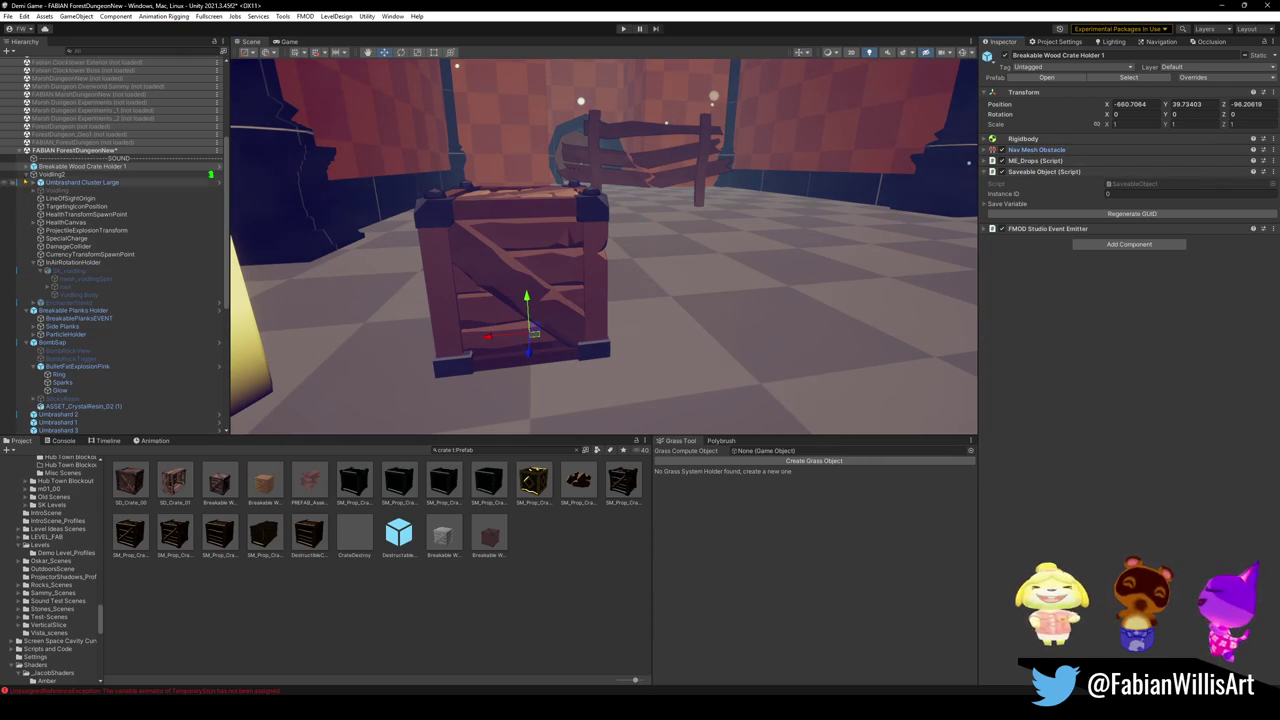
click(27, 166)
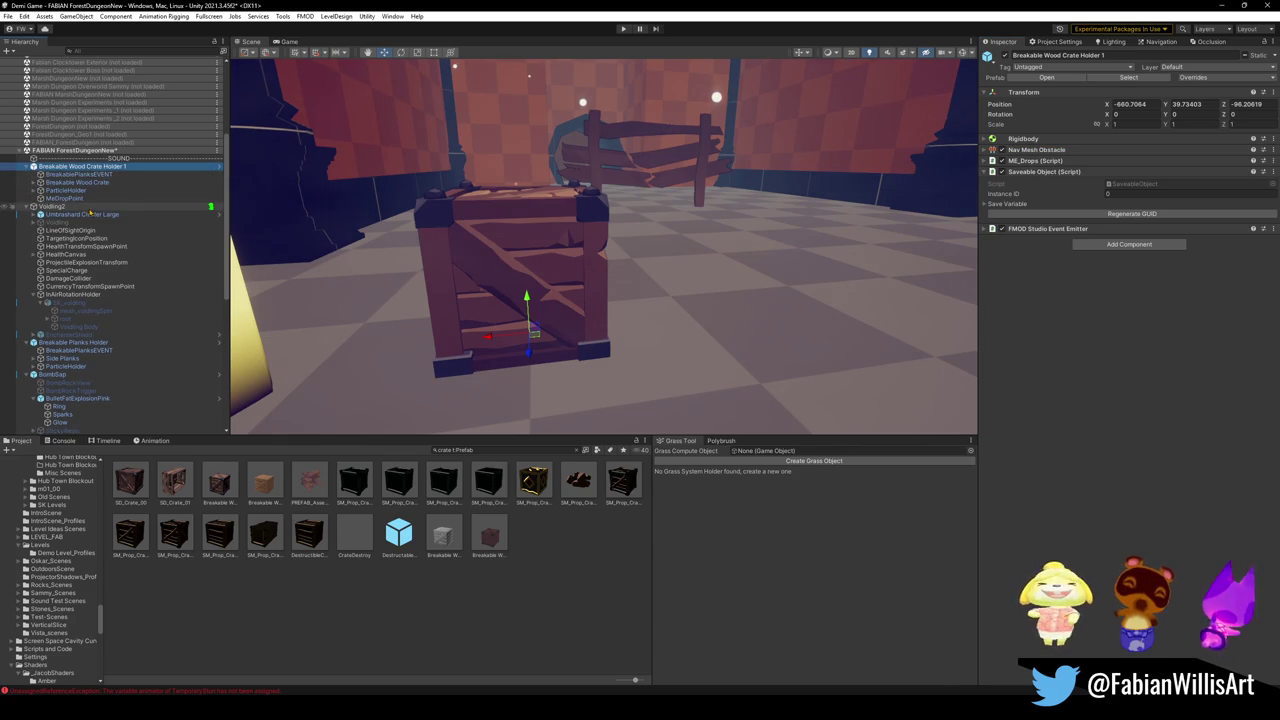
click(82, 199)
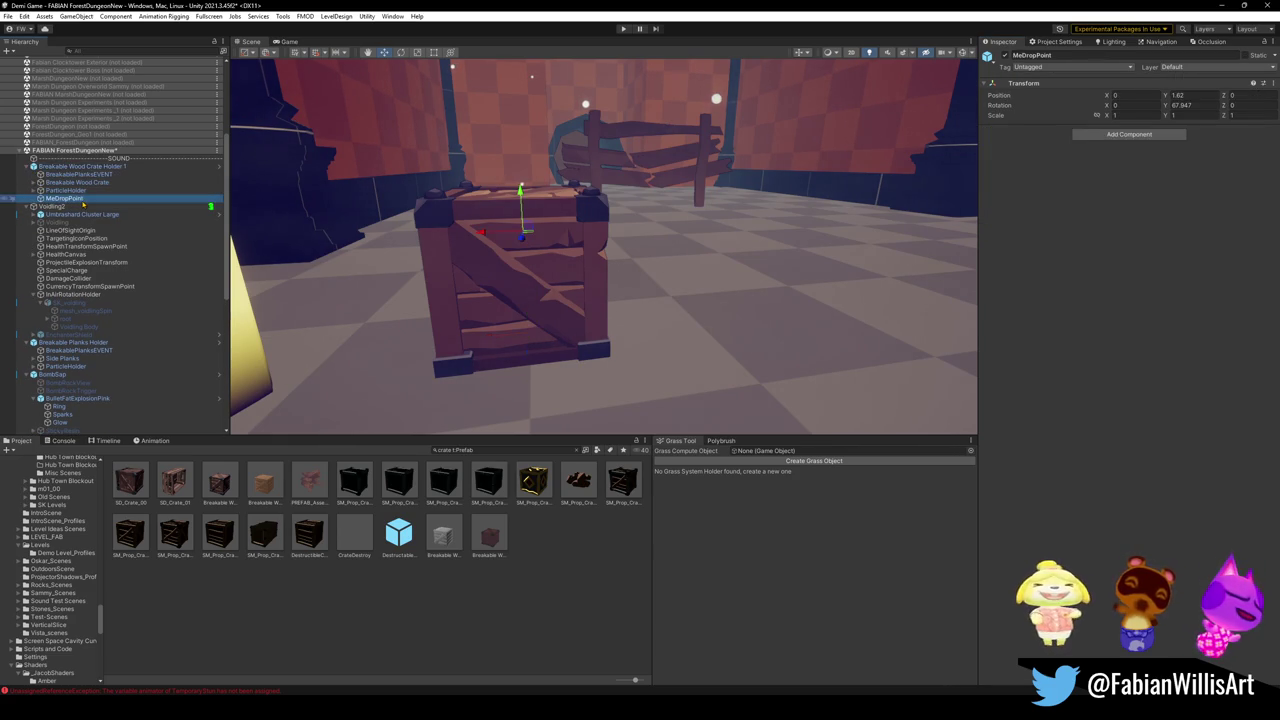
click(78, 190)
click(77, 183)
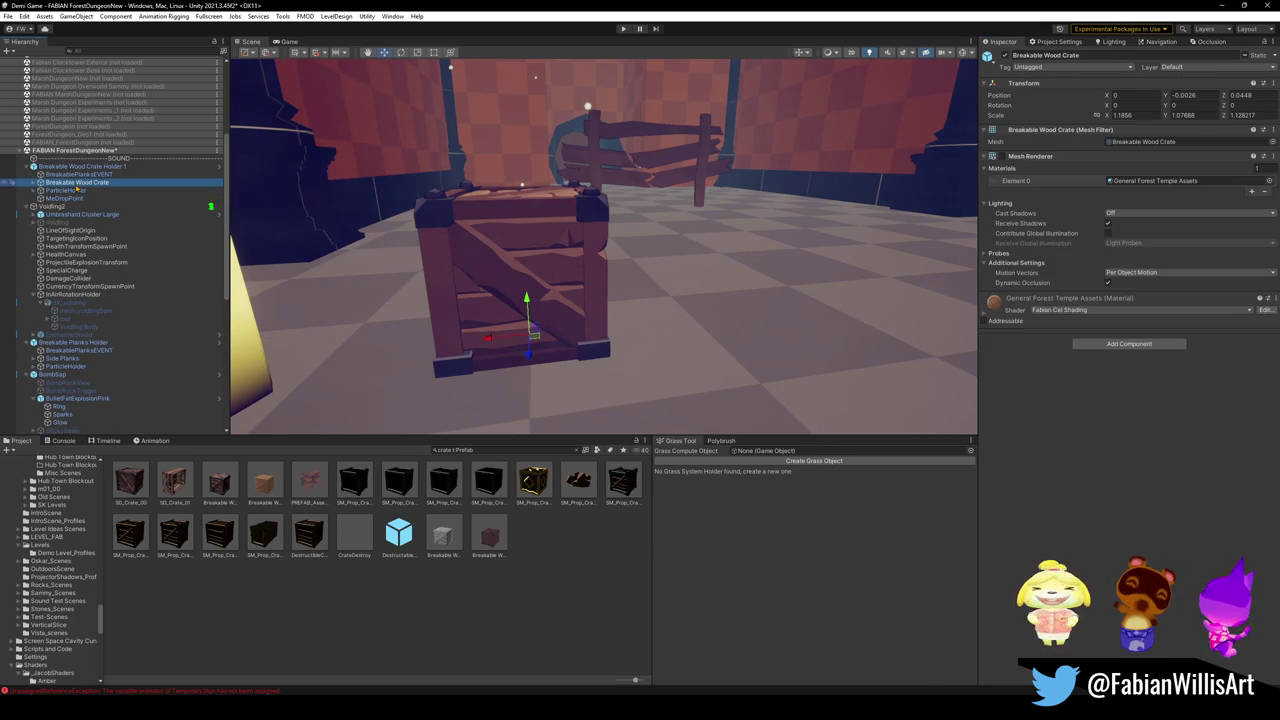
click(37, 183)
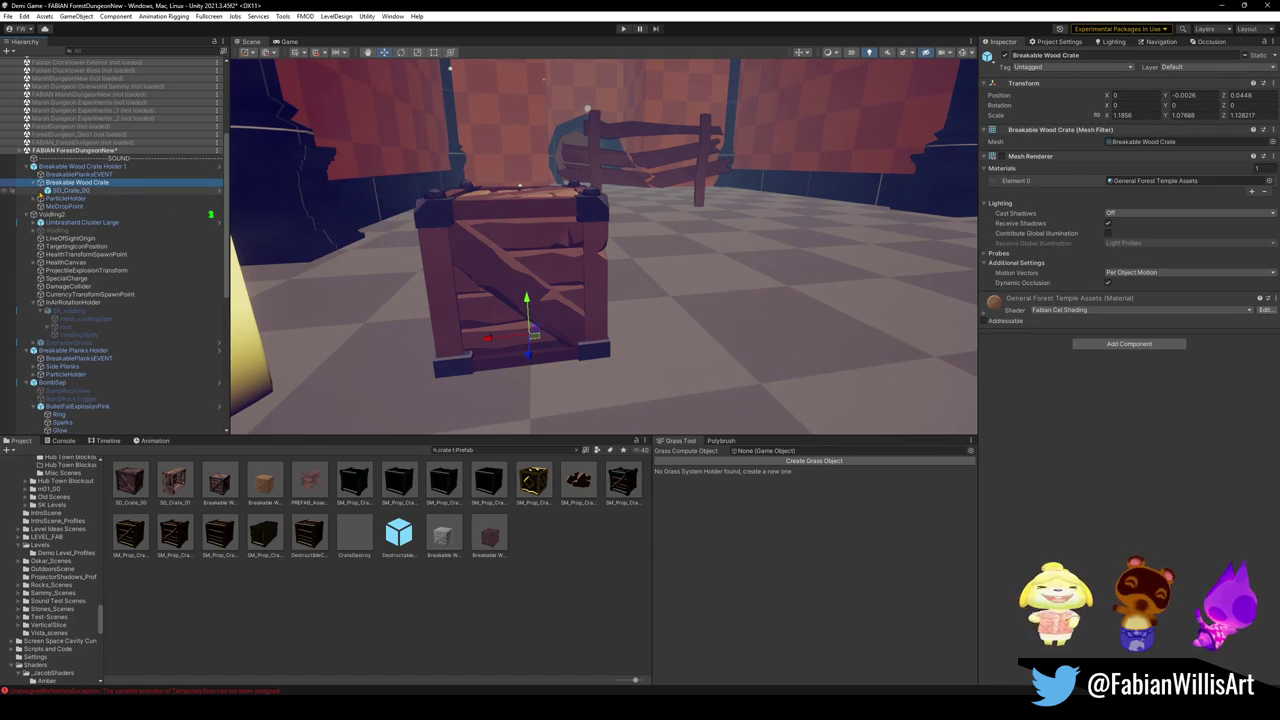
click(79, 190)
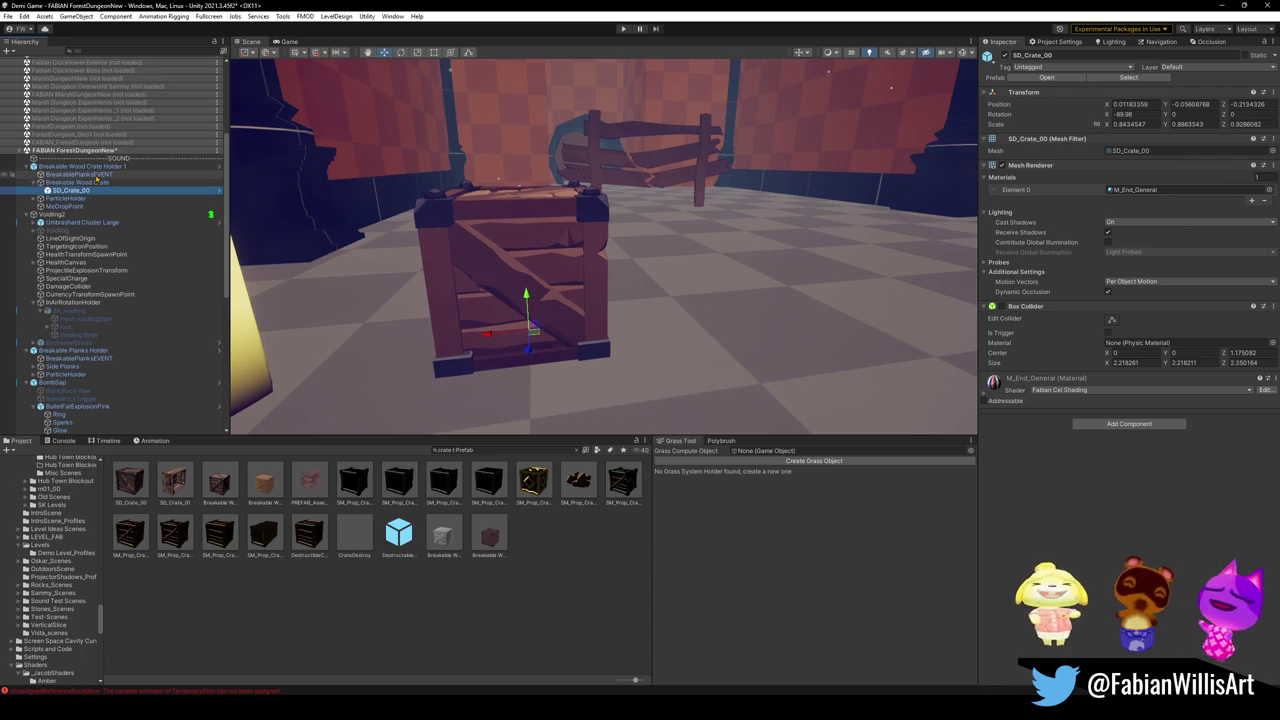
click(80, 174)
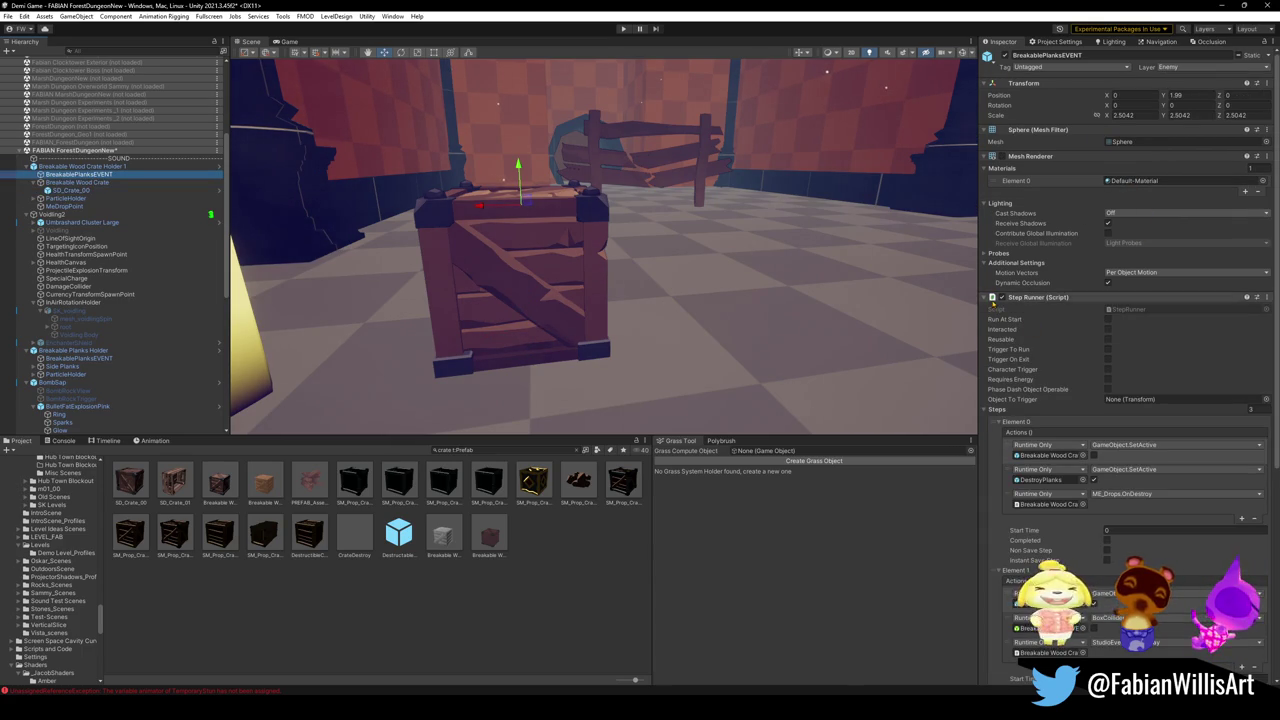
click(984, 298)
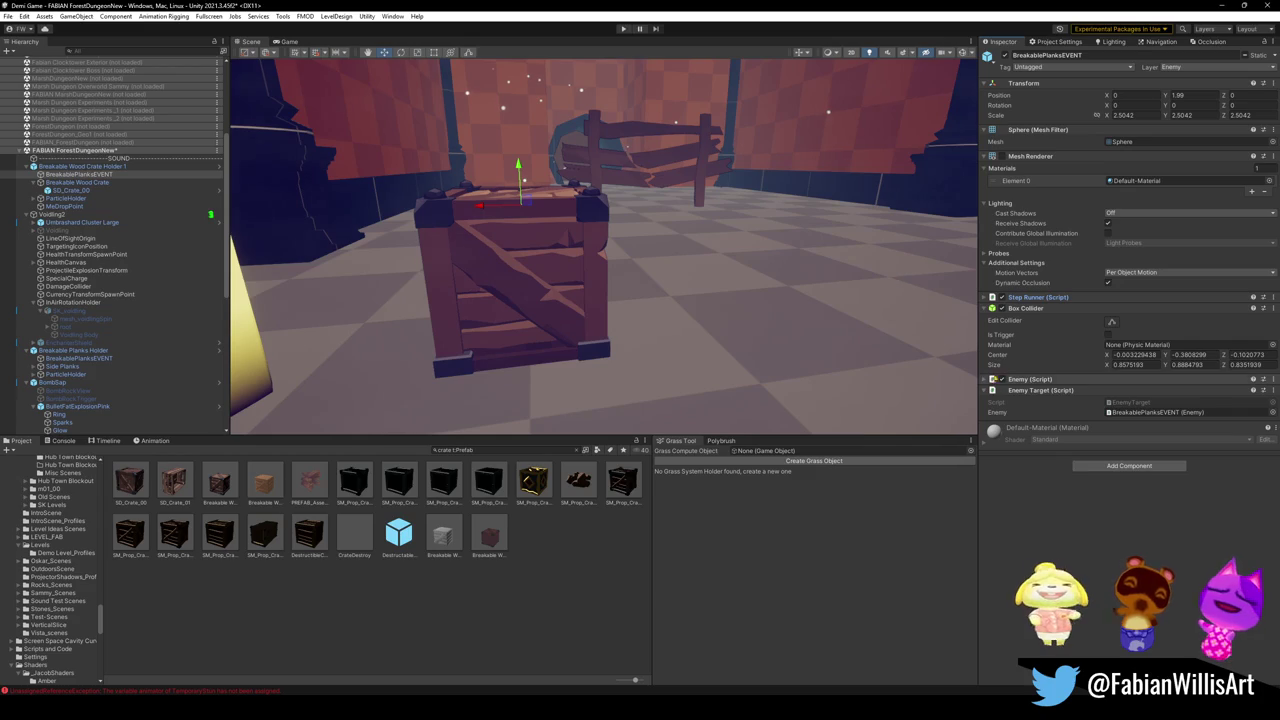
Step: Expand BreakablePlanksEVENT's Enemy script and review its projectile and melee action fields
click(1038, 379)
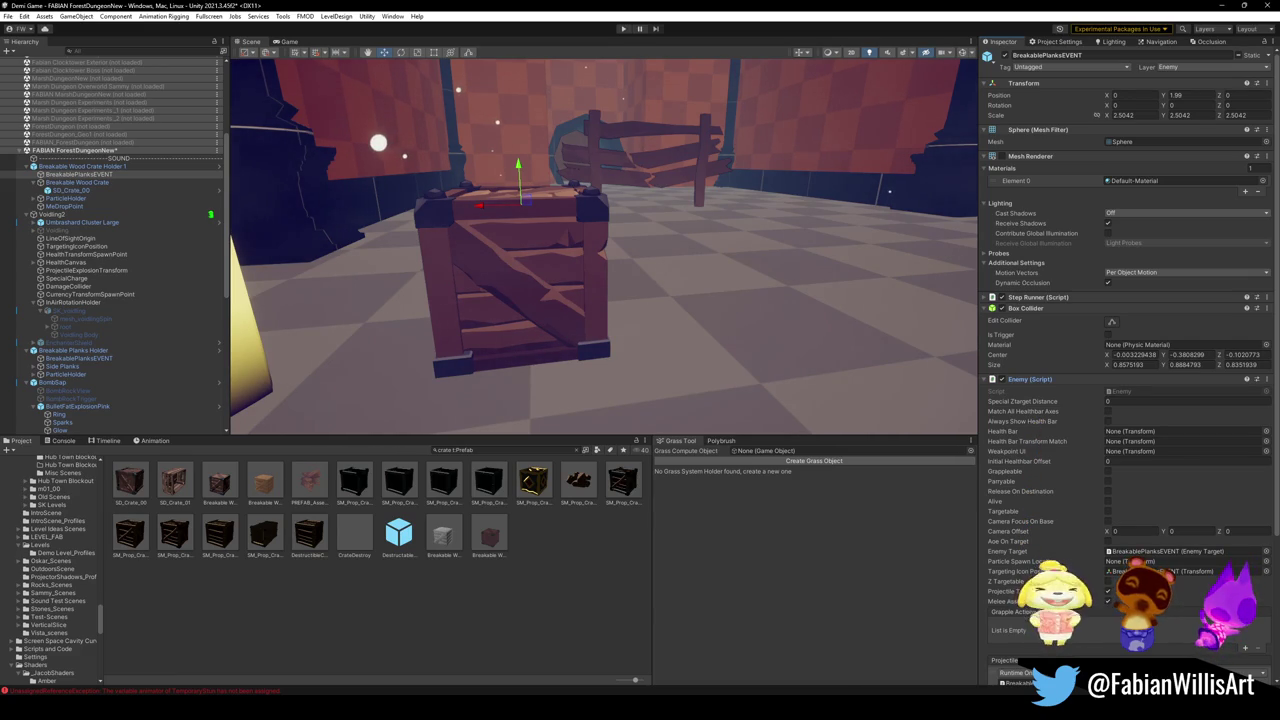
scroll(1125, 400, down, 5)
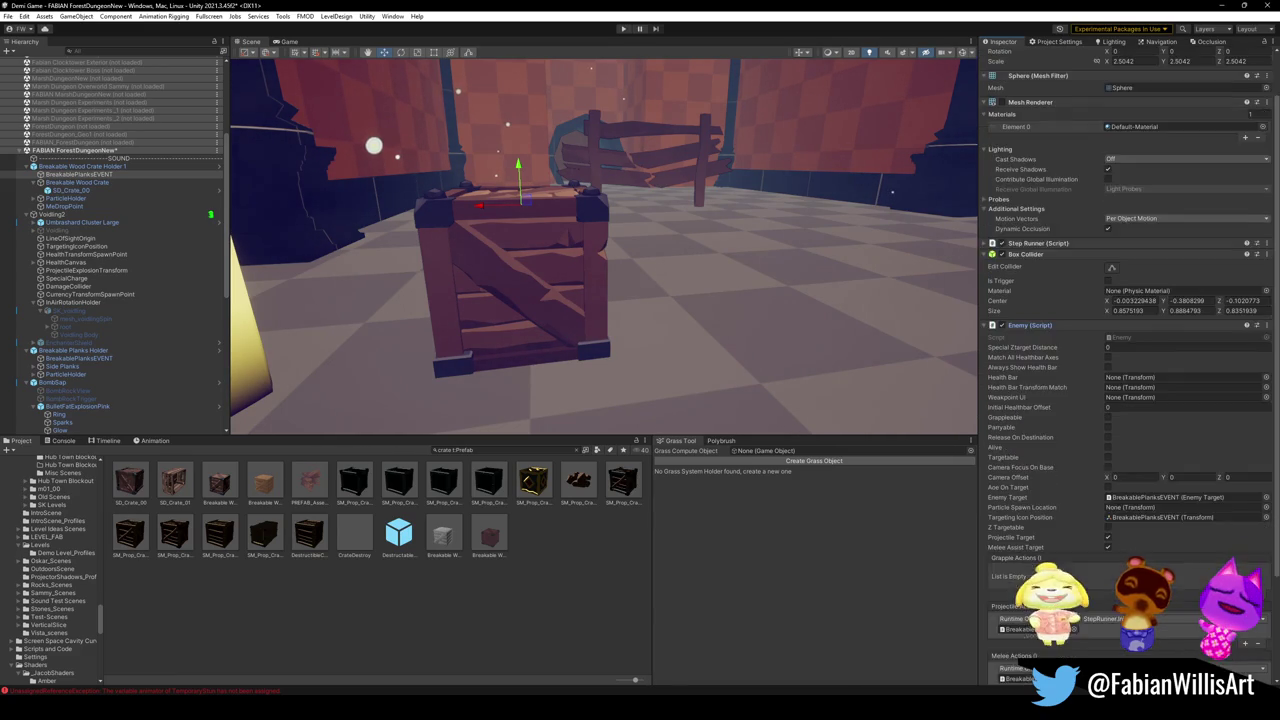
scroll(1125, 300, down, 1)
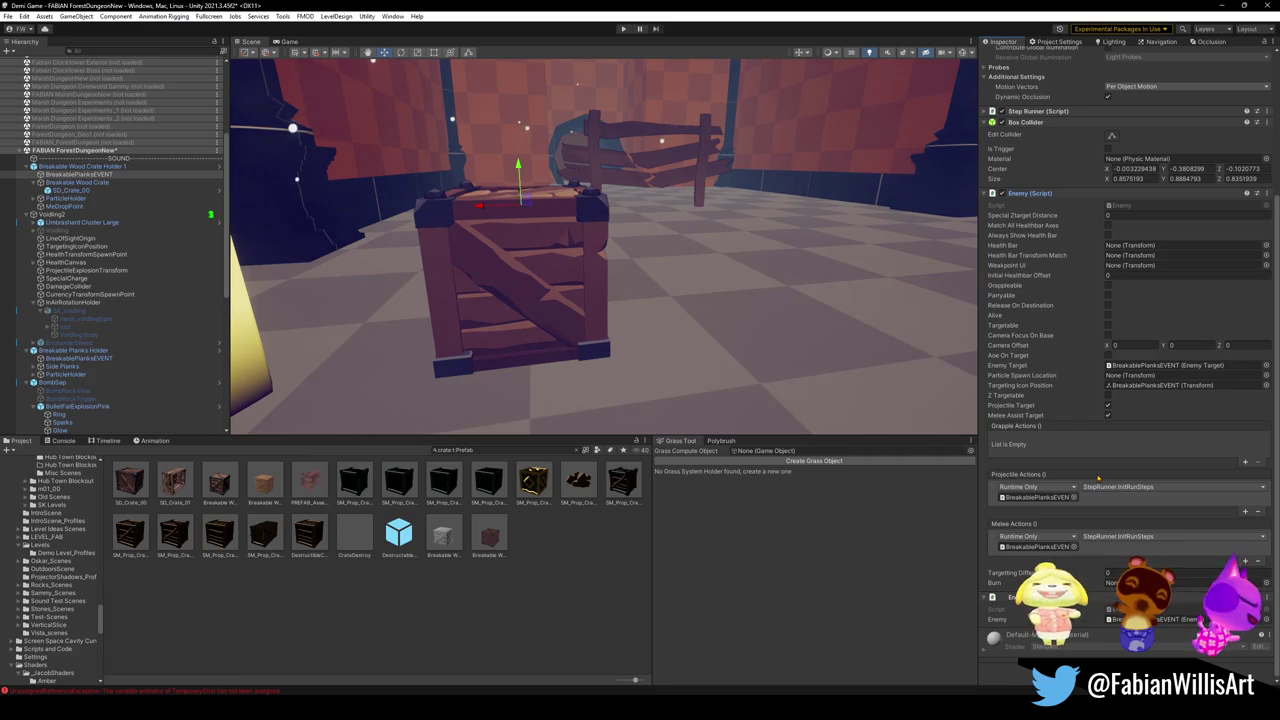
scroll(1086, 472, up, 3)
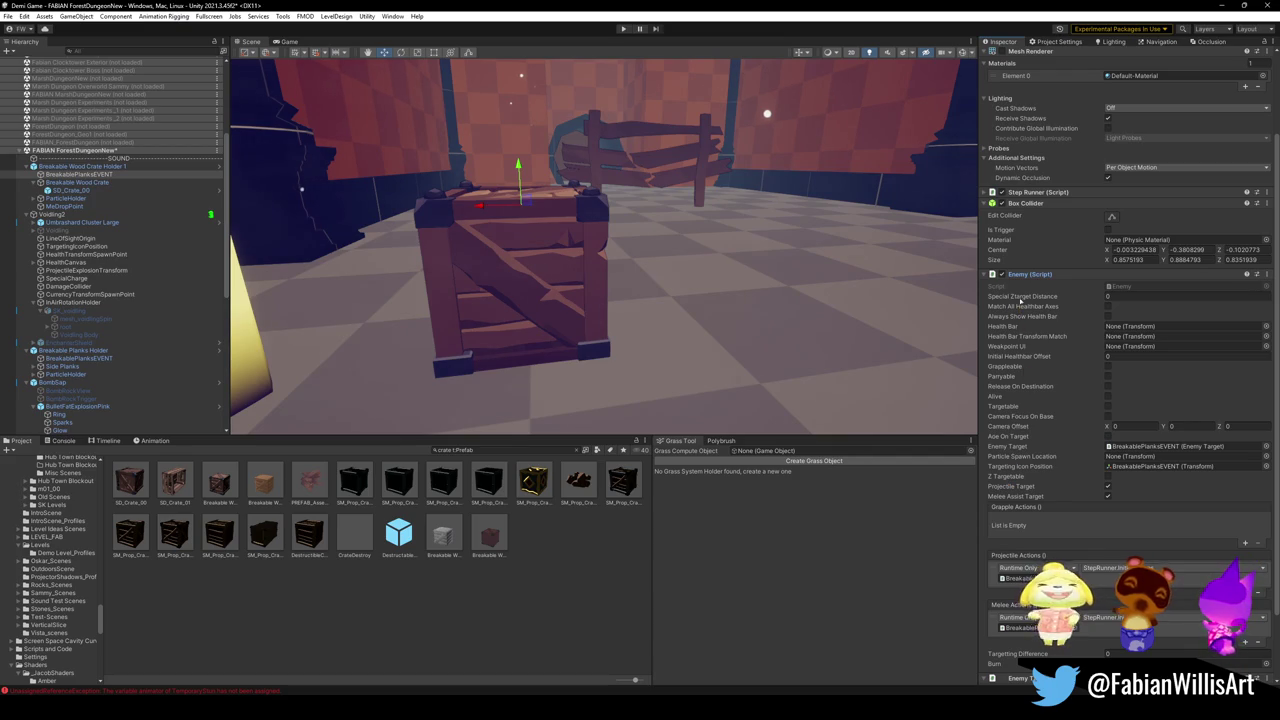
scroll(1021, 326, up, 4)
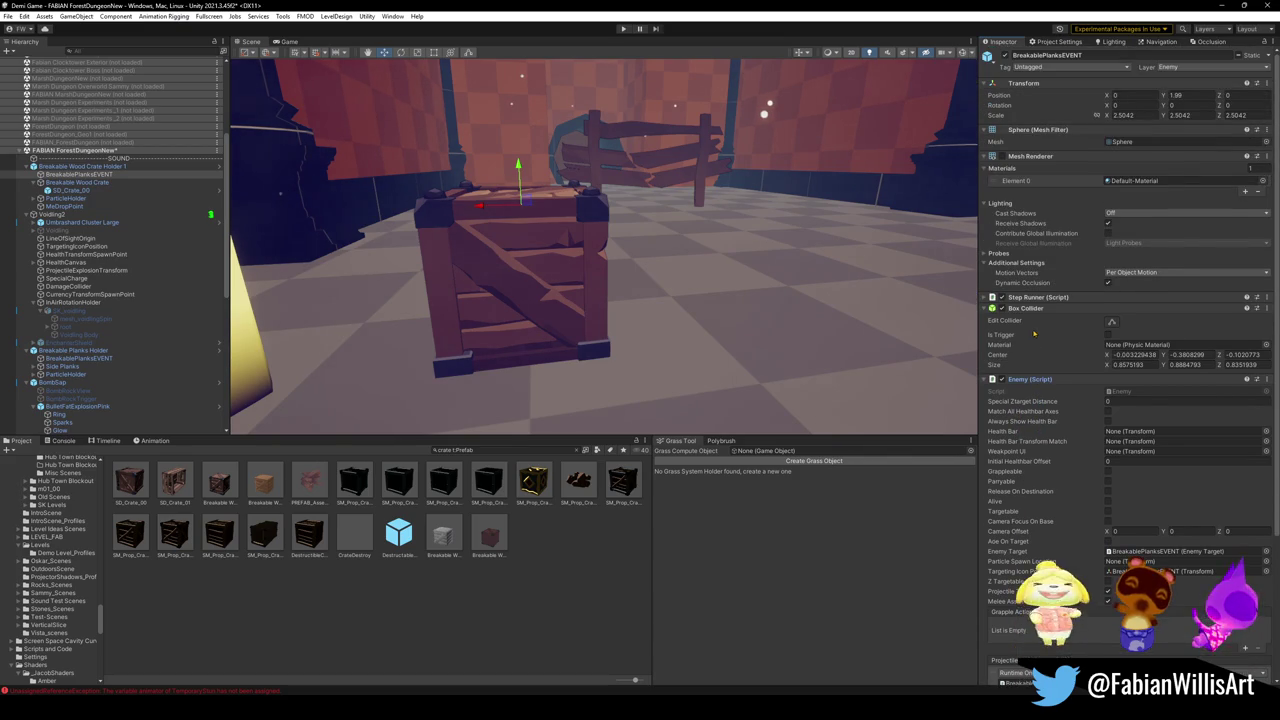
scroll(483, 281, down, 8)
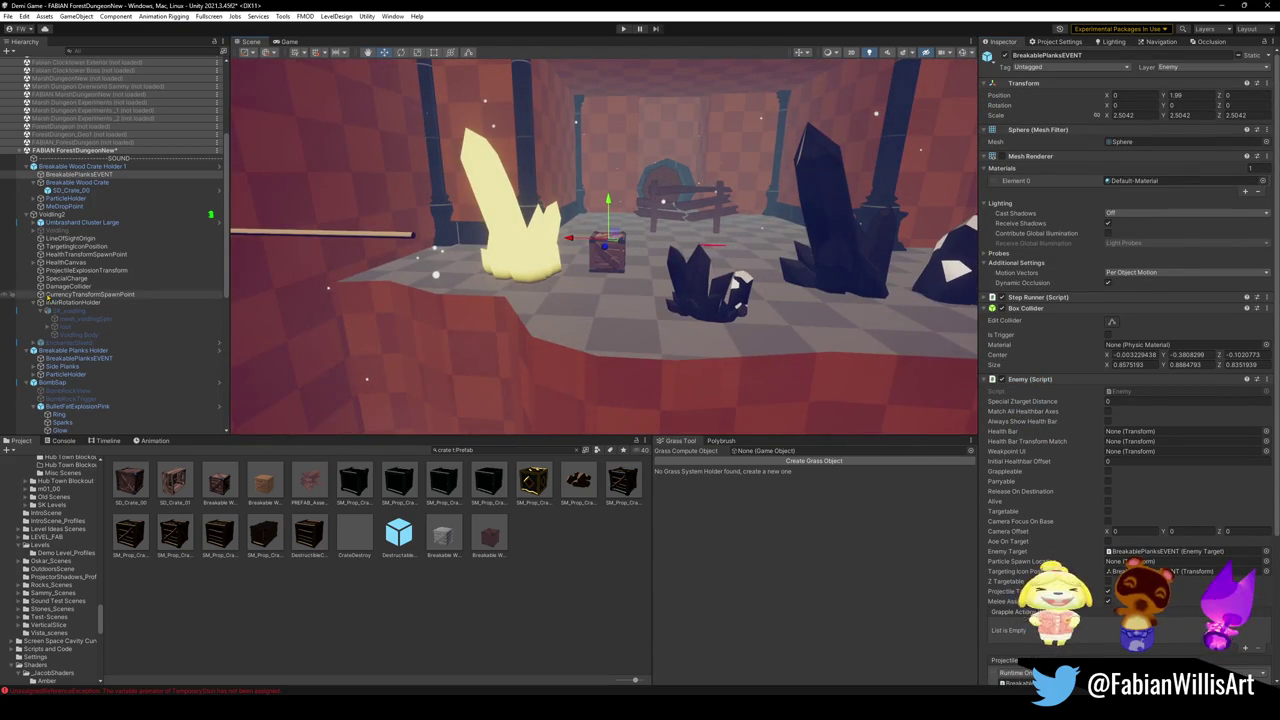
click(73, 167)
Step: Delete the crate holder and the Umbrashard Cluster Large and Umbrashard 3 crystals
click(80, 222)
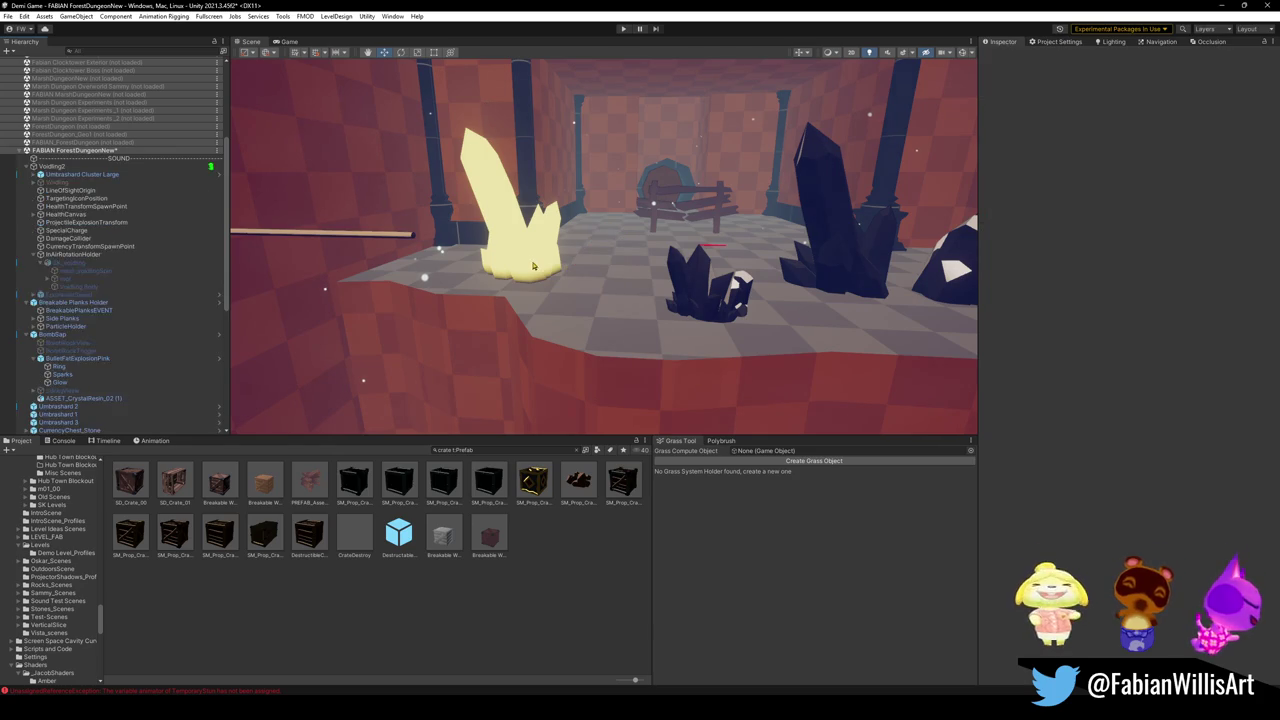
key(f)
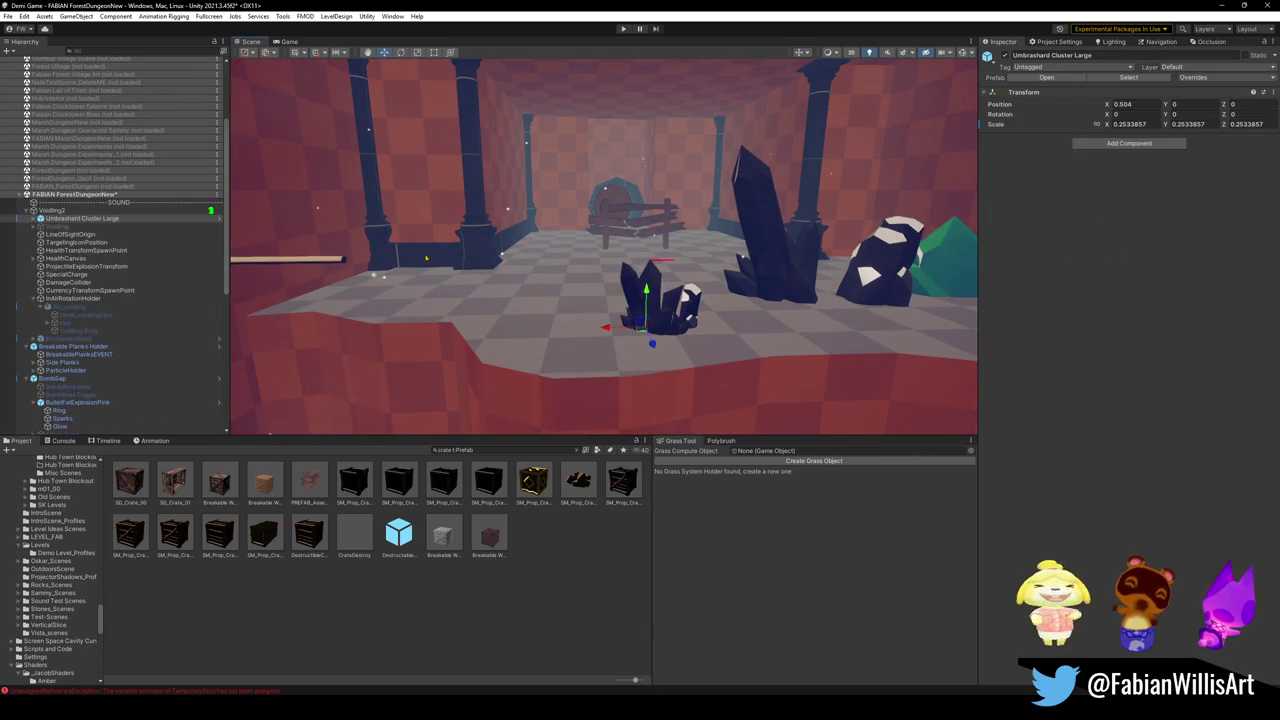
click(701, 270)
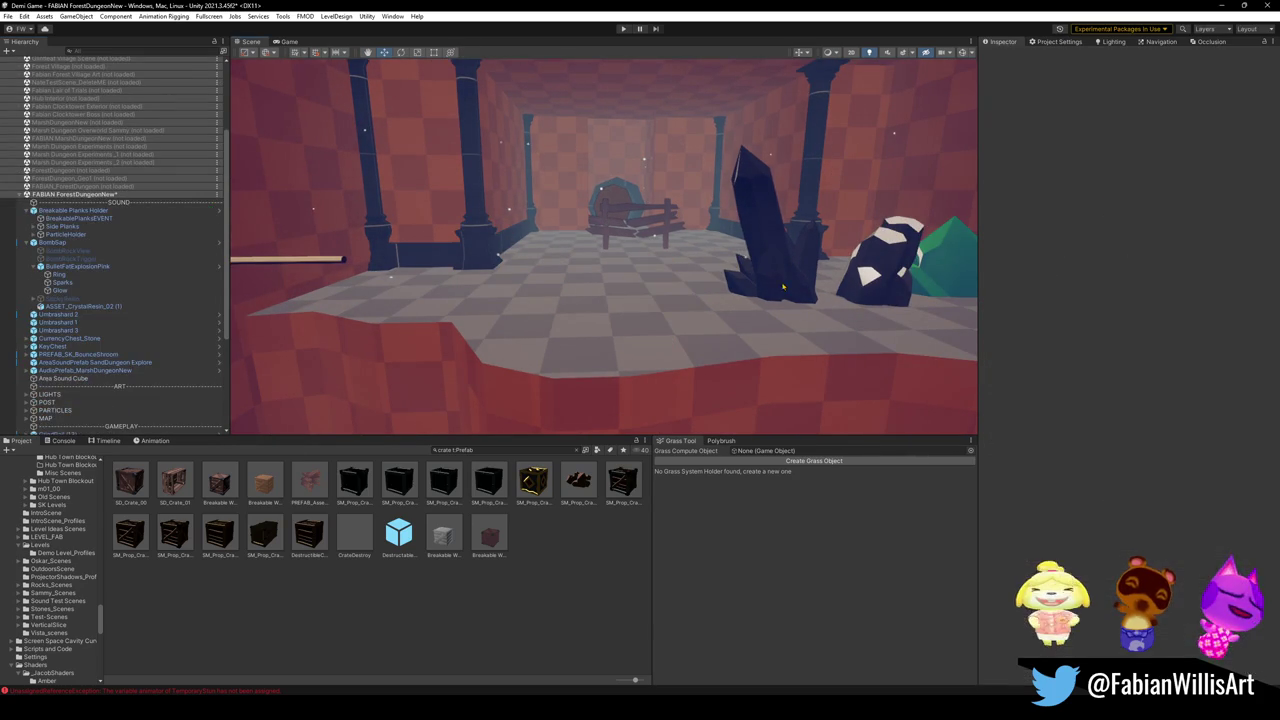
click(783, 287)
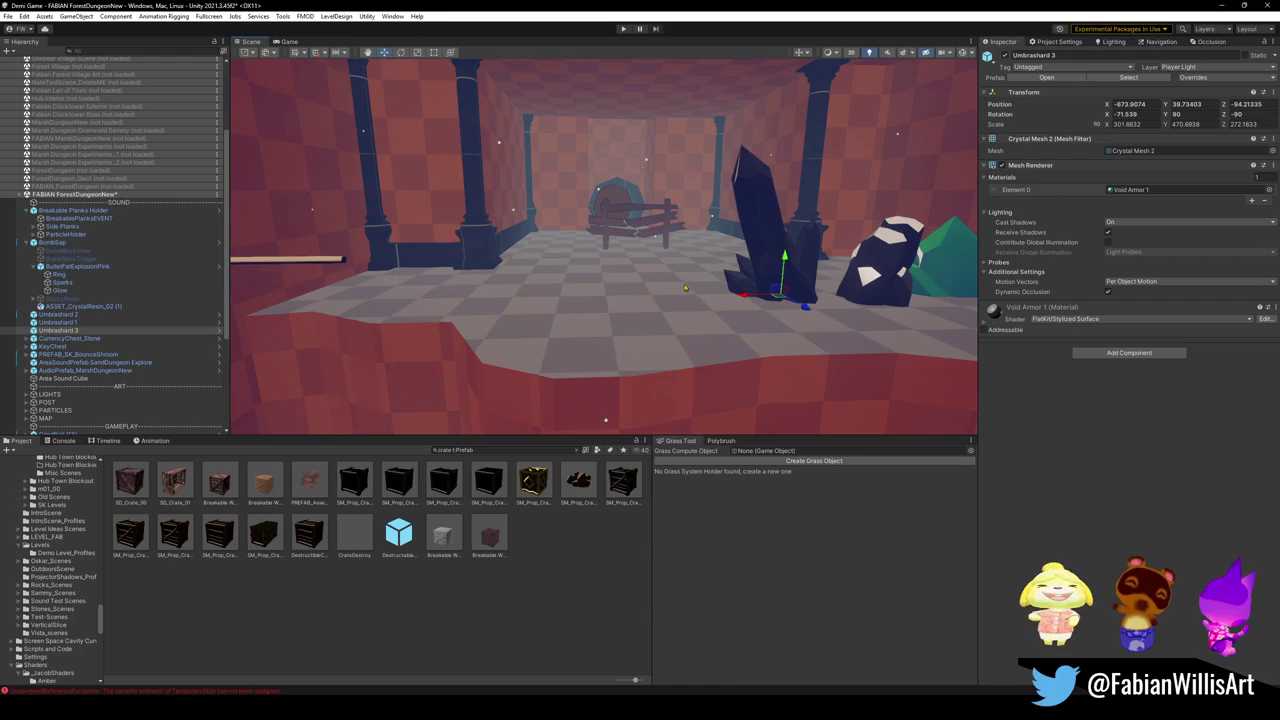
key(Delete)
click(905, 288)
key(Delete)
Step: Fly to the plank fence and delete the Breakable Planks Holder
scroll(815, 328, up, 3)
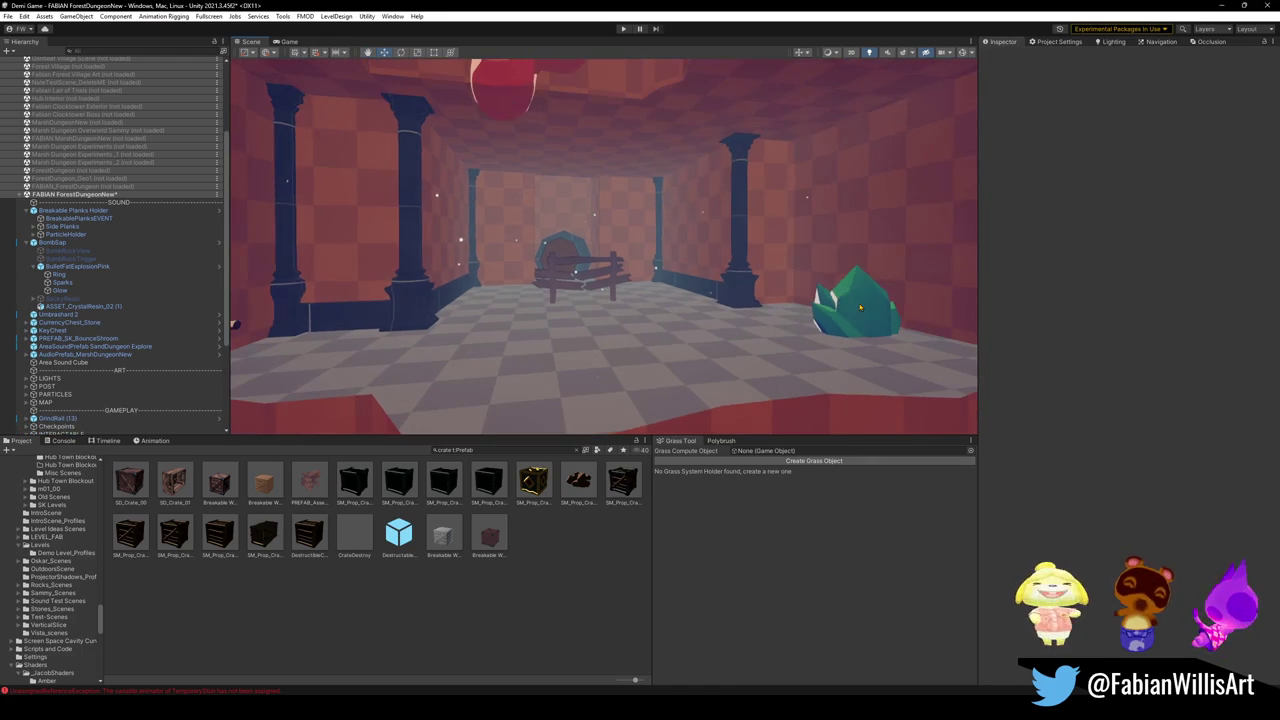
mouse_move(815, 328)
mouse_down()
mouse_move(709, 372)
mouse_move(711, 350)
mouse_up()
click(711, 349)
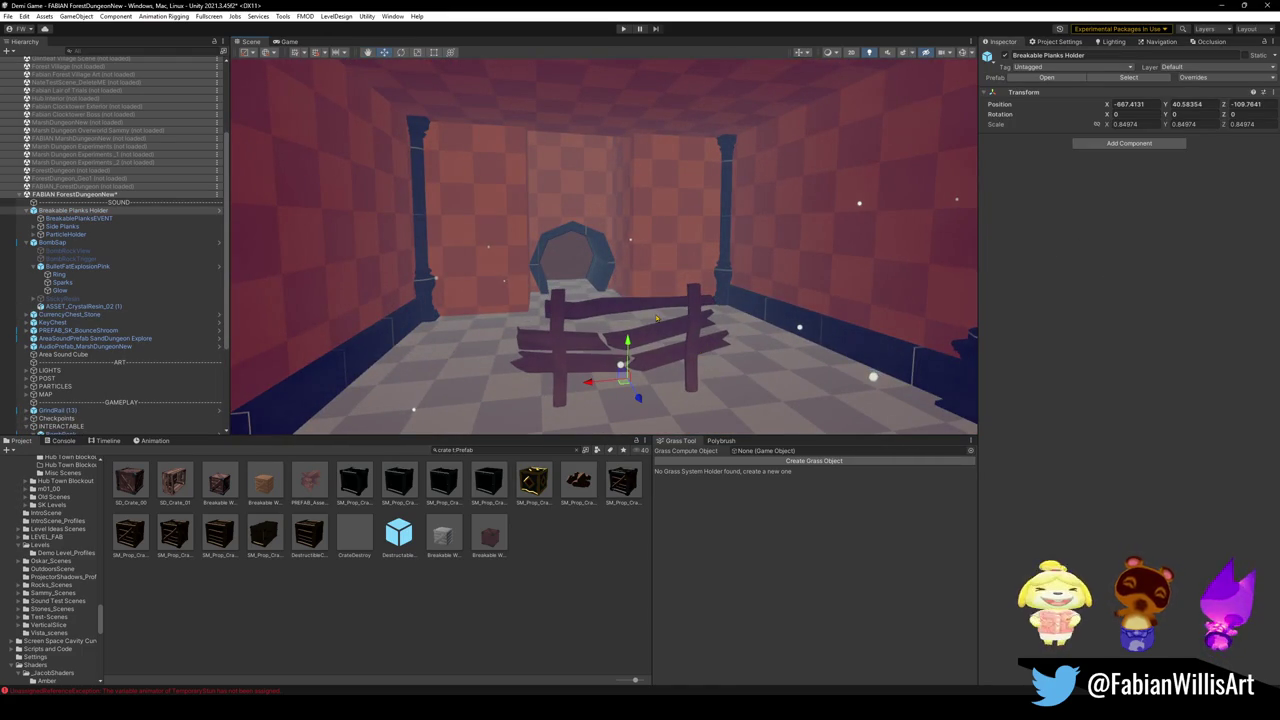
key(Delete)
mouse_move(617, 301)
mouse_down()
mouse_move(690, 268)
mouse_move(660, 311)
mouse_move(513, 242)
mouse_move(481, 244)
mouse_move(702, 259)
mouse_move(451, 215)
mouse_move(584, 207)
mouse_up()
Step: Fly through the pillared room, then switch to the Forest Dungeon Rooms file in Blender
mouse_move(685, 165)
mouse_down()
mouse_move(519, 225)
mouse_move(580, 240)
mouse_move(557, 195)
mouse_move(467, 183)
mouse_move(789, 286)
mouse_move(829, 214)
mouse_move(751, 123)
mouse_move(696, 294)
mouse_move(662, 292)
mouse_up()
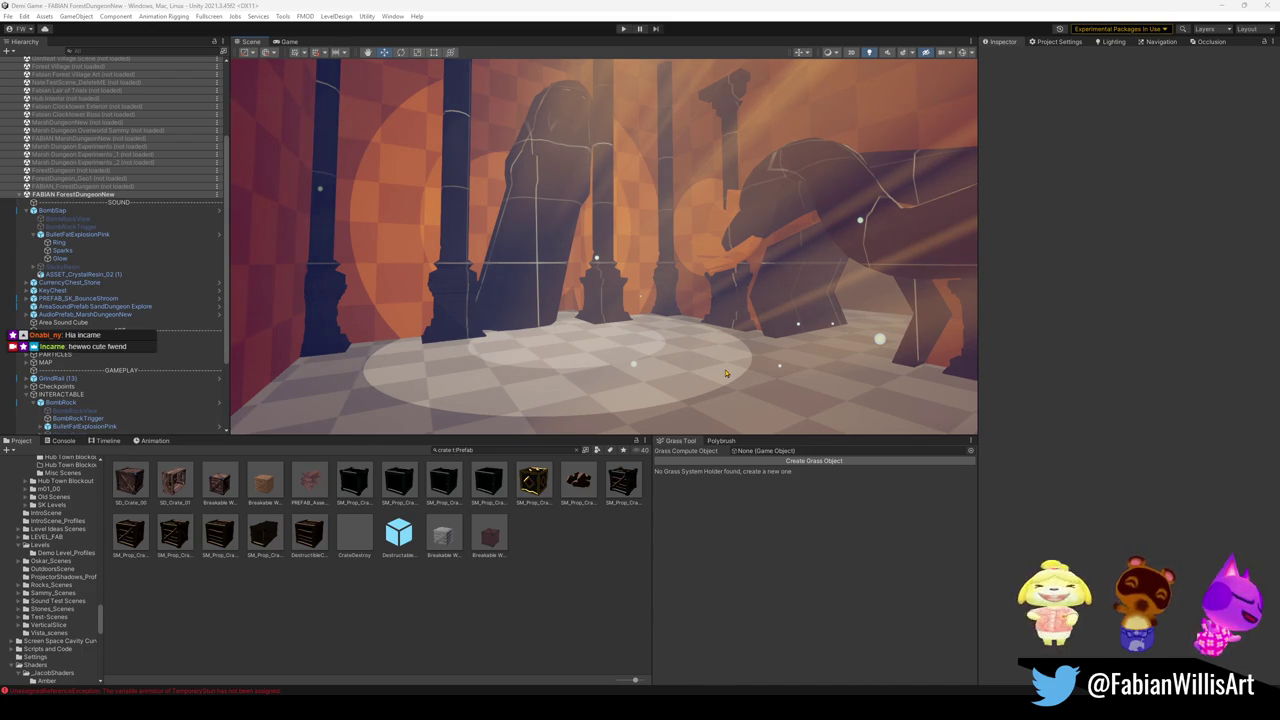
drag(418, 322, 626, 288)
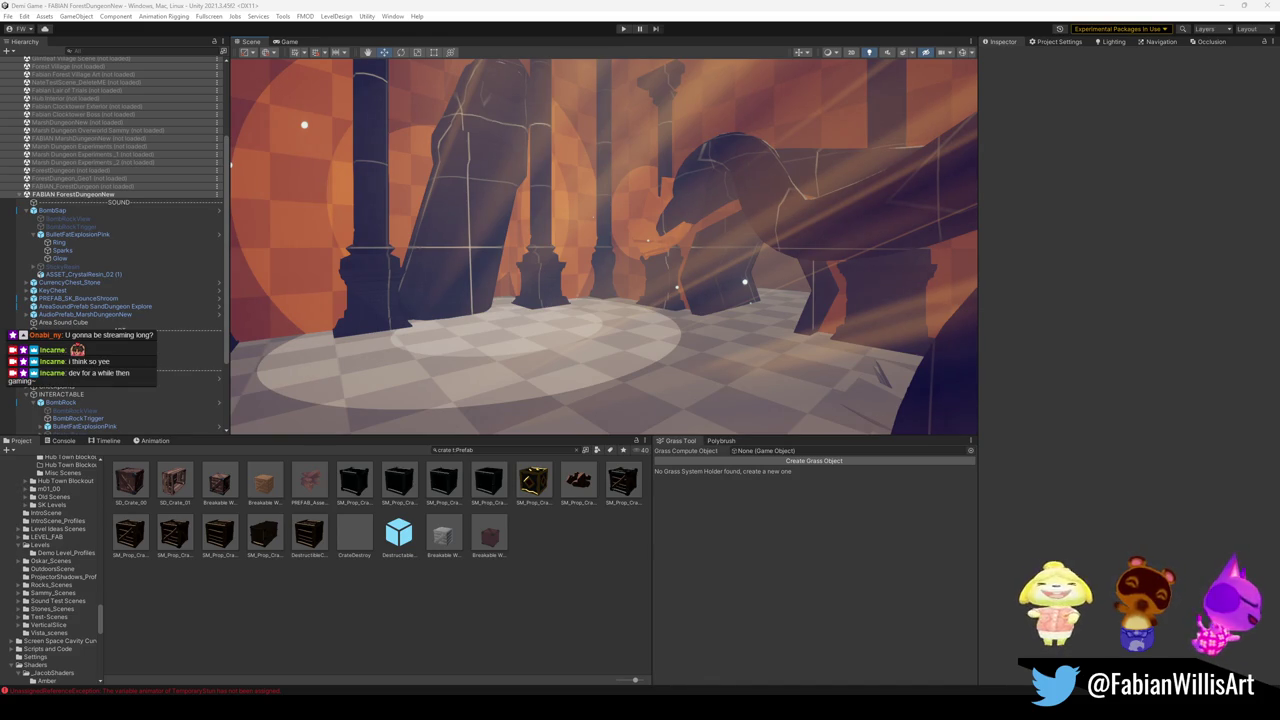
scroll(700, 283, down, 2)
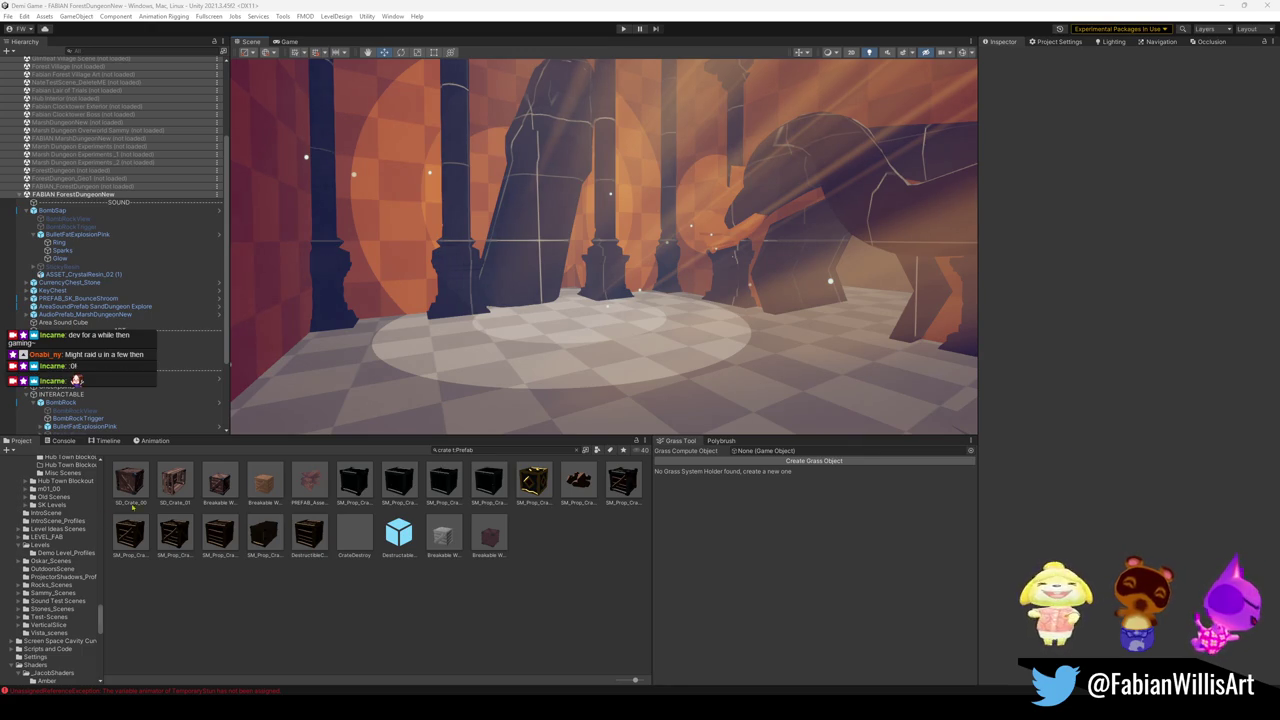
mouse_move(717, 706)
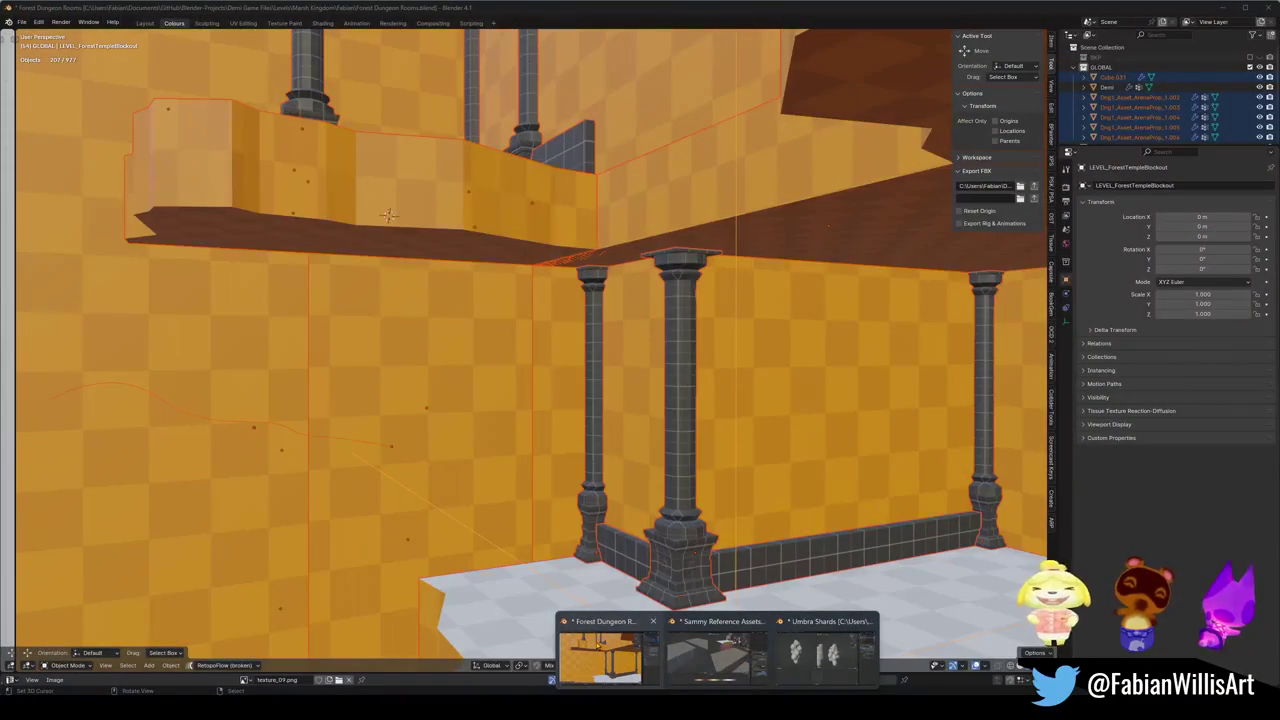
Step: Use walk navigation to rise to a high overview of the dungeon floors
click(600, 655)
key(shift+grave)
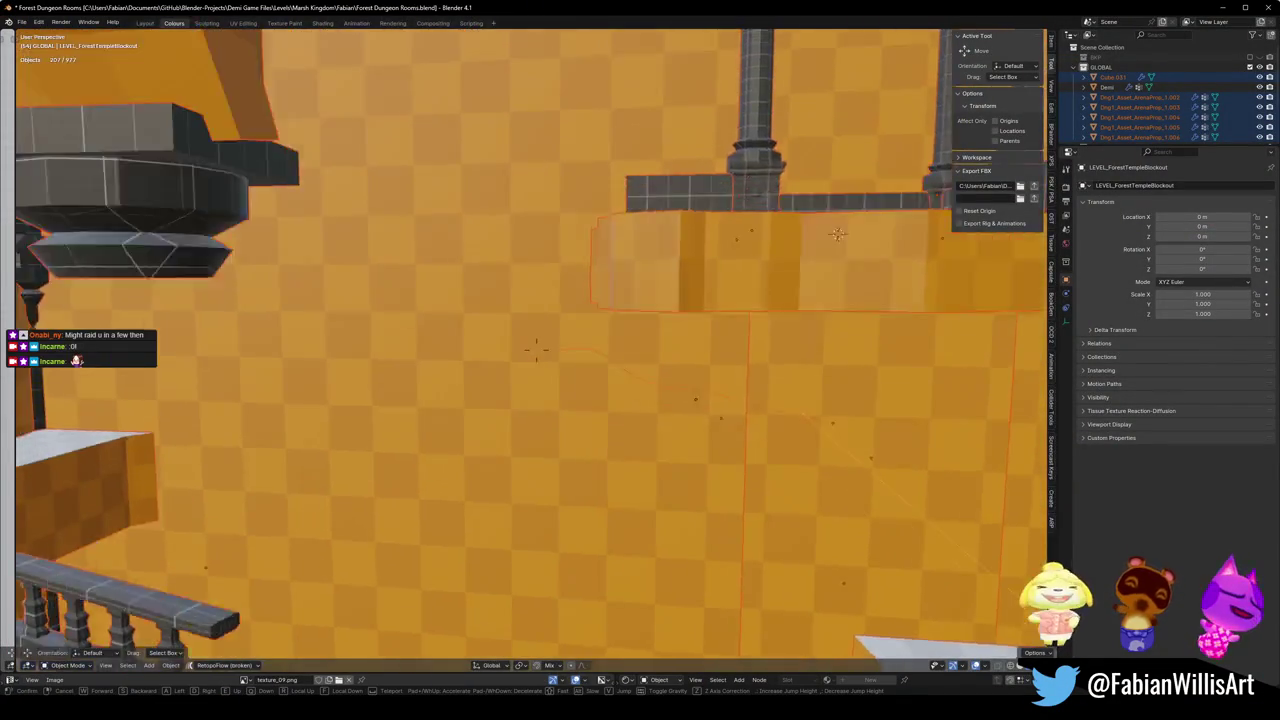
key(s)
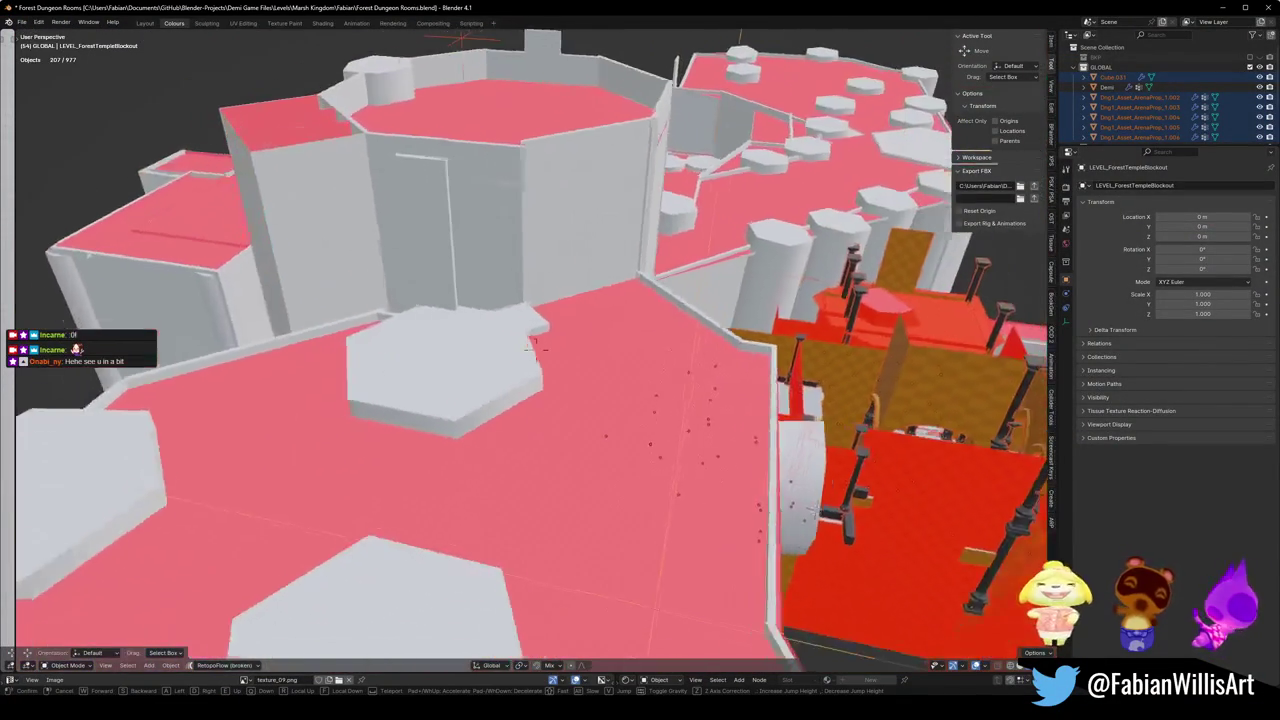
click(574, 293)
Step: Delete the pink floor PolyShape_1 and two pink floor slabs on the right
click(530, 374)
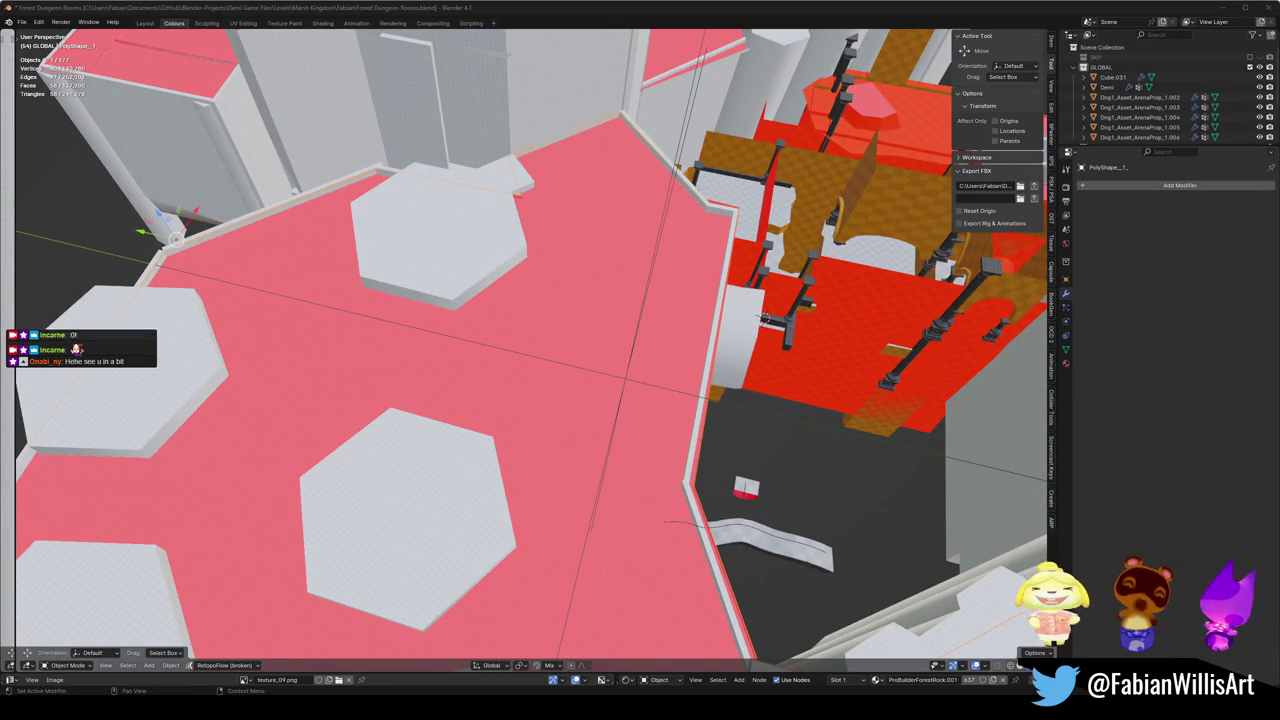
scroll(414, 357, down, 8)
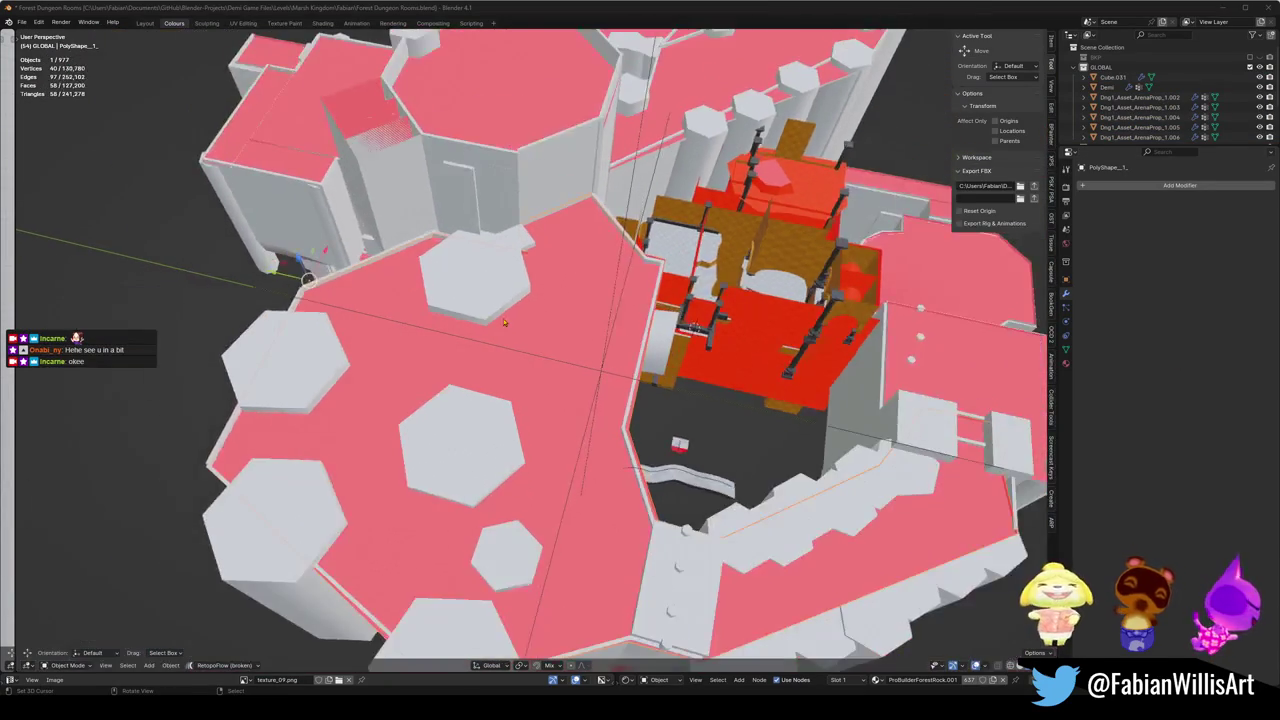
scroll(414, 357, up, 3)
key(Delete)
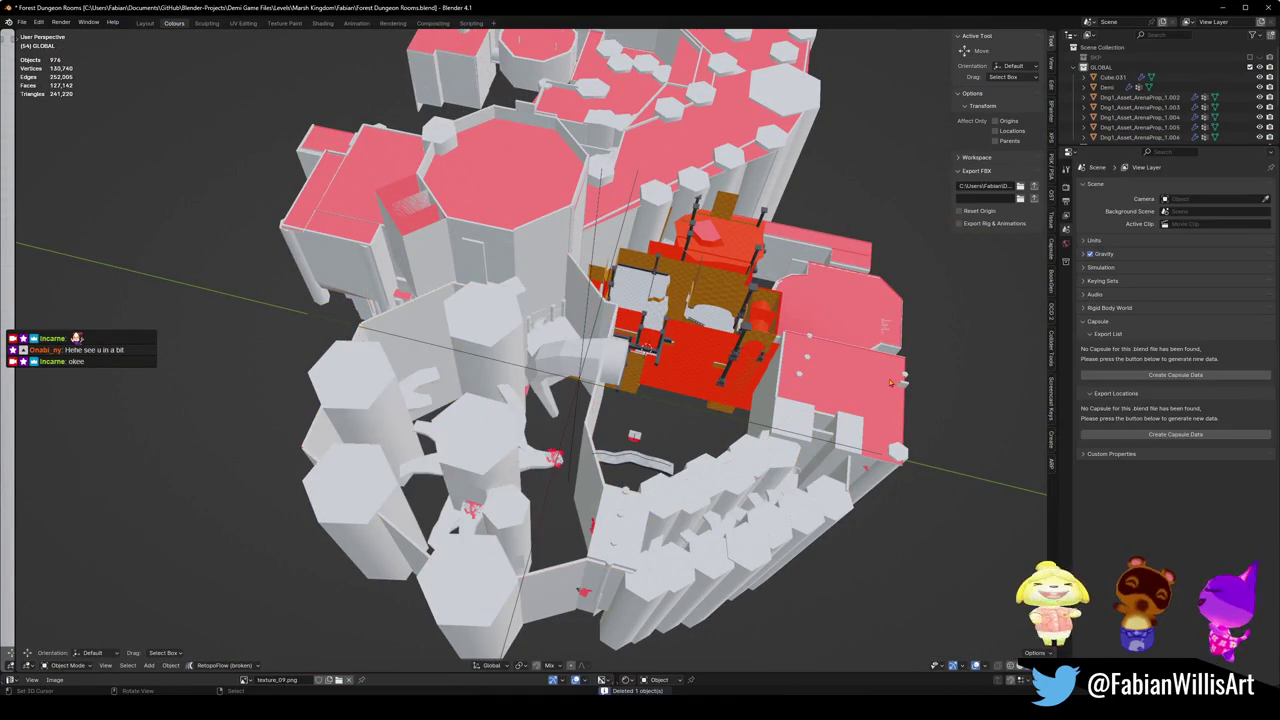
click(825, 380)
key(Delete)
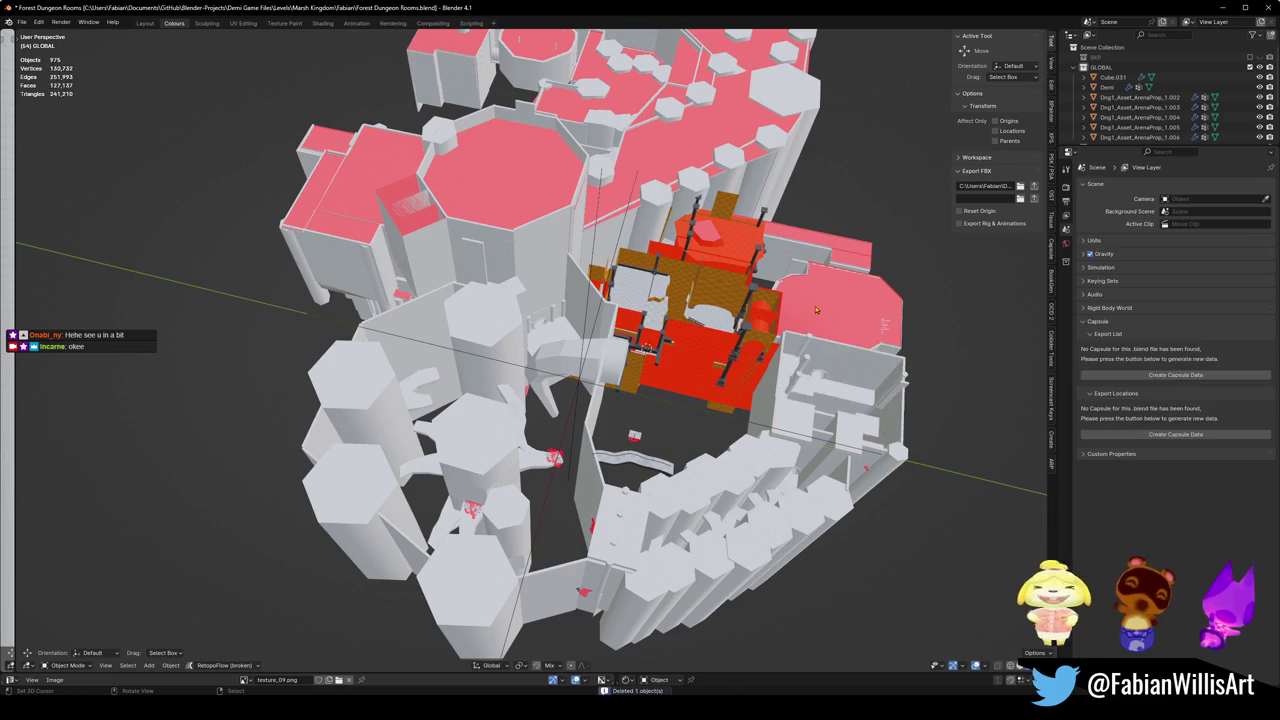
click(835, 305)
key(Delete)
Step: Delete the octagonal tower's pink floor and a nearby floor piece
scroll(521, 188, up, 4)
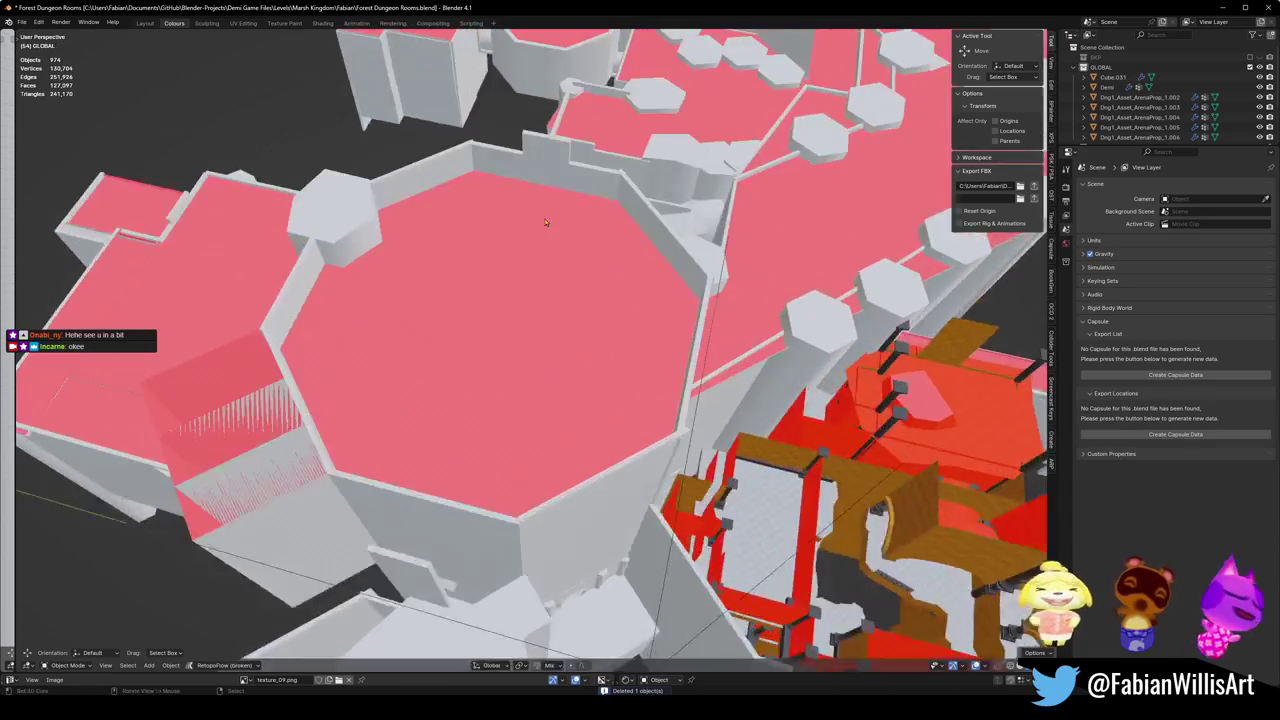
click(521, 262)
key(Delete)
scroll(445, 322, down, 2)
scroll(445, 322, down, 3)
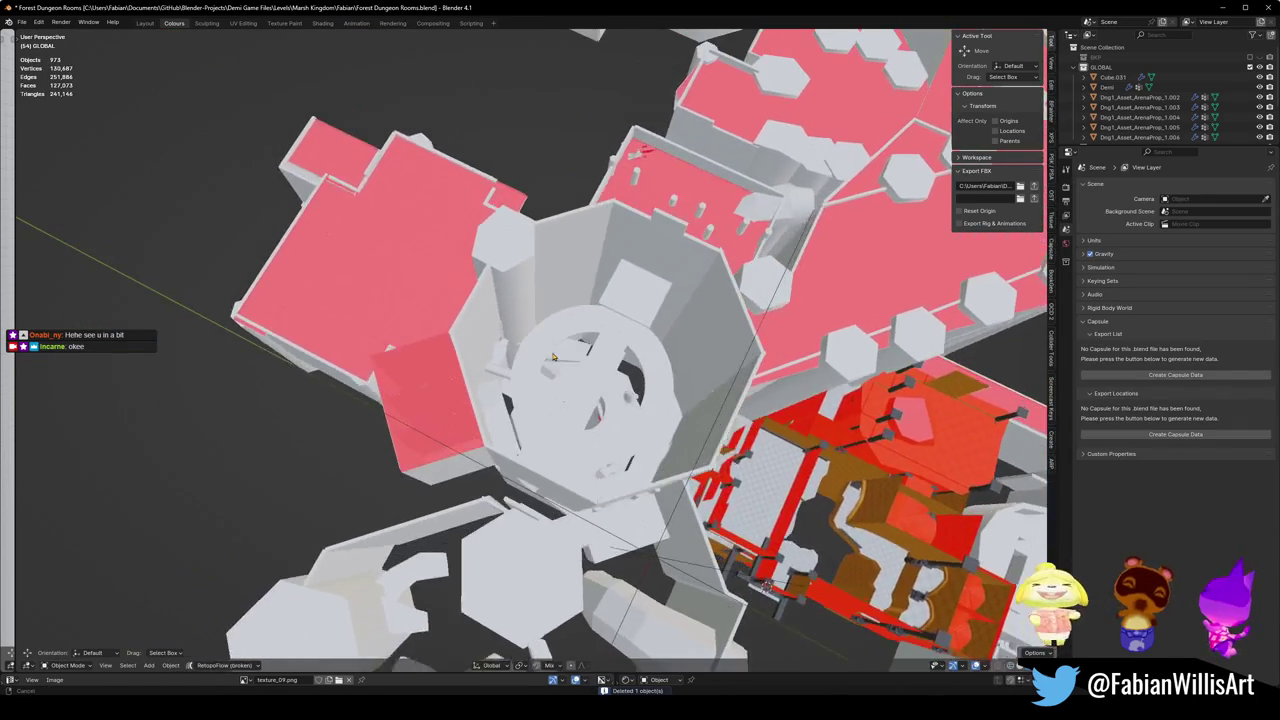
click(436, 279)
key(Delete)
scroll(440, 344, up, 3)
scroll(440, 344, up, 5)
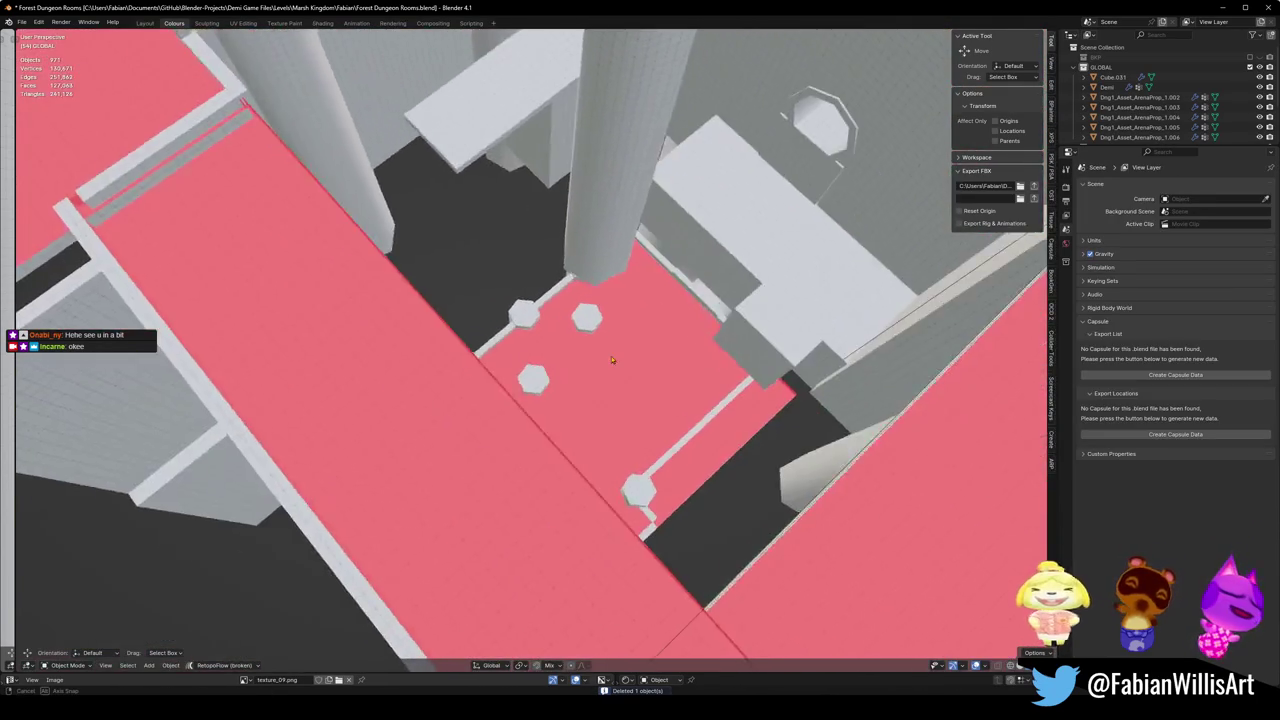
Step: Delete the stray pillar and the pink floor covering the pillar room
mouse_move(612, 360)
mouse_down()
mouse_move(595, 325)
mouse_move(628, 263)
mouse_move(663, 252)
mouse_move(634, 309)
mouse_move(600, 320)
mouse_move(546, 397)
mouse_move(671, 395)
mouse_up()
click(672, 390)
key(Delete)
click(623, 382)
key(Delete)
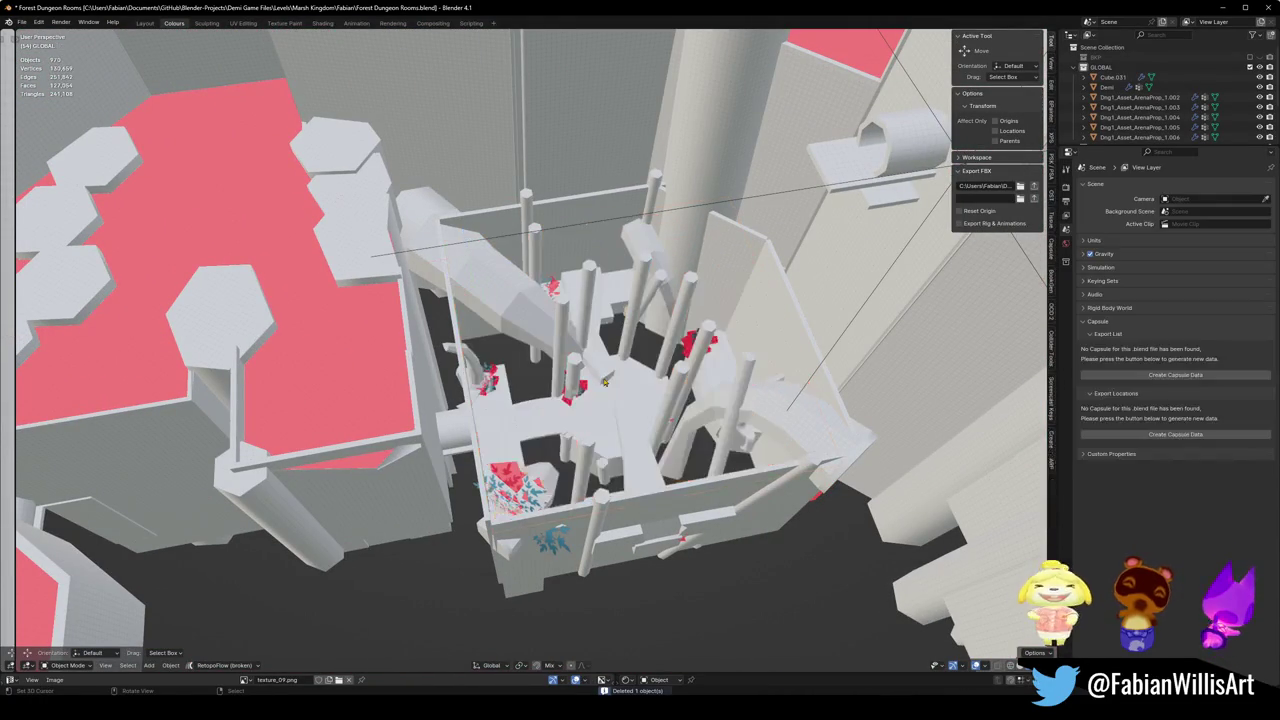
Step: Orbit to the central pillar room and delete the selected piece there
scroll(614, 367, up, 3)
scroll(614, 367, up, 6)
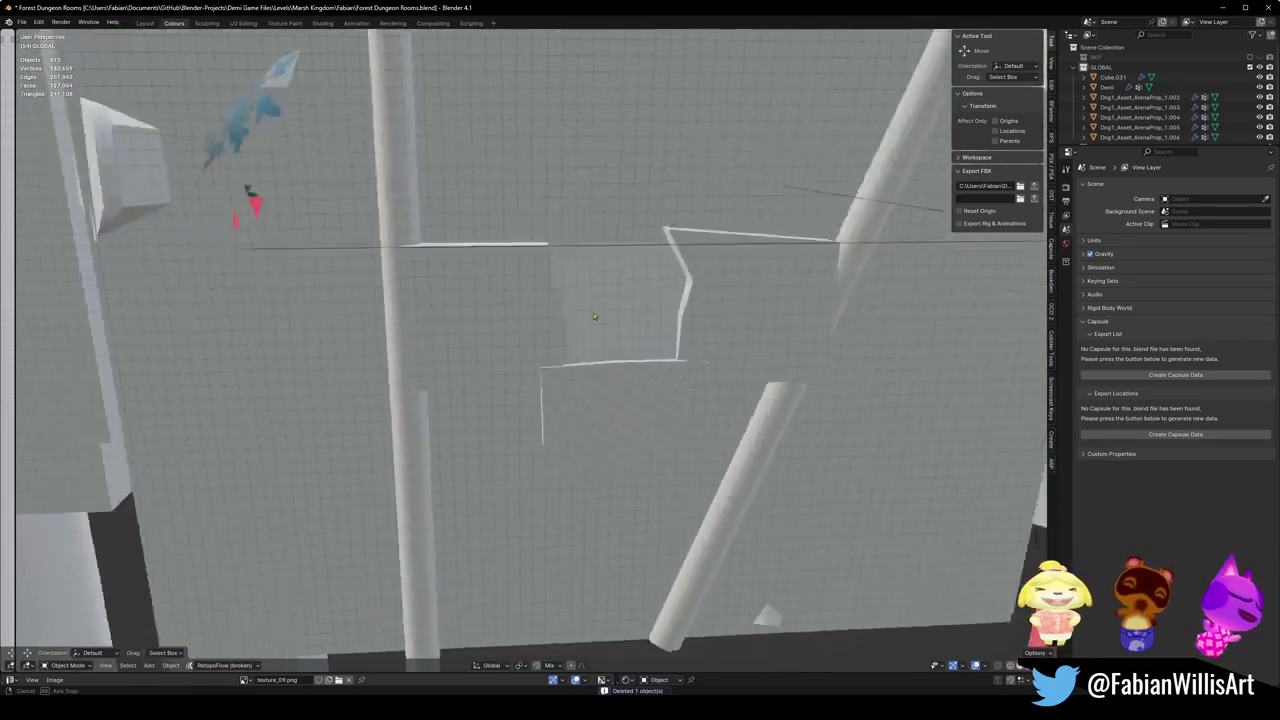
scroll(605, 360, down, 3)
scroll(600, 355, down, 5)
mouse_move(600, 355)
mouse_down()
mouse_move(678, 346)
mouse_move(585, 297)
mouse_up()
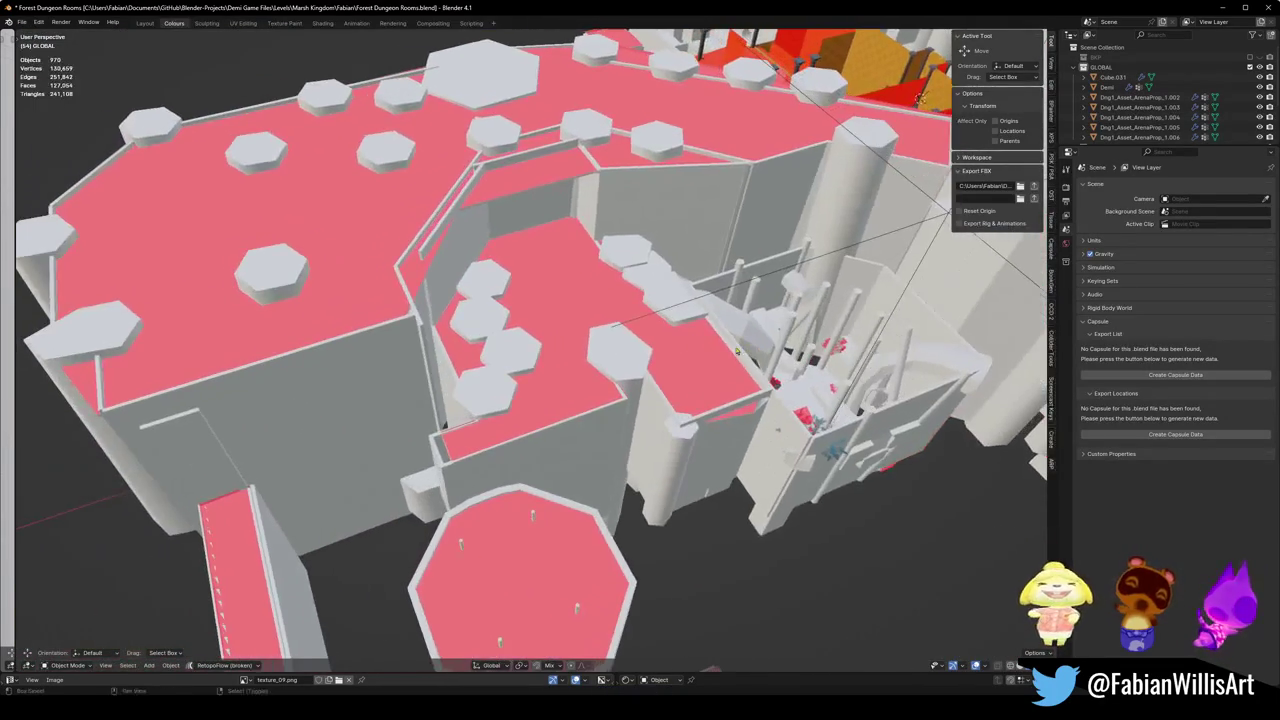
scroll(601, 310, up, 6)
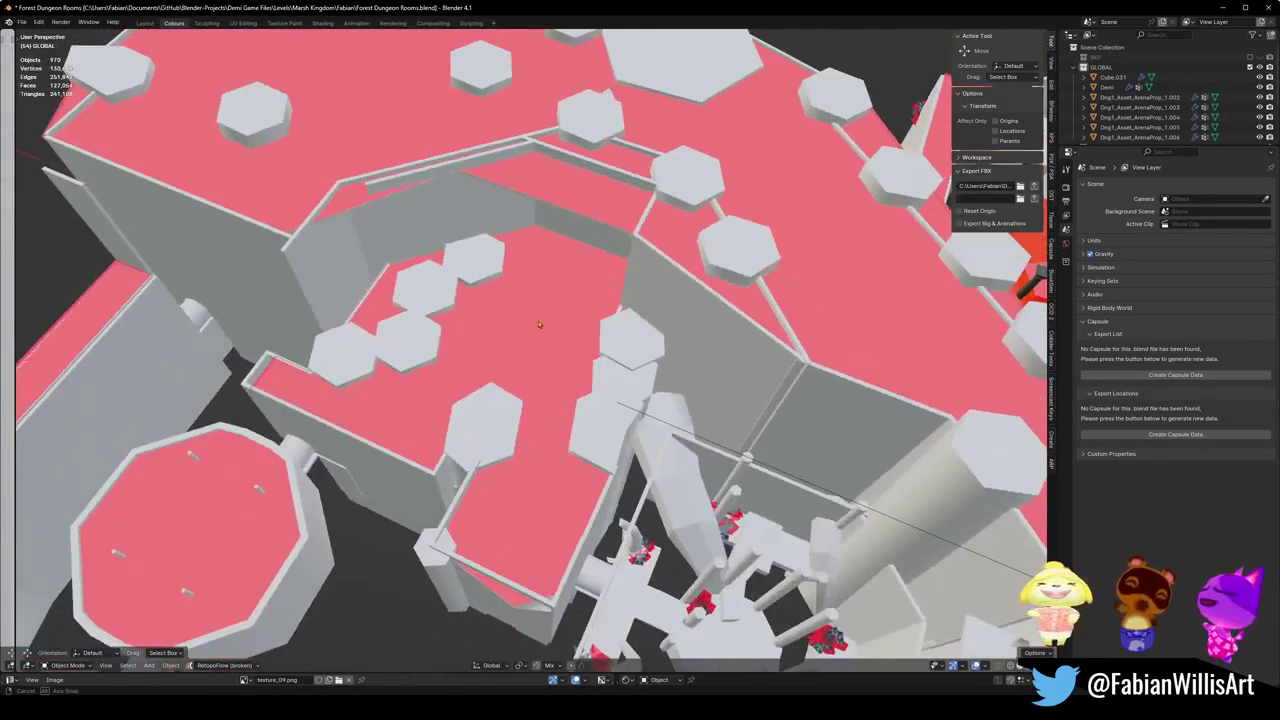
mouse_move(601, 310)
mouse_down()
mouse_move(538, 356)
mouse_move(537, 327)
mouse_up()
mouse_move(393, 240)
mouse_down()
mouse_move(497, 311)
mouse_move(467, 321)
mouse_move(448, 367)
mouse_move(659, 476)
mouse_move(600, 352)
mouse_move(507, 390)
mouse_move(482, 347)
mouse_up()
key(Delete)
key(Delete)
Step: Delete another blockout piece and the narrow pink floor strip near the tall-walled room
drag(507, 372, 538, 419)
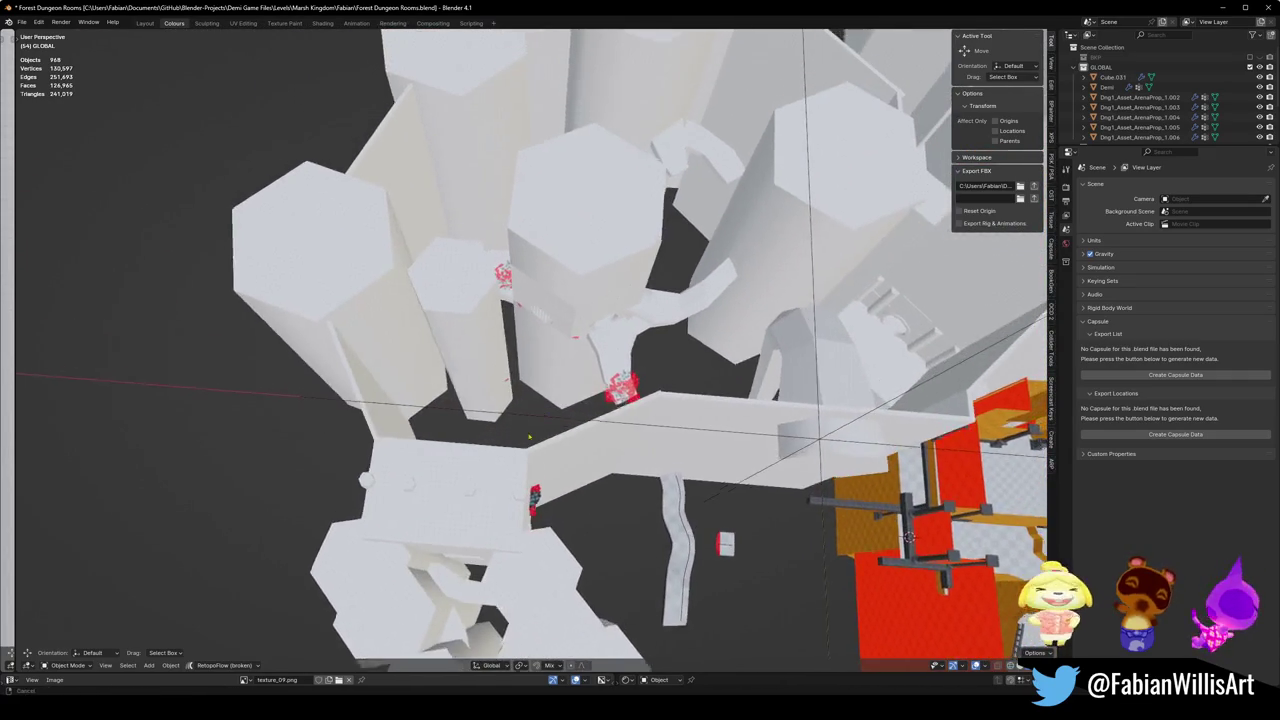
mouse_move(591, 379)
mouse_down()
mouse_move(521, 409)
mouse_move(511, 442)
mouse_move(576, 363)
mouse_move(390, 386)
mouse_up()
key(Delete)
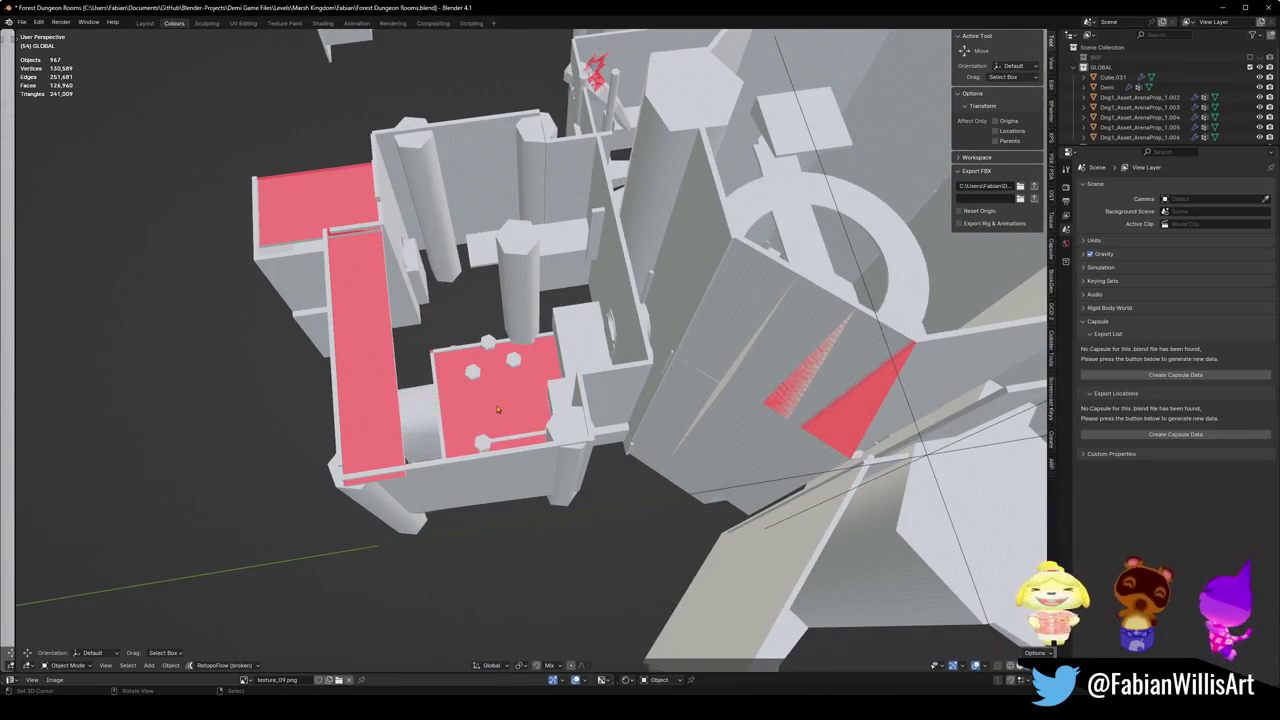
click(356, 236)
key(Delete)
mouse_move(345, 206)
mouse_down()
mouse_move(223, 111)
mouse_move(397, 376)
mouse_move(480, 324)
mouse_up()
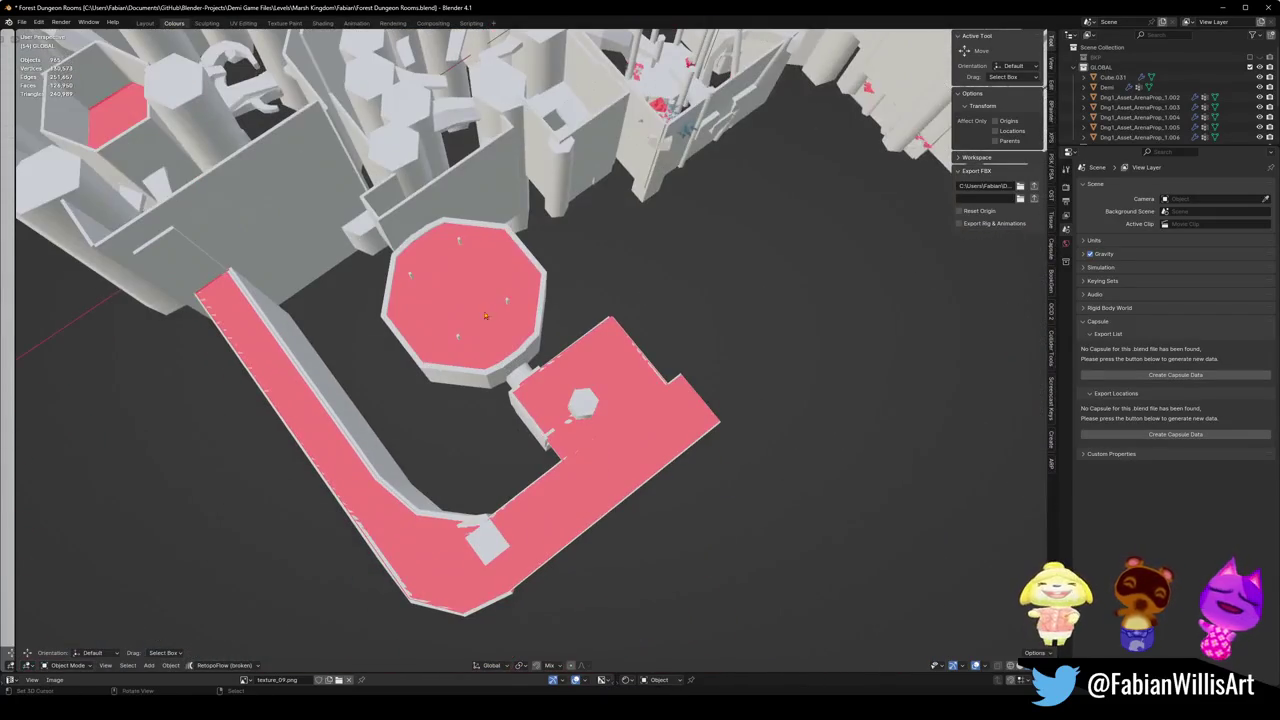
click(485, 302)
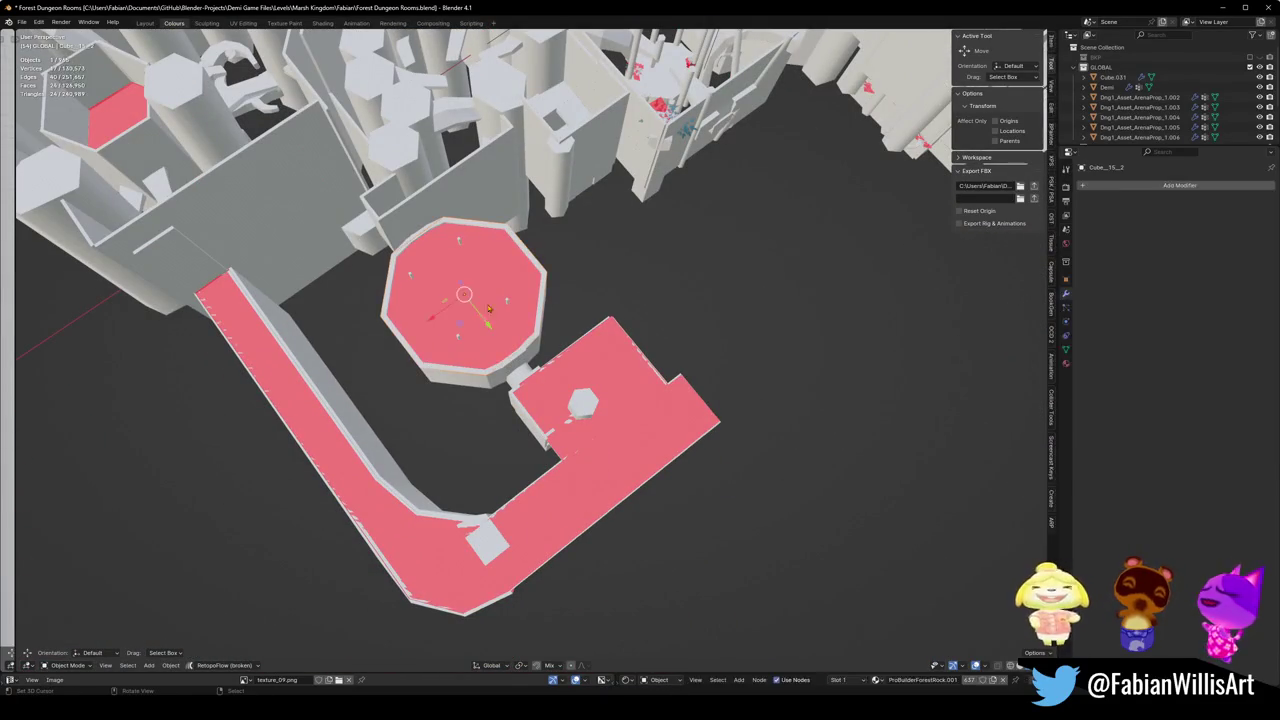
Step: Delete the octagonal platform and L-shaped floors, then start Unity's play mode
key(Delete)
click(605, 383)
key(Delete)
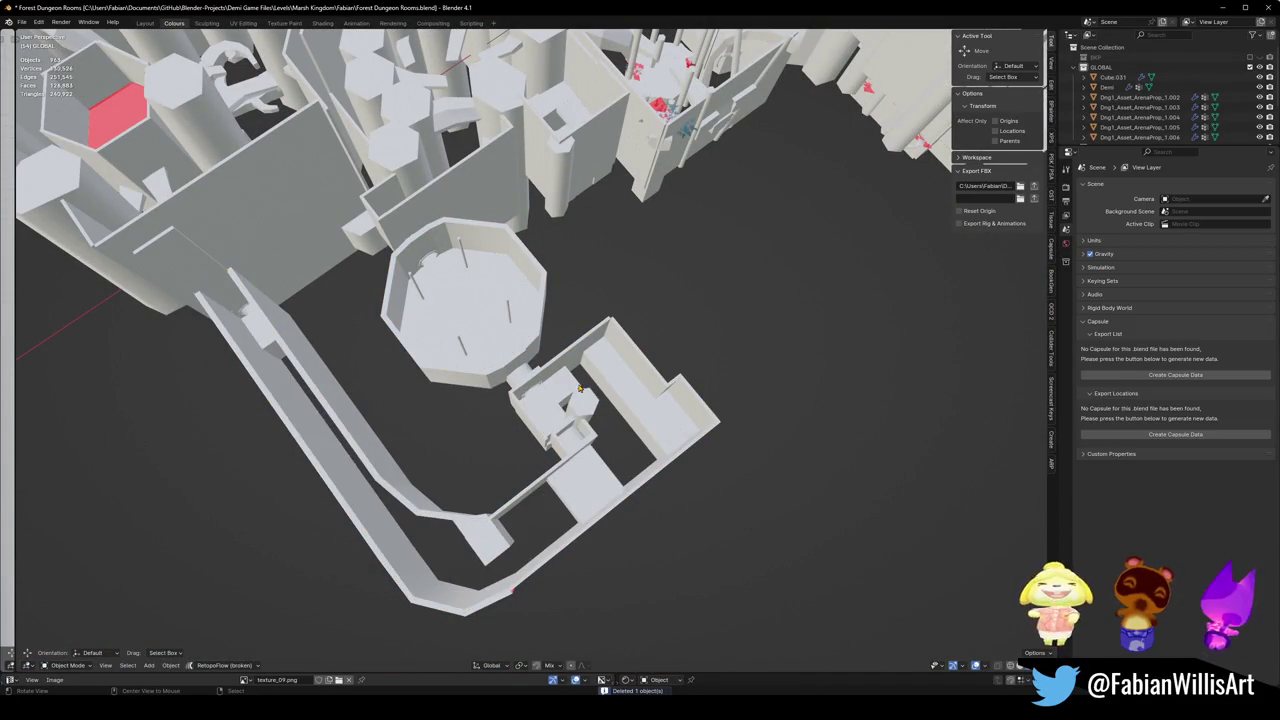
scroll(580, 390, up, 8)
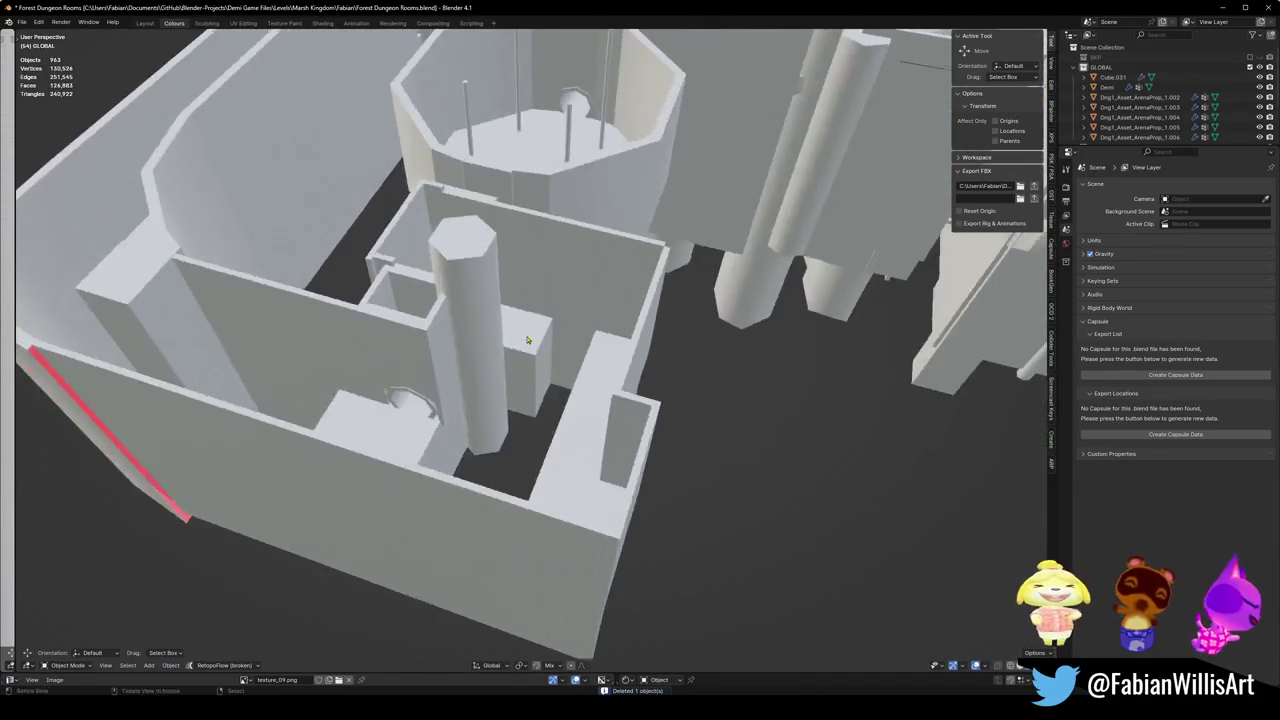
mouse_move(527, 340)
mouse_down()
mouse_move(532, 326)
mouse_move(519, 342)
mouse_move(547, 440)
mouse_up()
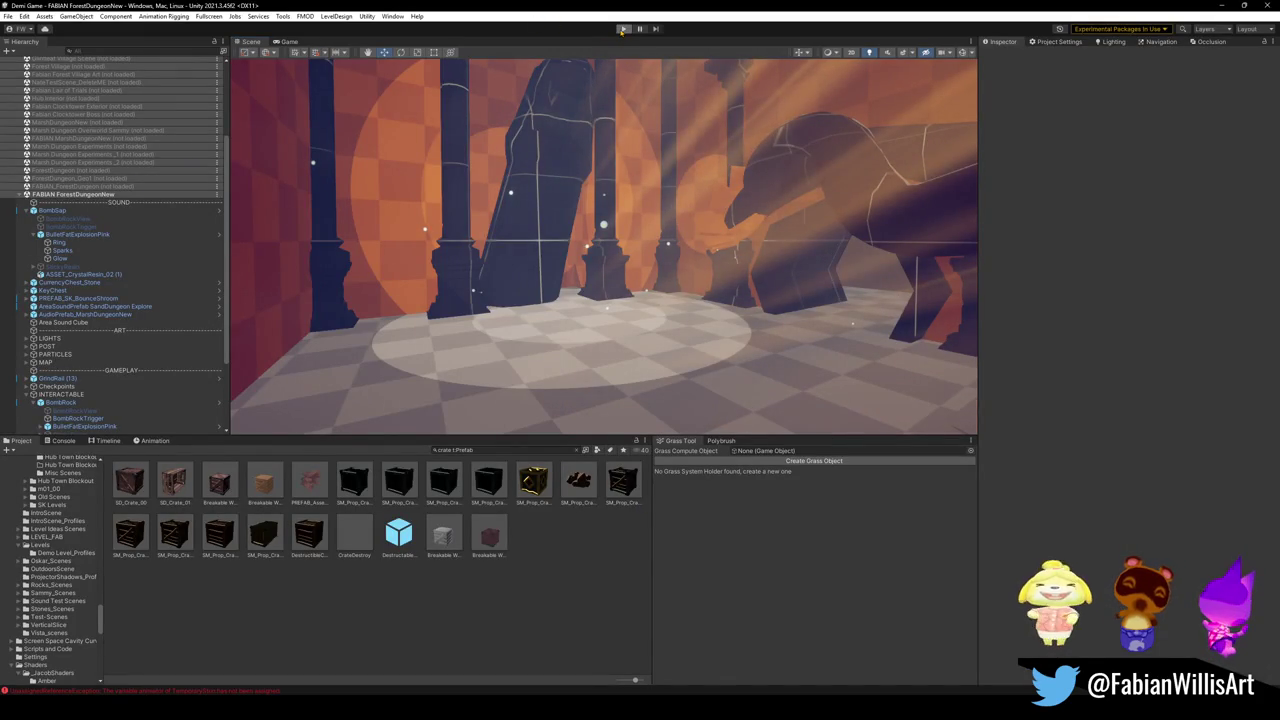
click(622, 29)
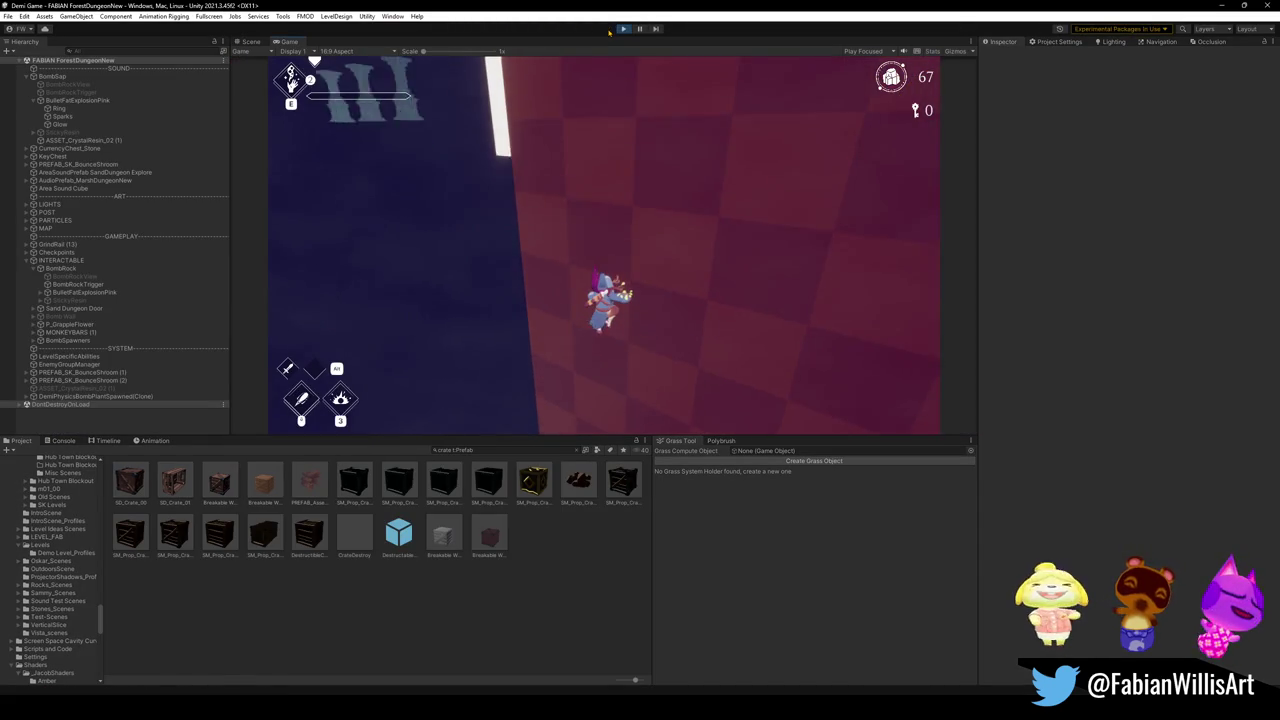
Step: Pause the Forest Dungeon run and return to the game's title menu
key(Escape)
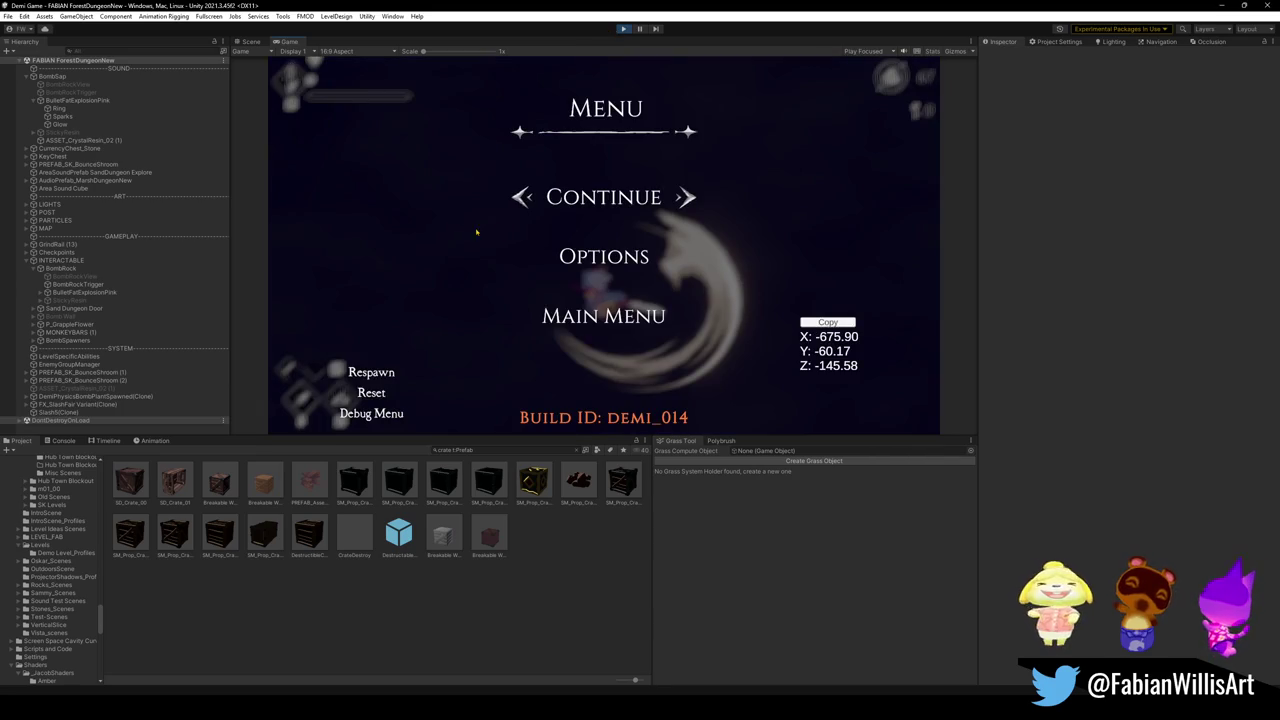
click(625, 315)
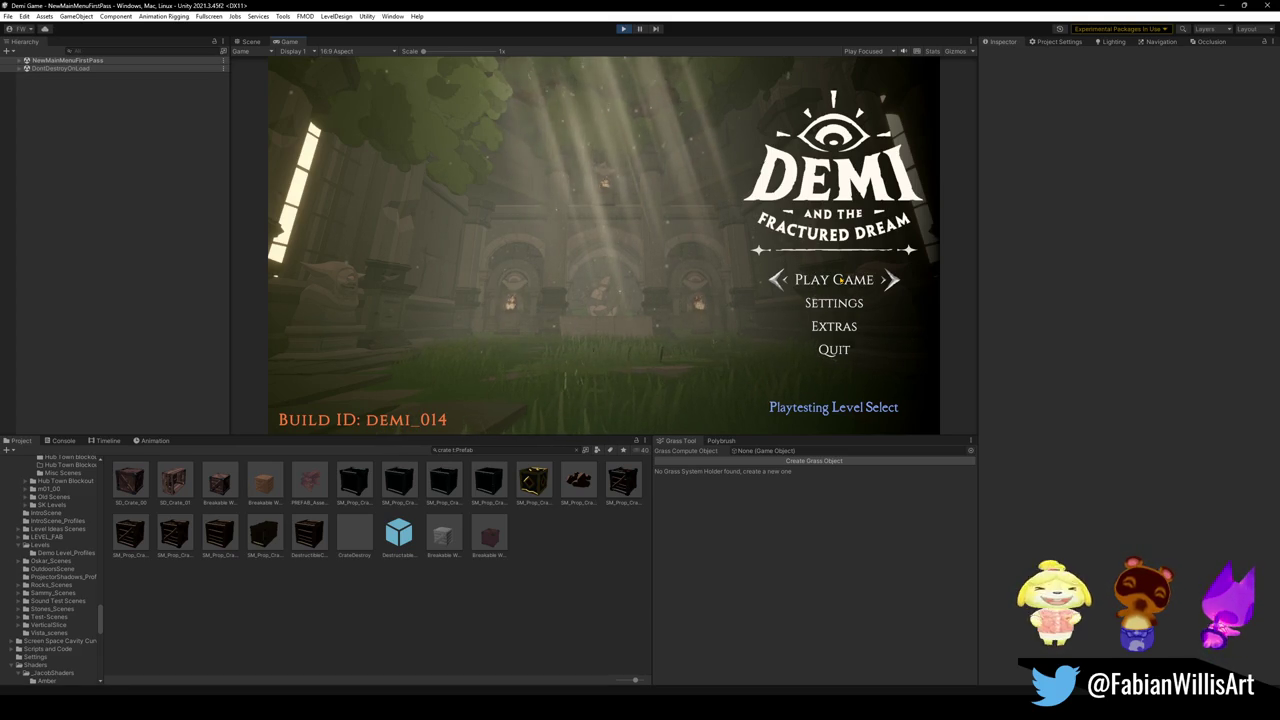
Step: Load Forest Dungeon from the Forest list in Playtesting Level Select
click(851, 416)
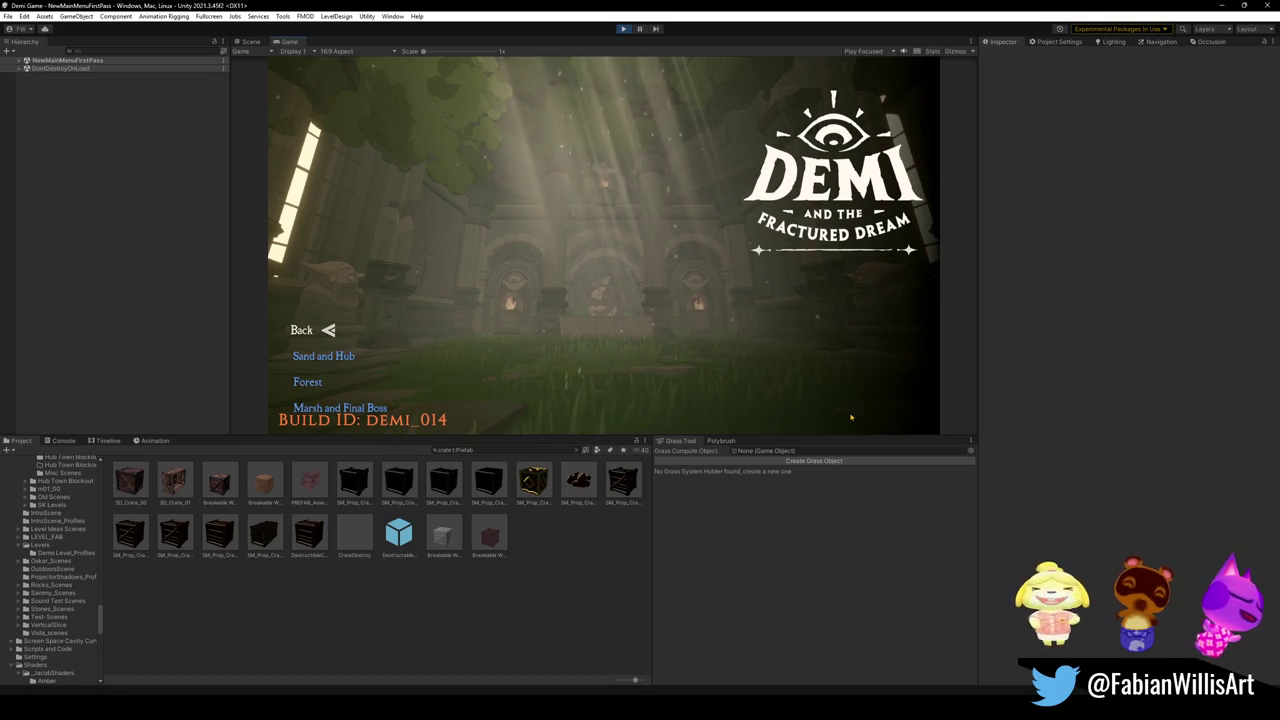
click(307, 381)
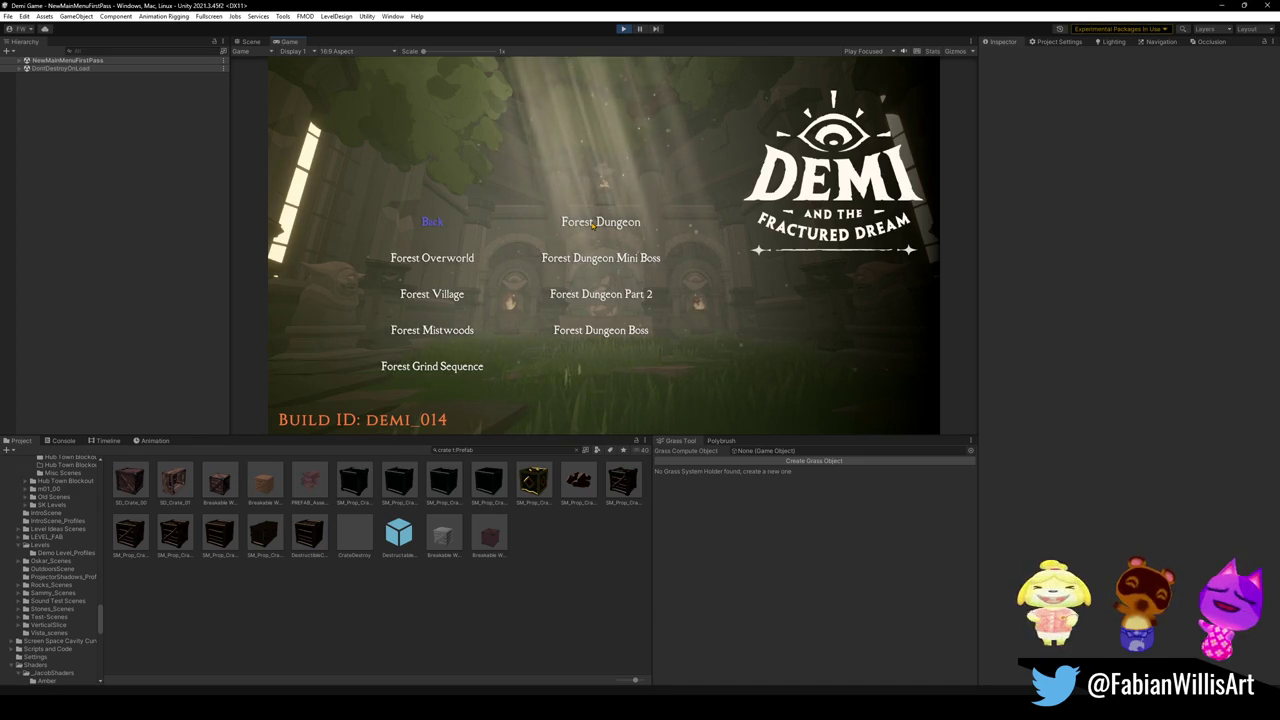
click(592, 224)
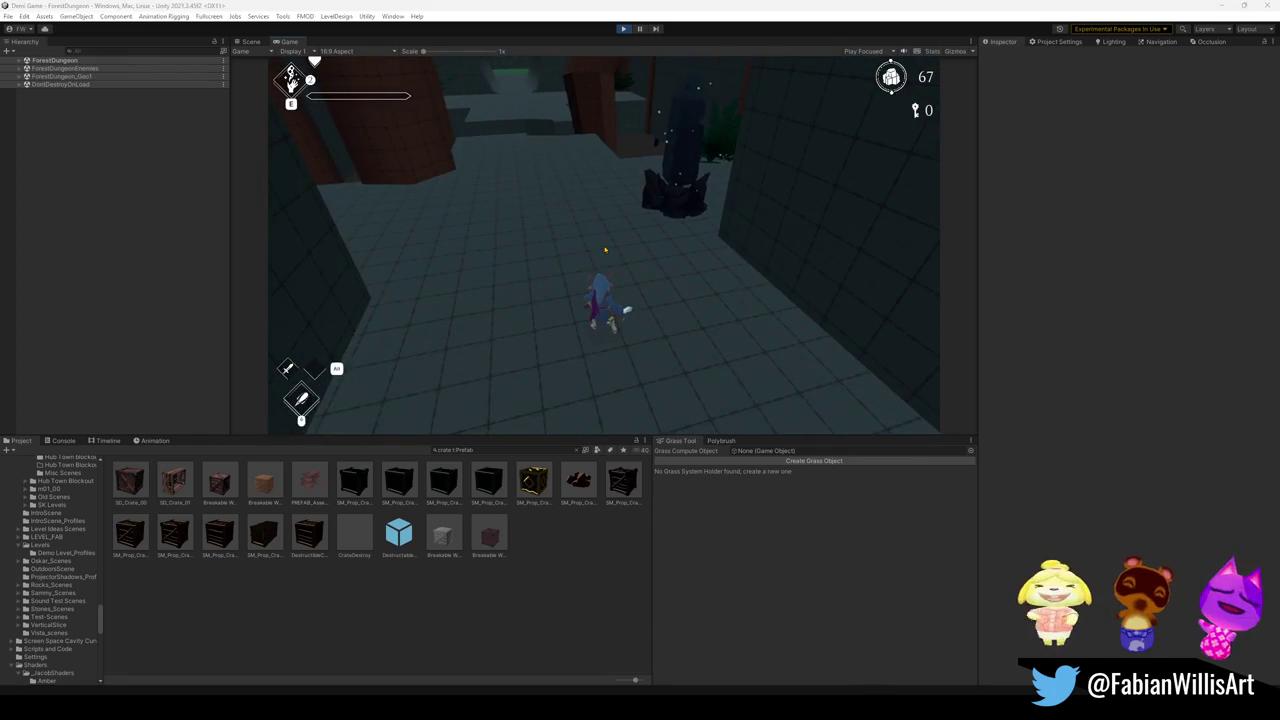
Step: Make the game fullscreen and run through the tunnel, cyan-platform shaft and wooden area
key(F10)
key(w)
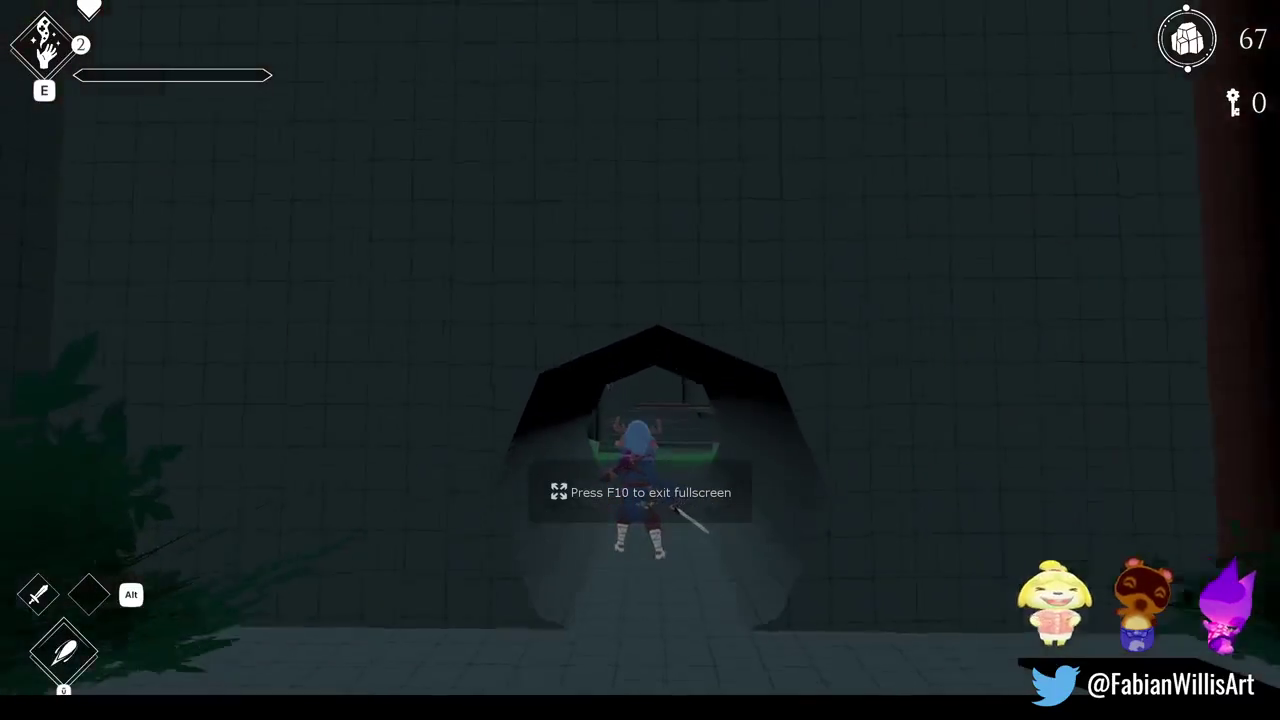
key(w)
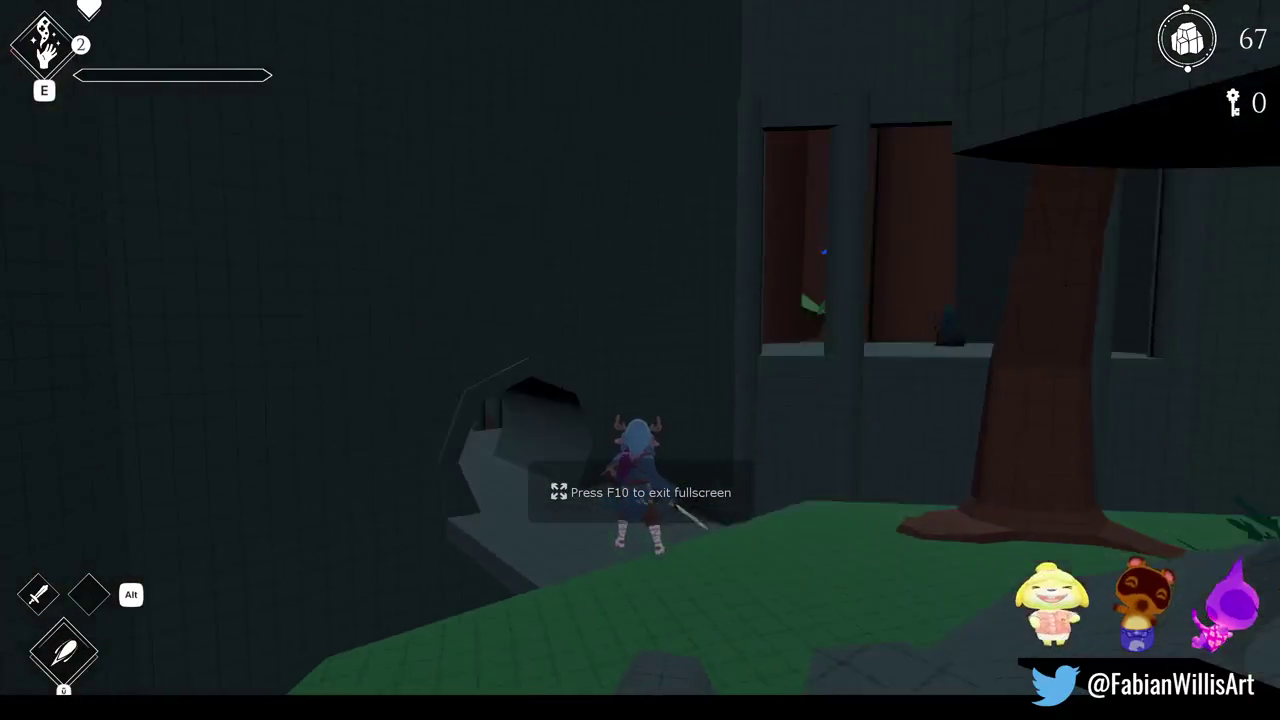
key(w)
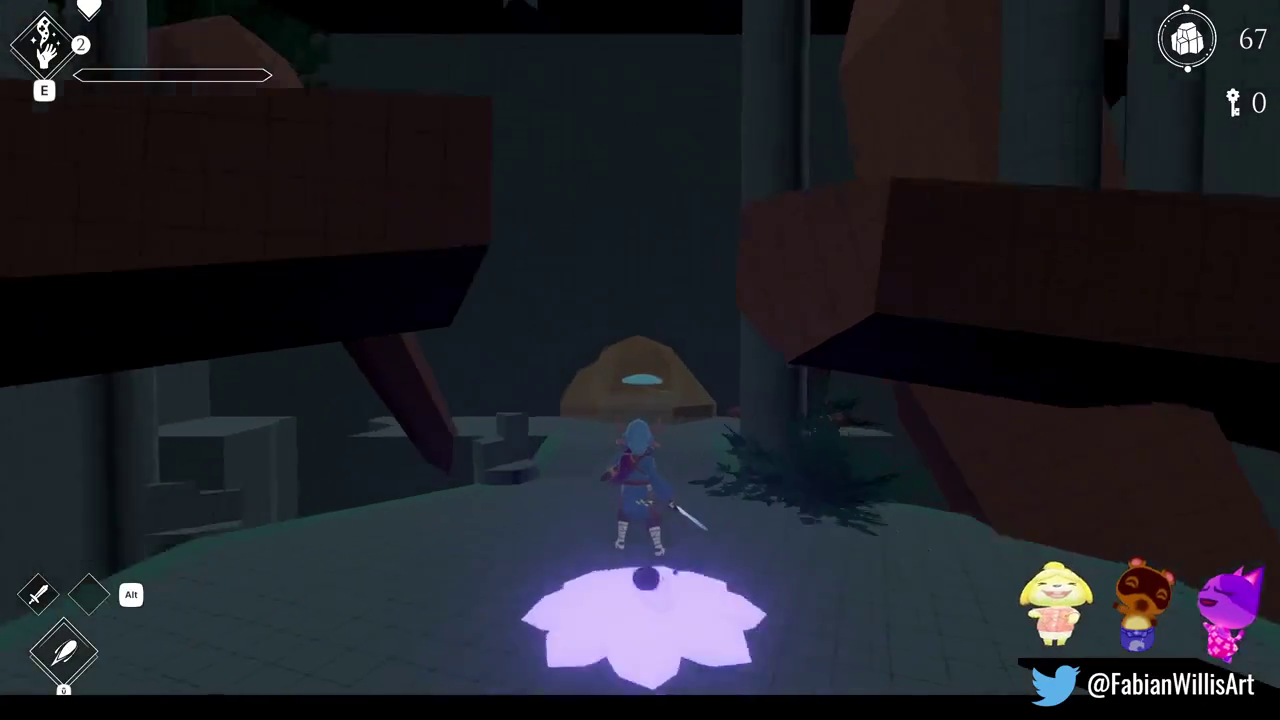
key(w)
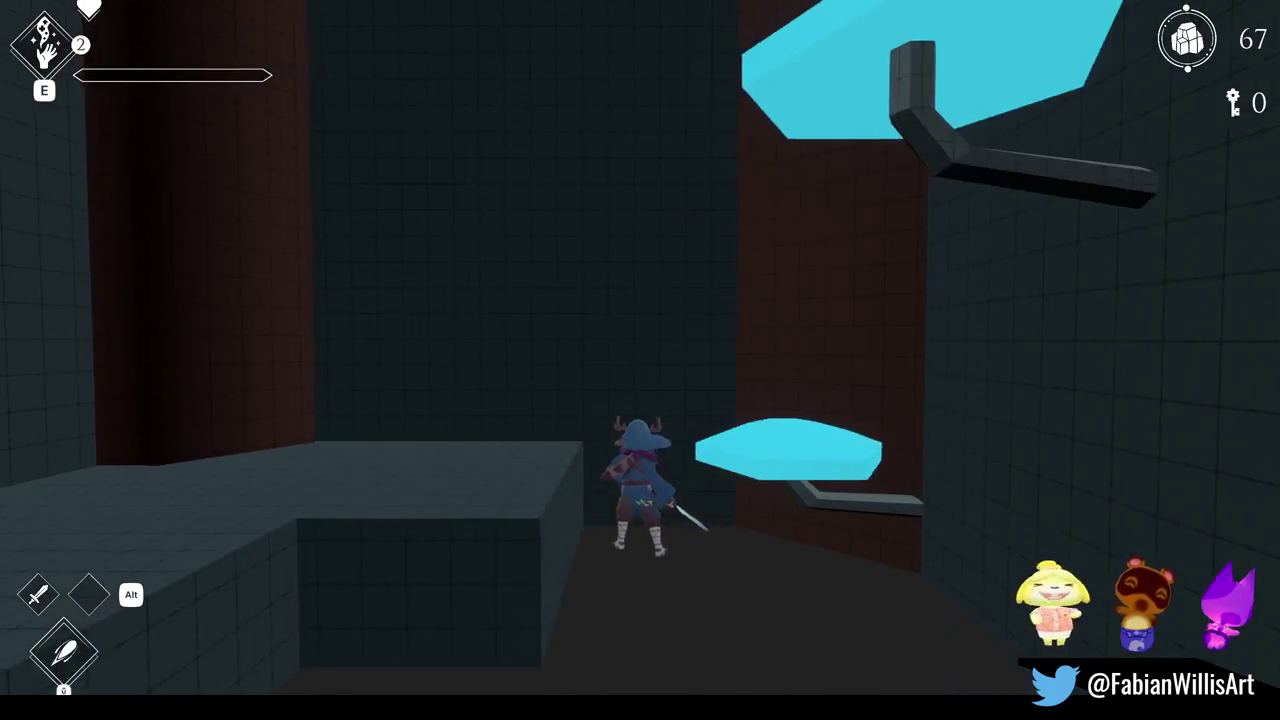
key(w)
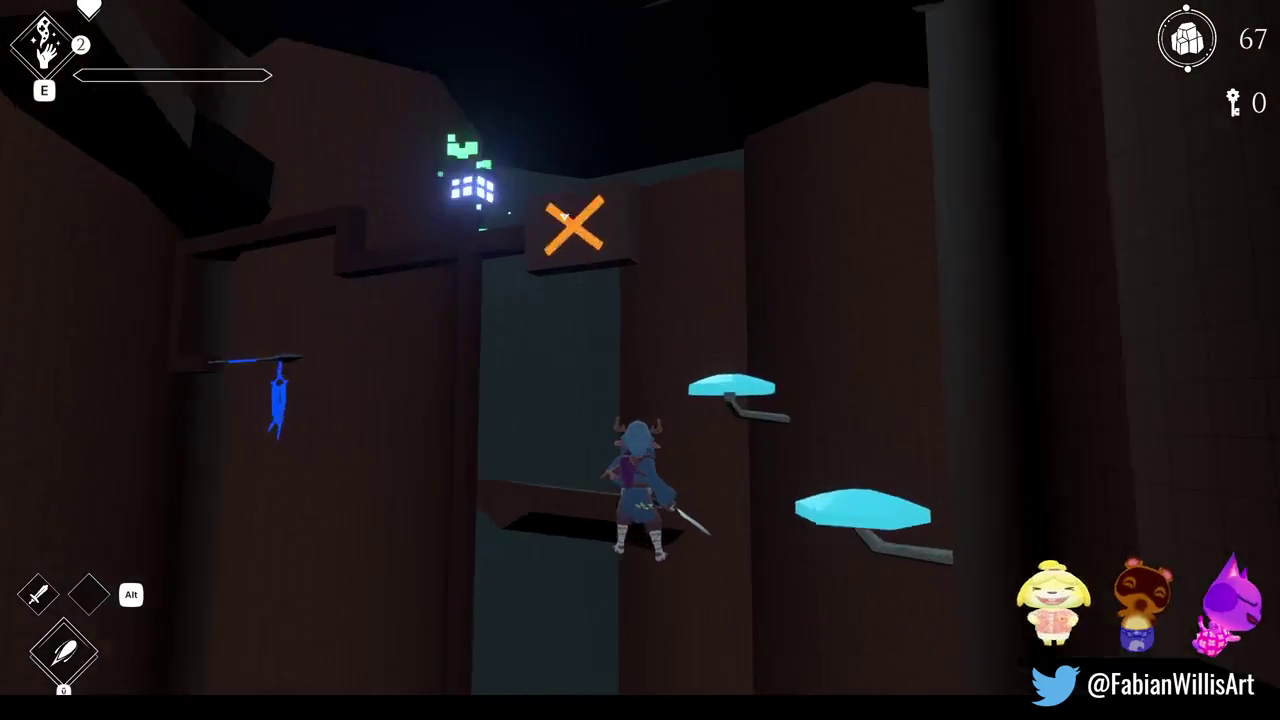
key(w)
key(w)
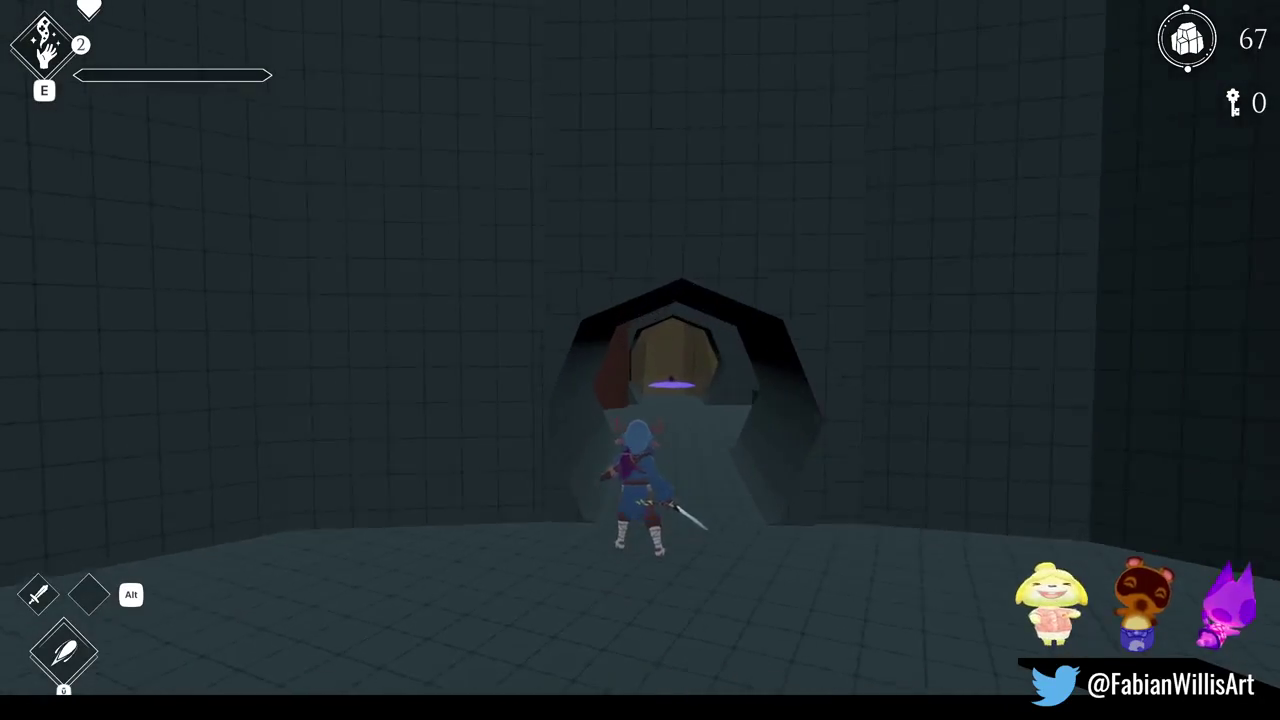
Step: Go through the arched tunnel and blue-flower corridor, jumping onto the stone platform
key(w)
key(w)
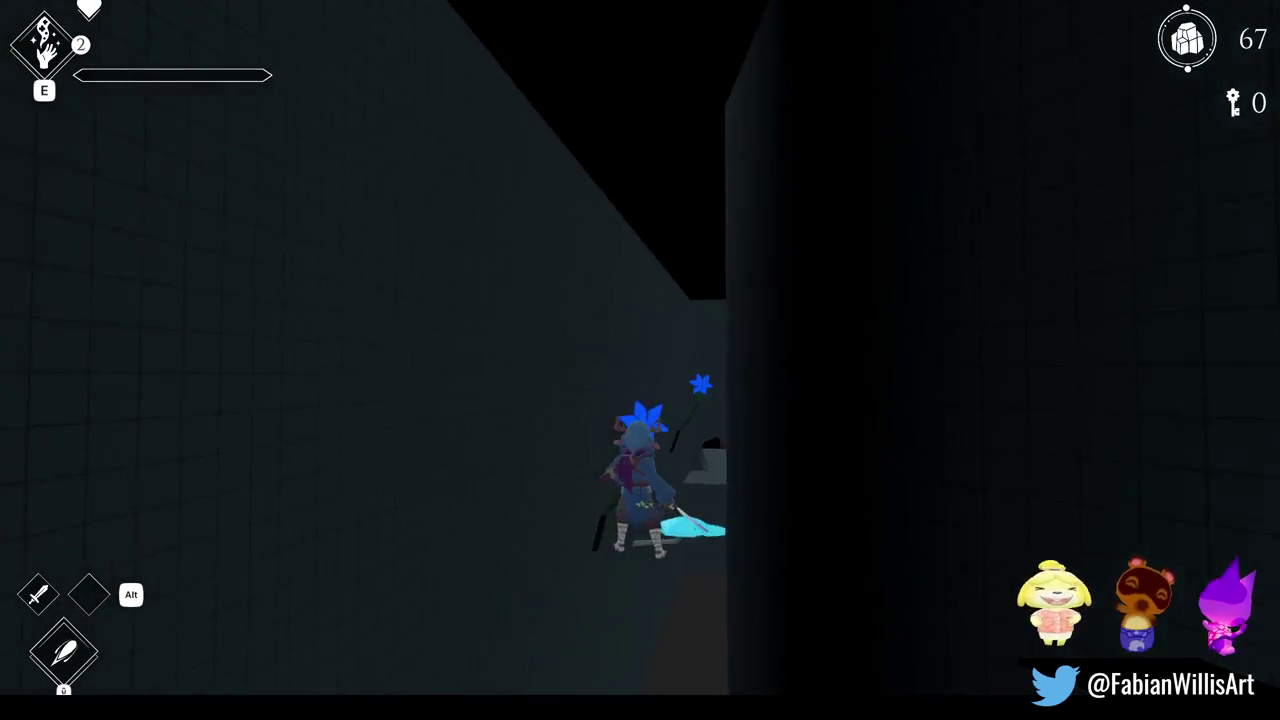
key(w)
key(w)
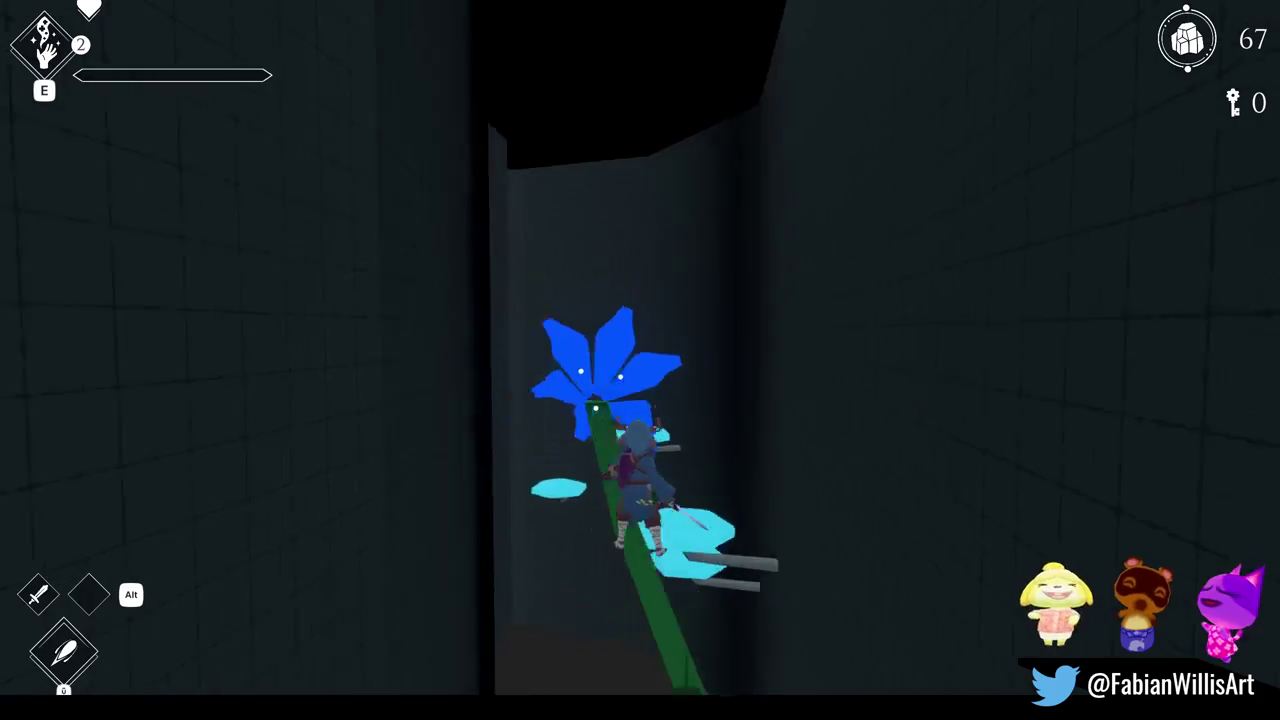
key(w)
key(w)
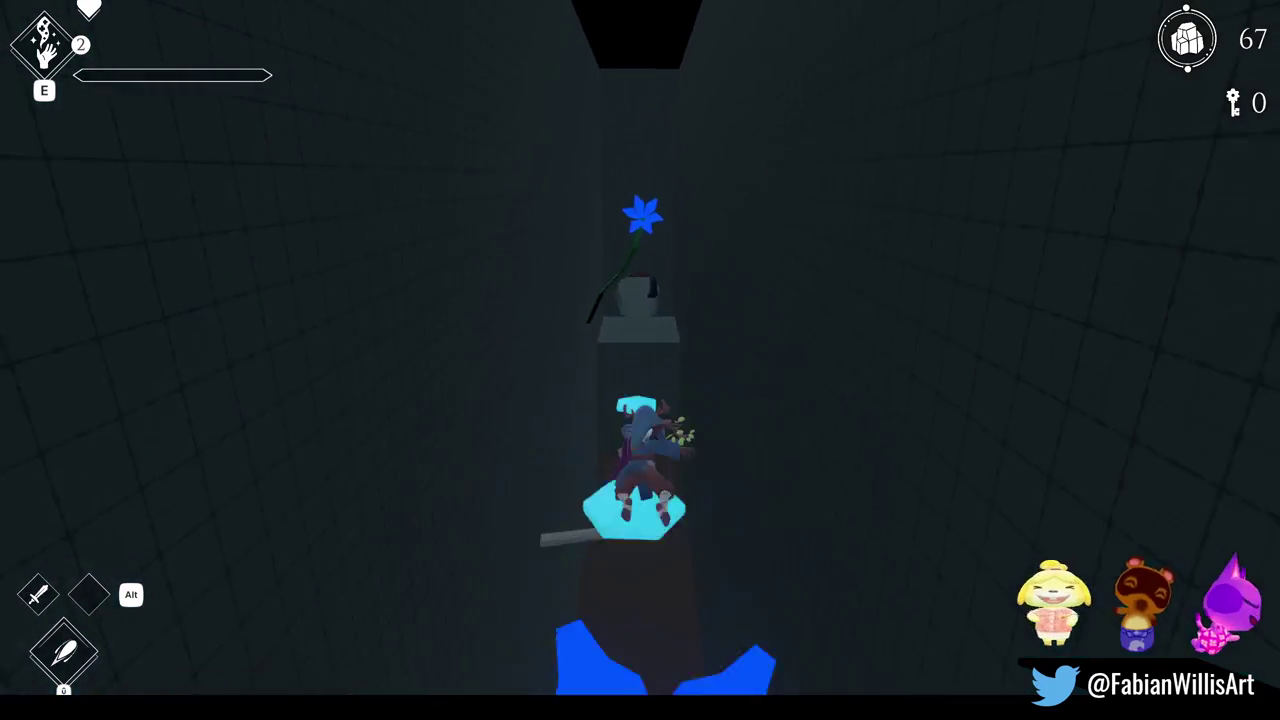
key(w)
key(space)
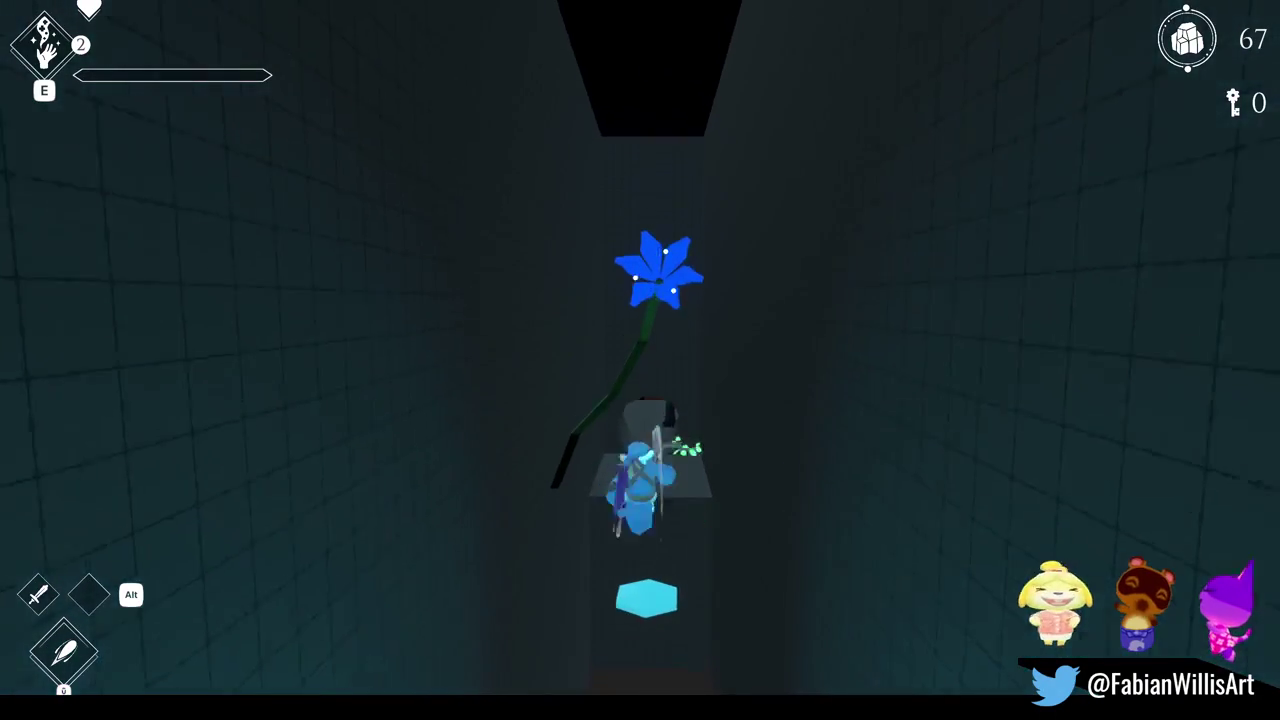
Step: Cross the platforms and dark tunnel into the red-brown room, climbing beside the brown pillar
key(w)
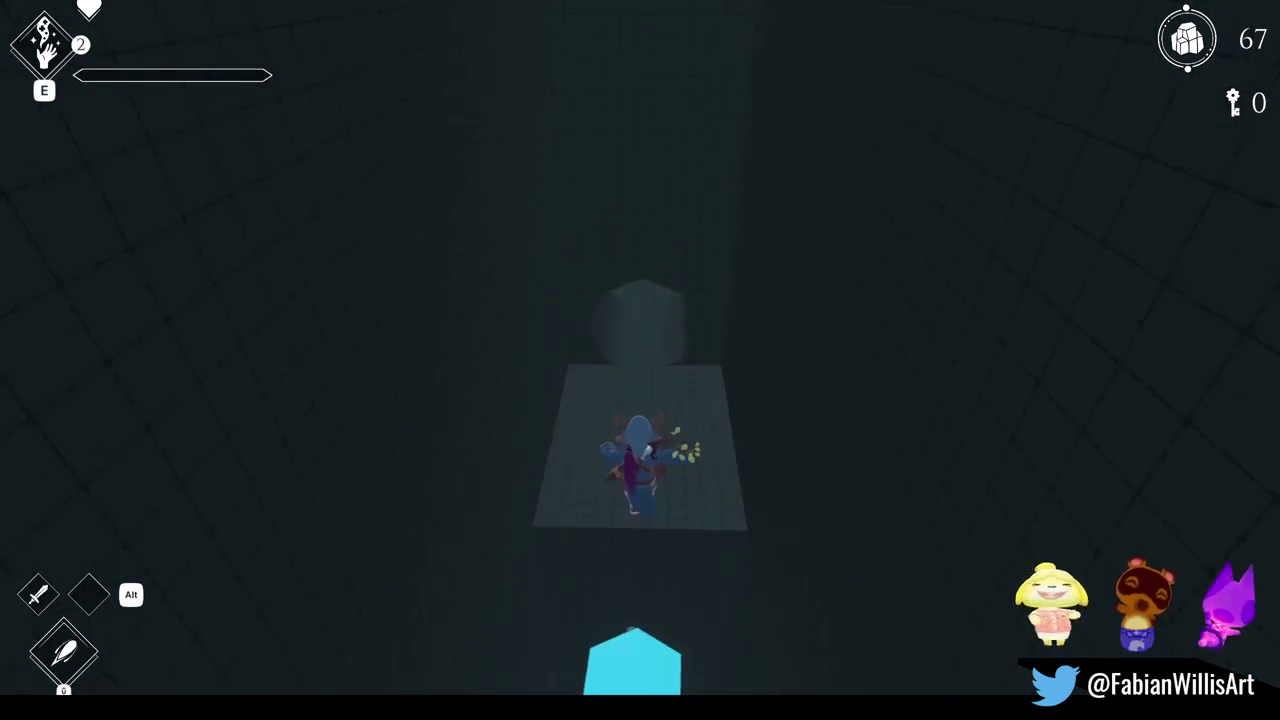
key(w)
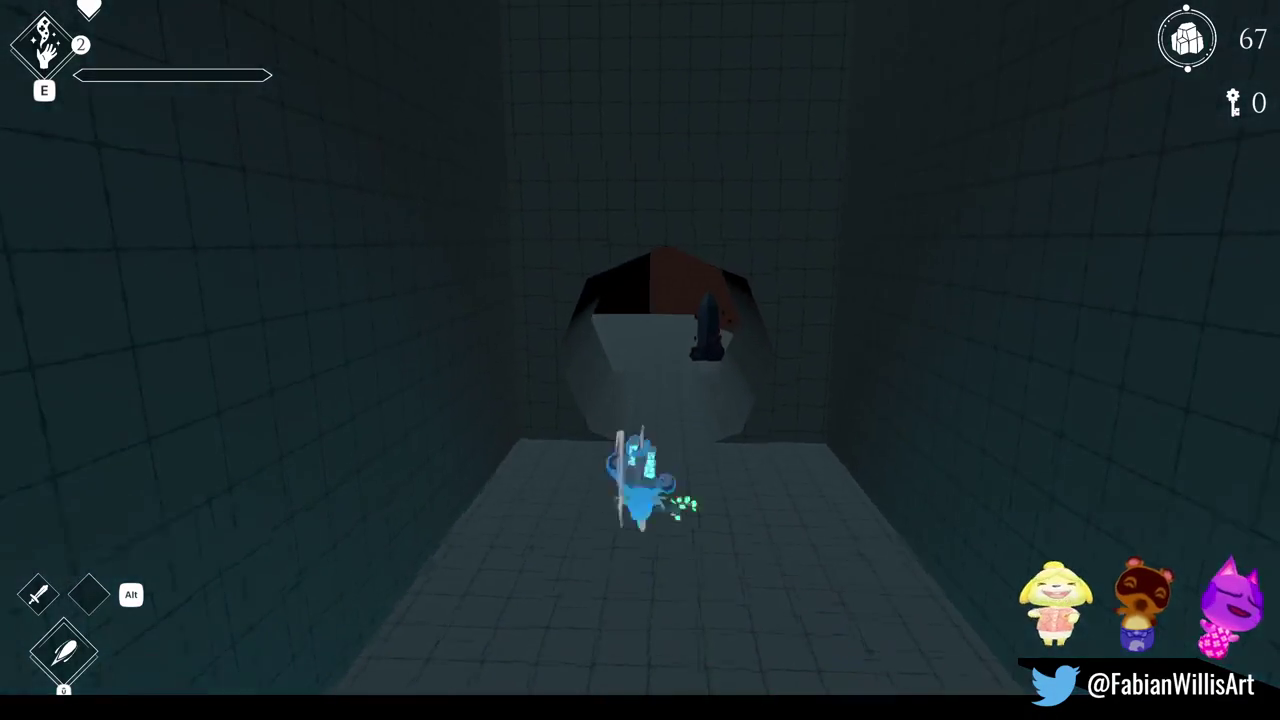
key(w)
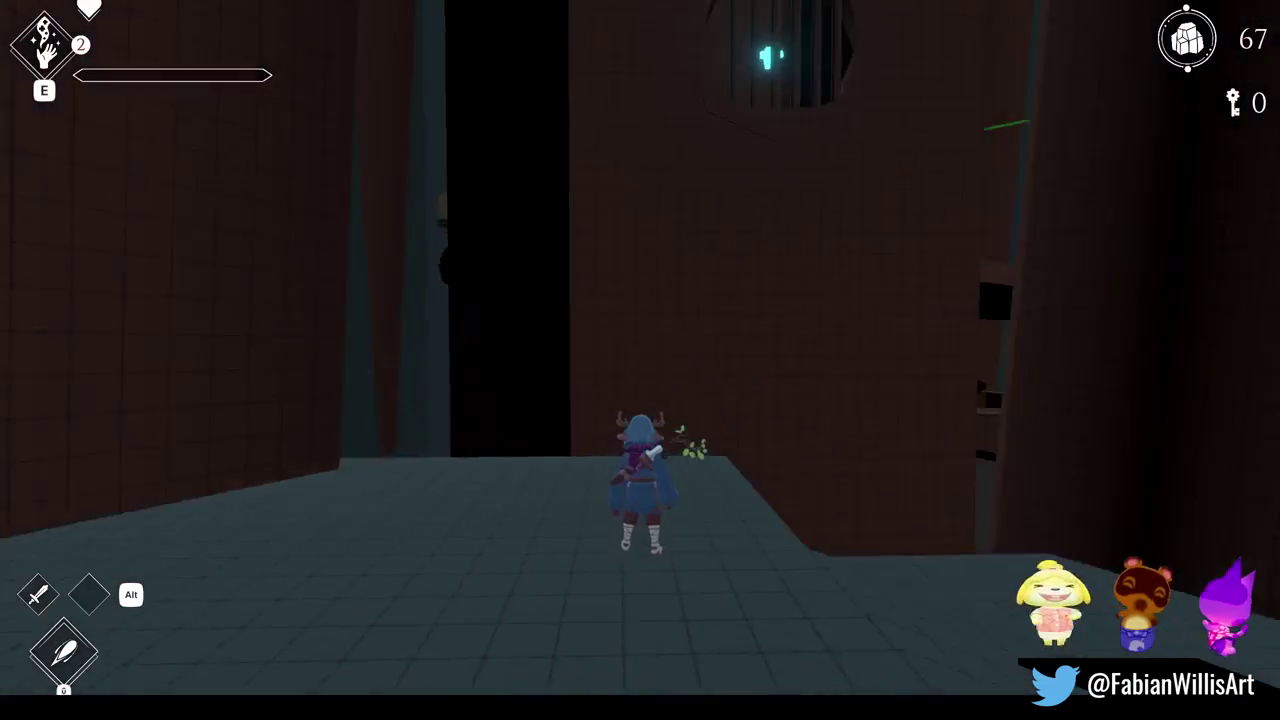
key(w)
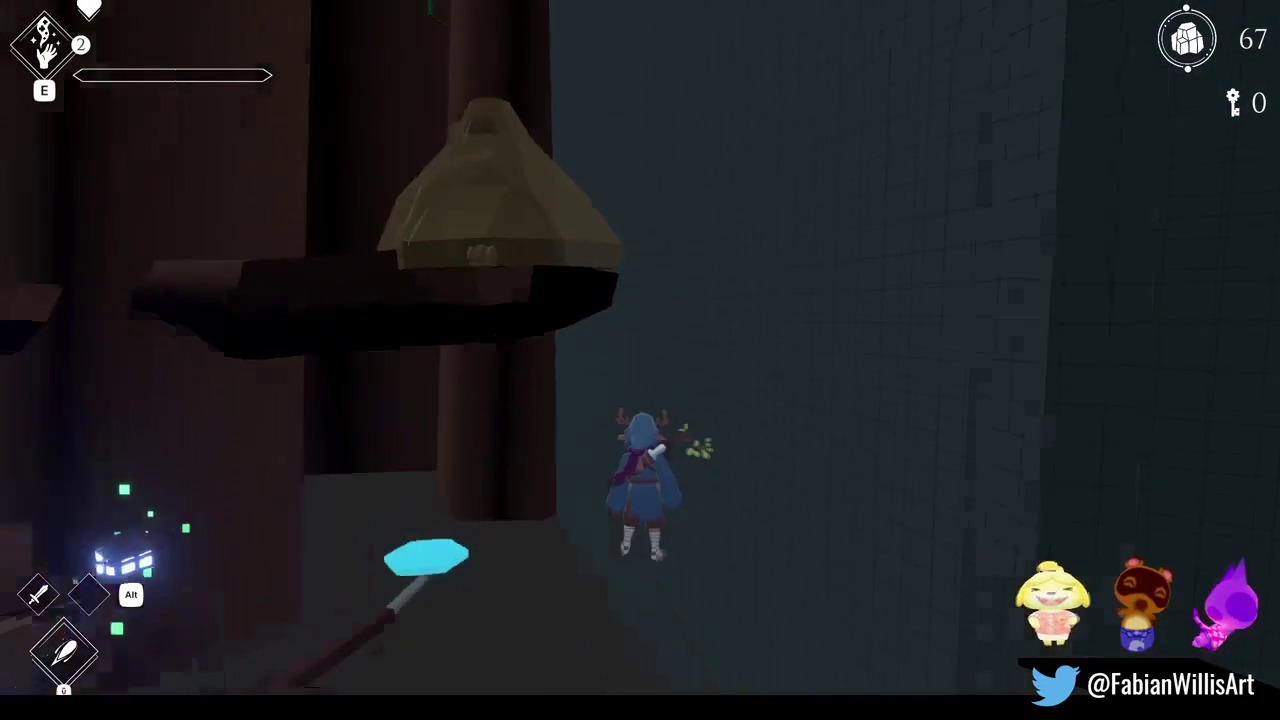
key(w)
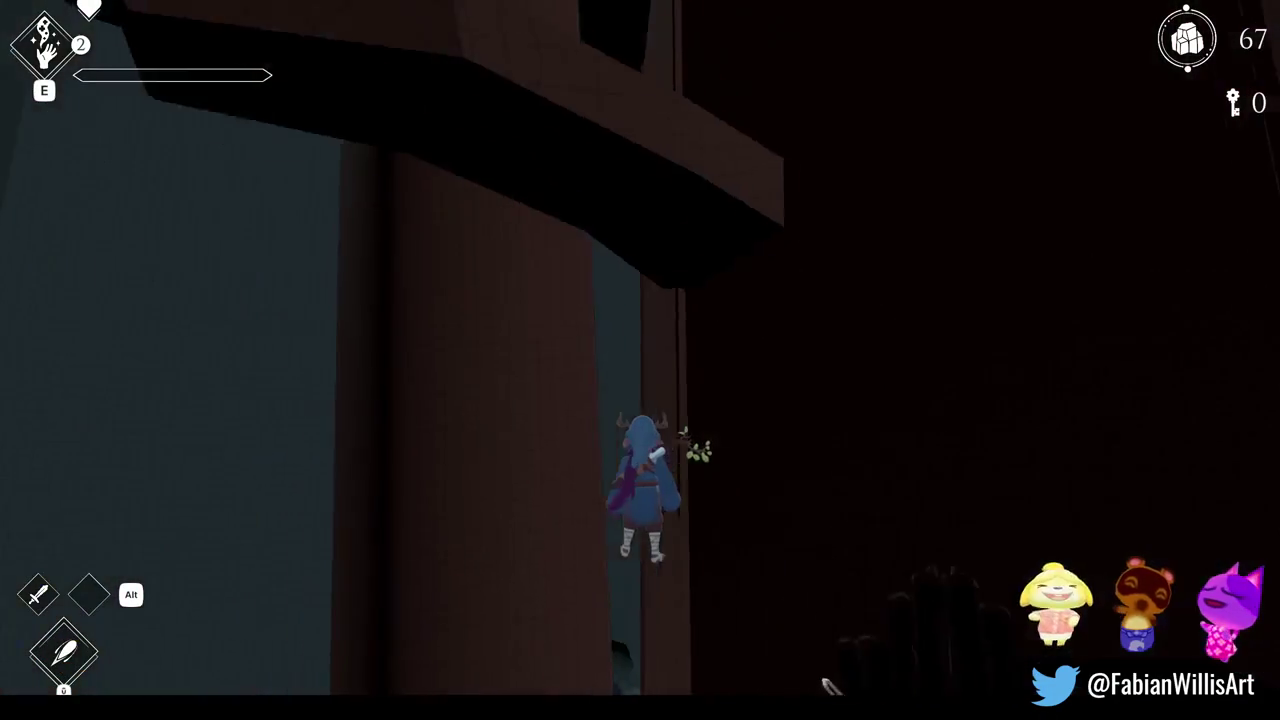
key(w)
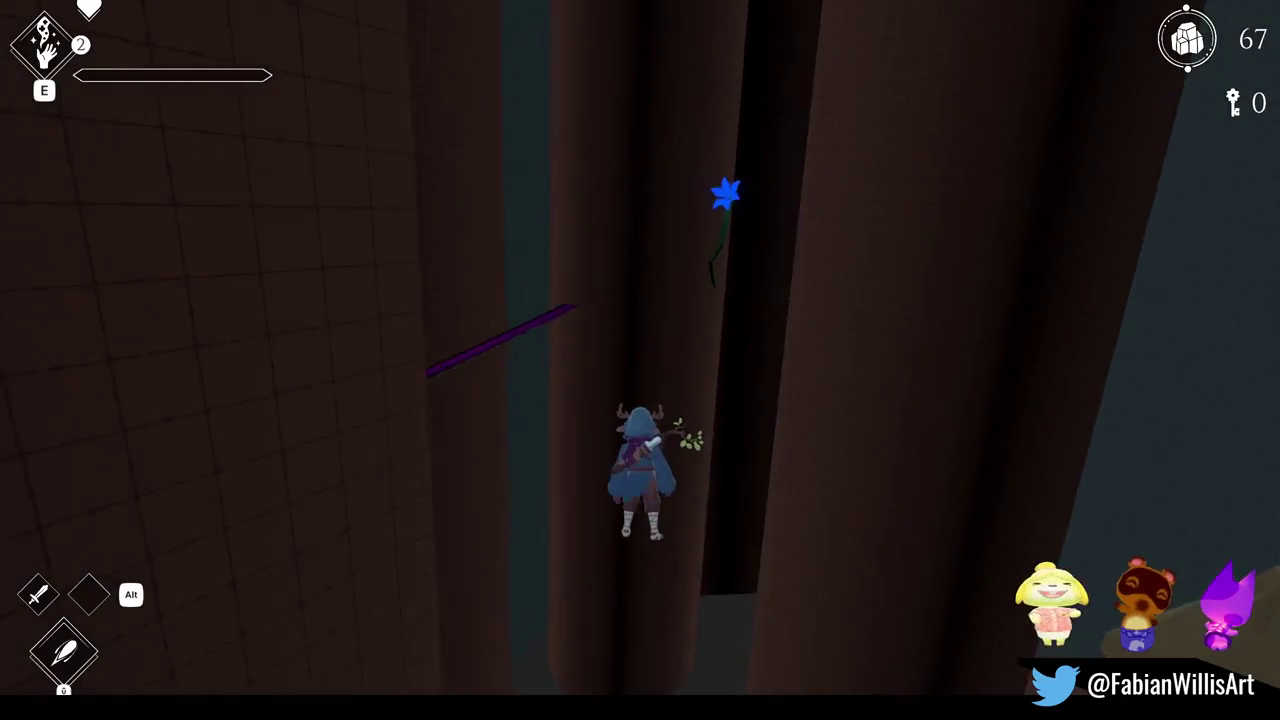